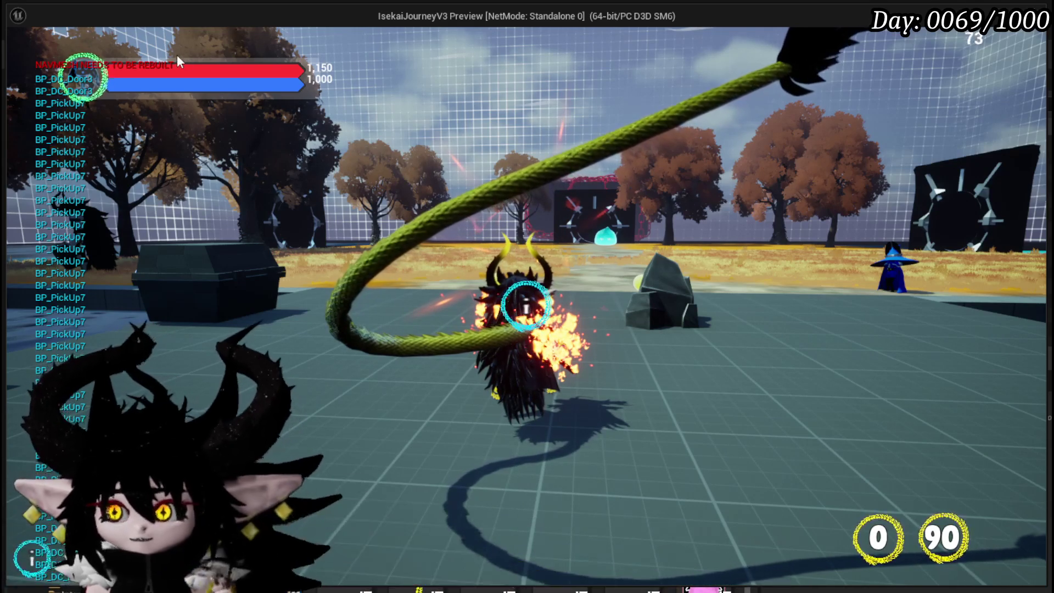
Stop the play preview, save the level, and show the zoomed-out W_TutorialHUD Designer canvas
key("alt+Tab")
key("Escape")
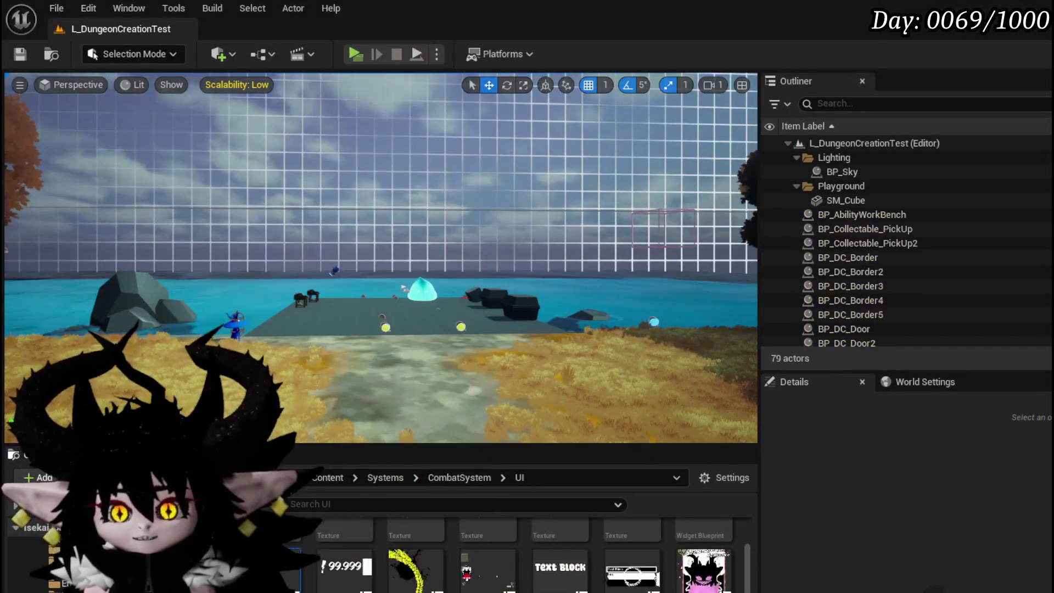
left_click(22, 55)
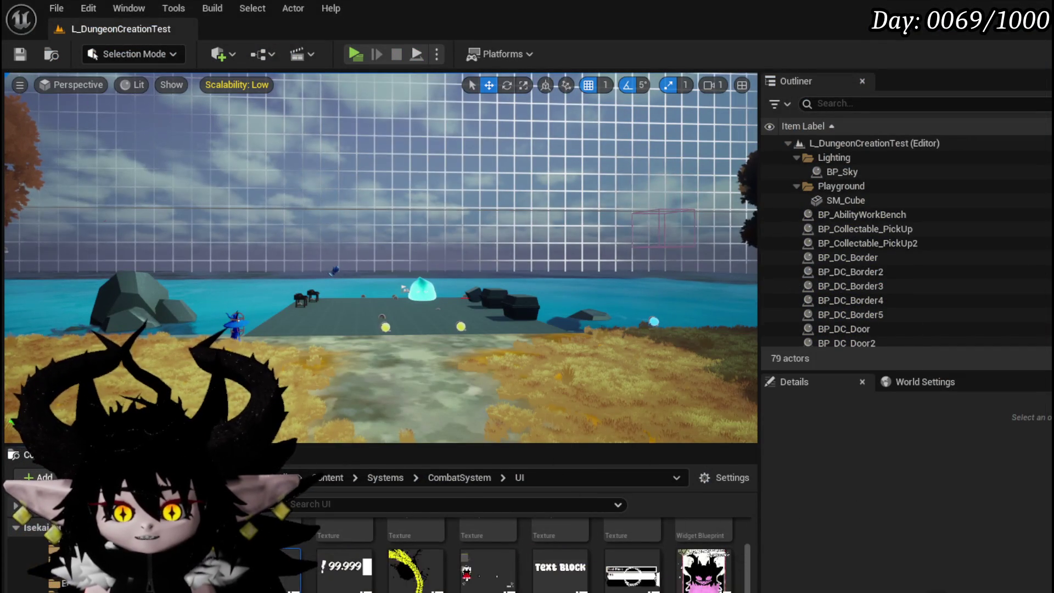
key("alt+Tab")
scroll(571, 208, "down", 5)
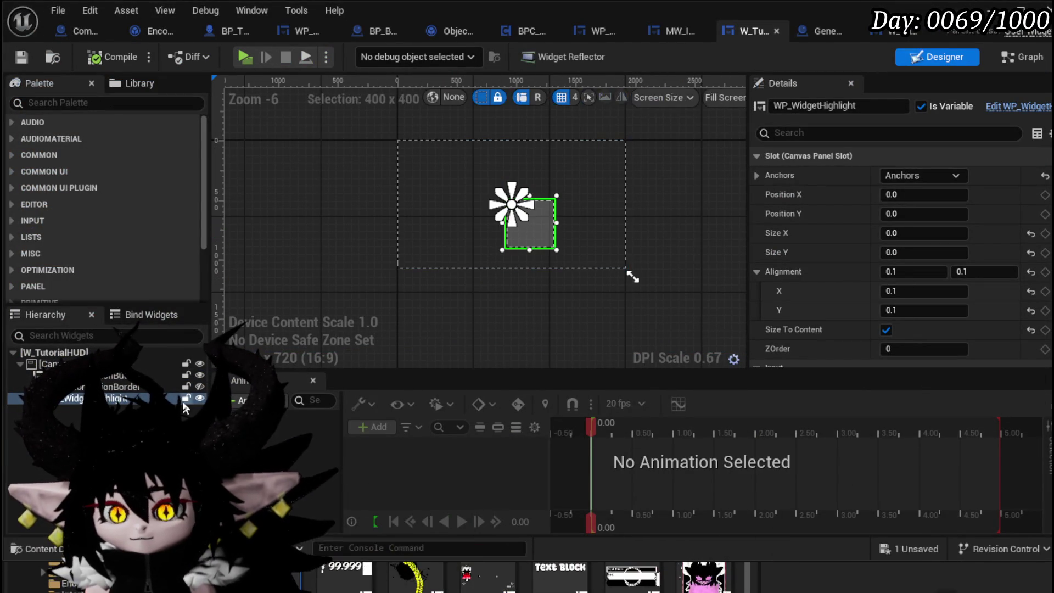
Set the highlight widget's ZOrder to 1 and compile the blueprint
left_click(908, 349)
type("1")
key("Return")
left_click(94, 60)
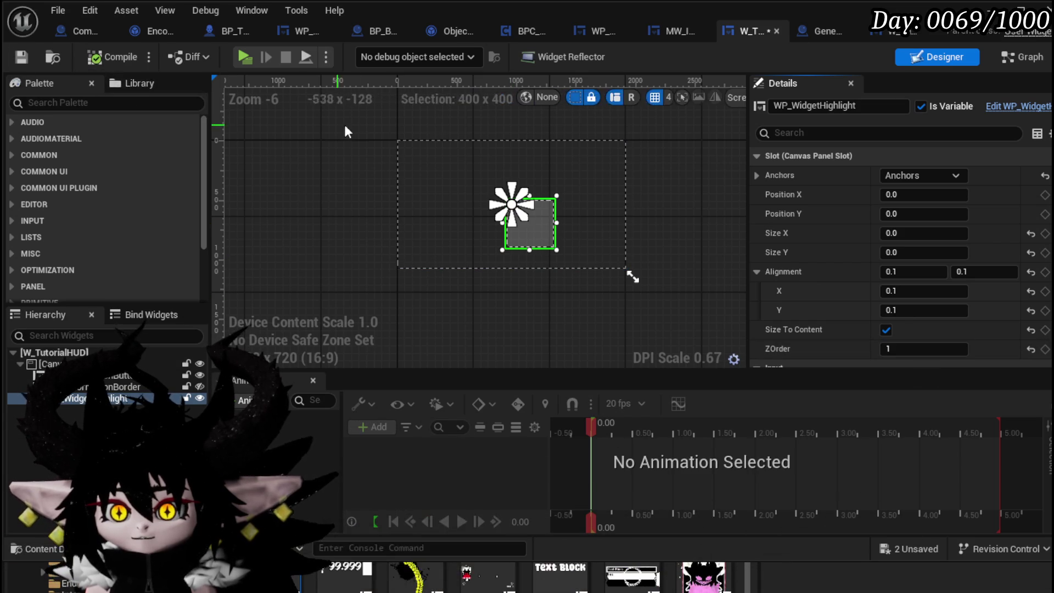
Add a Background Blur to the hierarchy and anchor it to full-screen stretch
left_click(142, 104)
type("Blur")
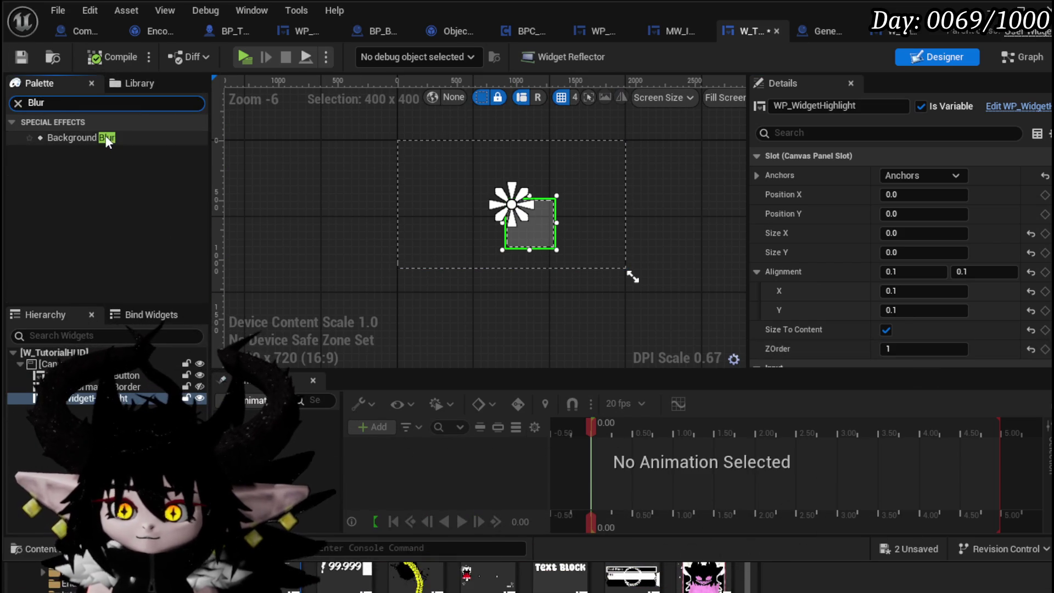
left_click(106, 137)
left_click_drag(126, 383, 110, 409)
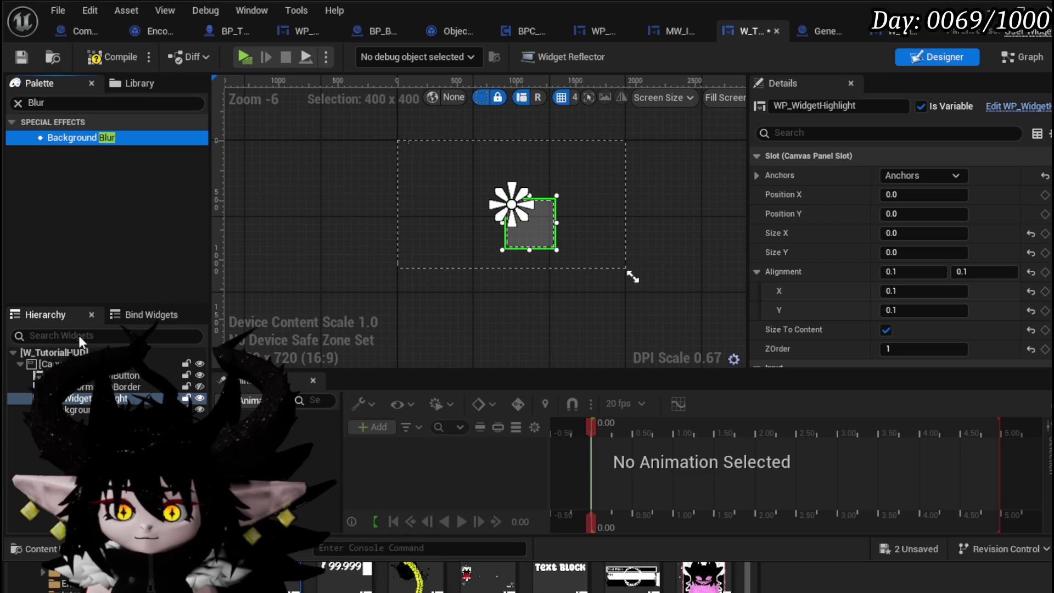
left_click(906, 172)
left_click(1016, 316, "ctrl+shift")
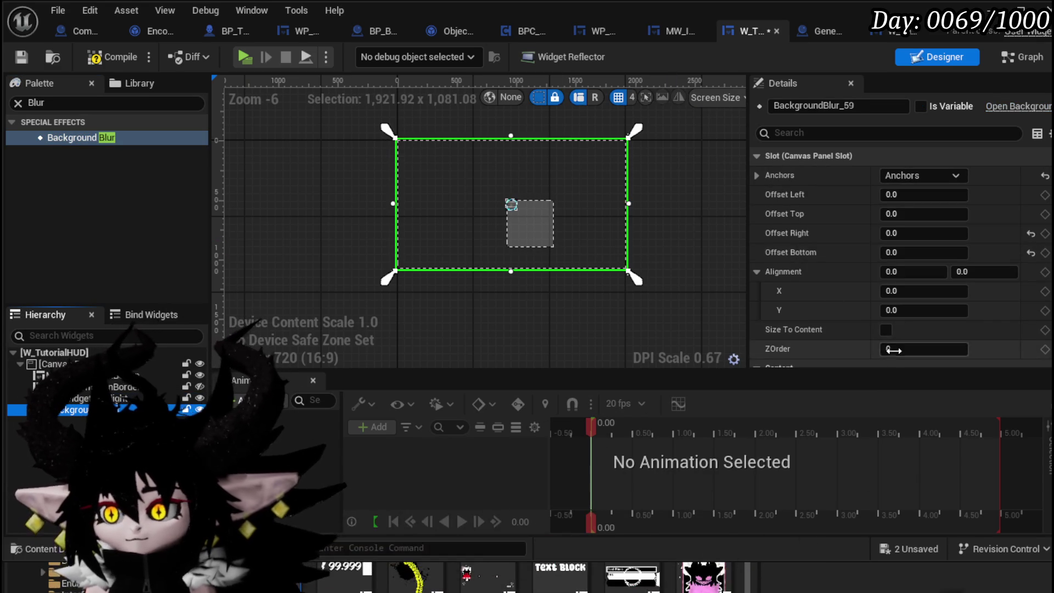
Scroll through the blur's Details panel and select the Blur Strength field
scroll(872, 310, "down", 3)
scroll(874, 313, "down", 5)
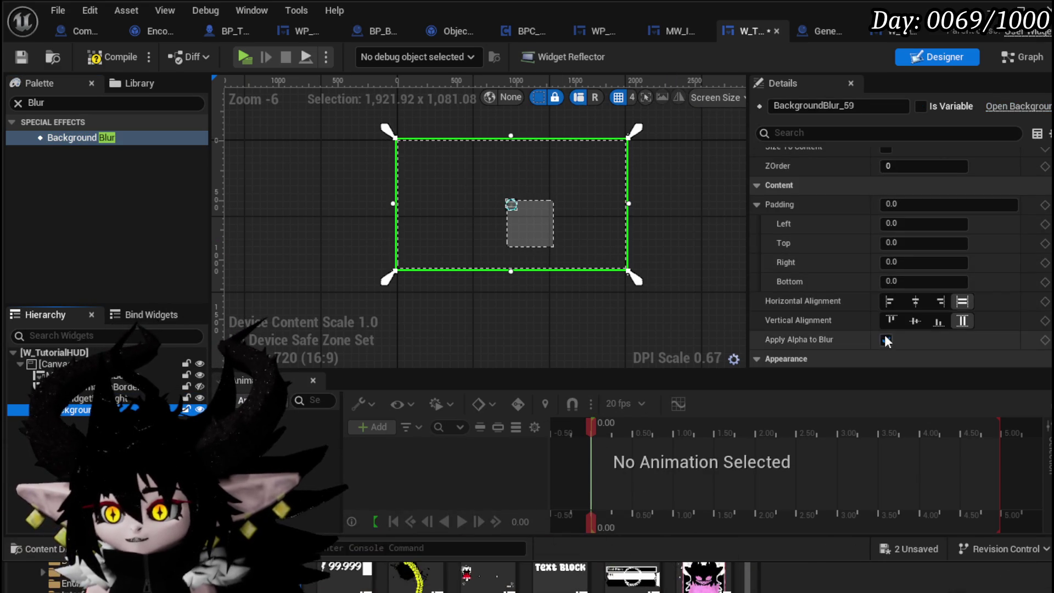
scroll(876, 304, "up", 8)
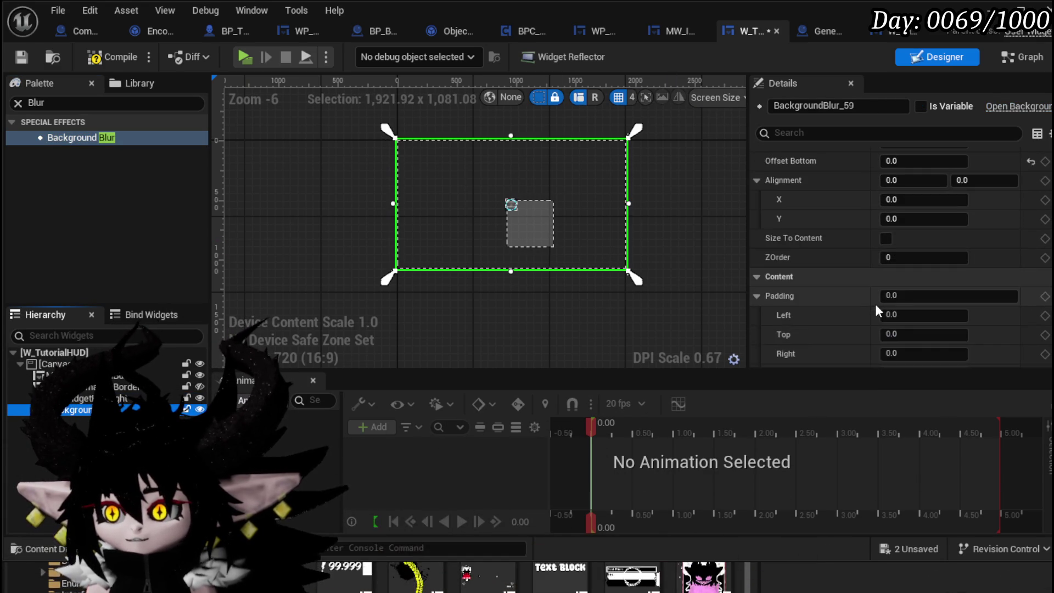
scroll(905, 313, "up", 1)
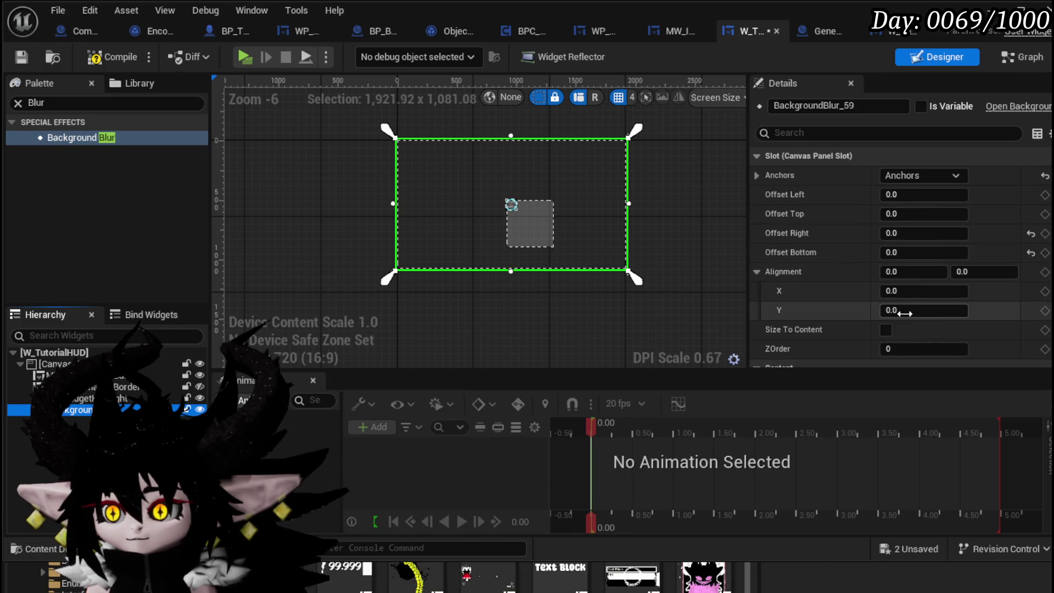
scroll(904, 313, "down", 5)
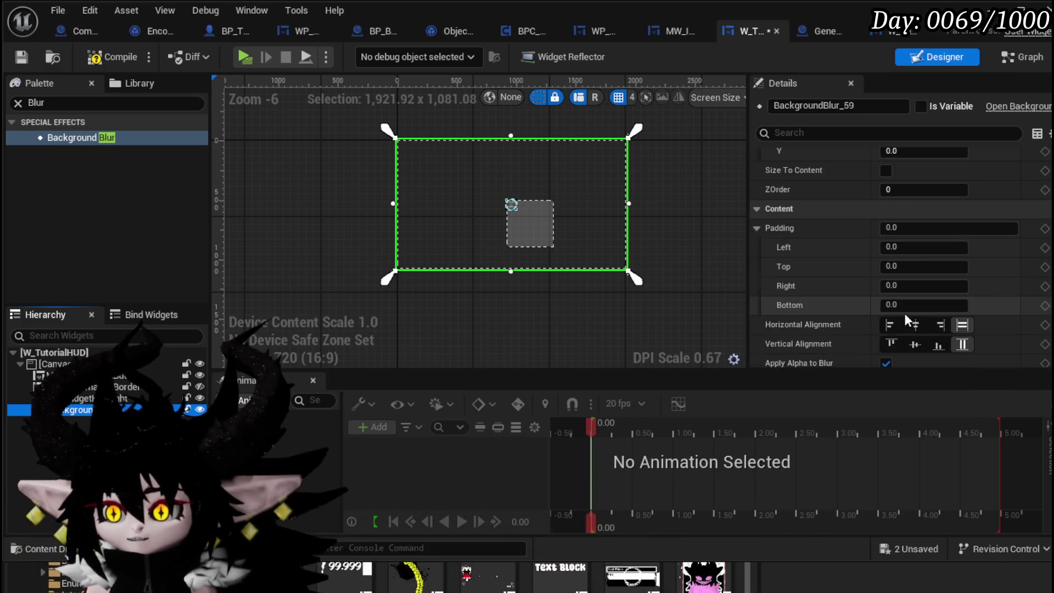
scroll(895, 280, "down", 6)
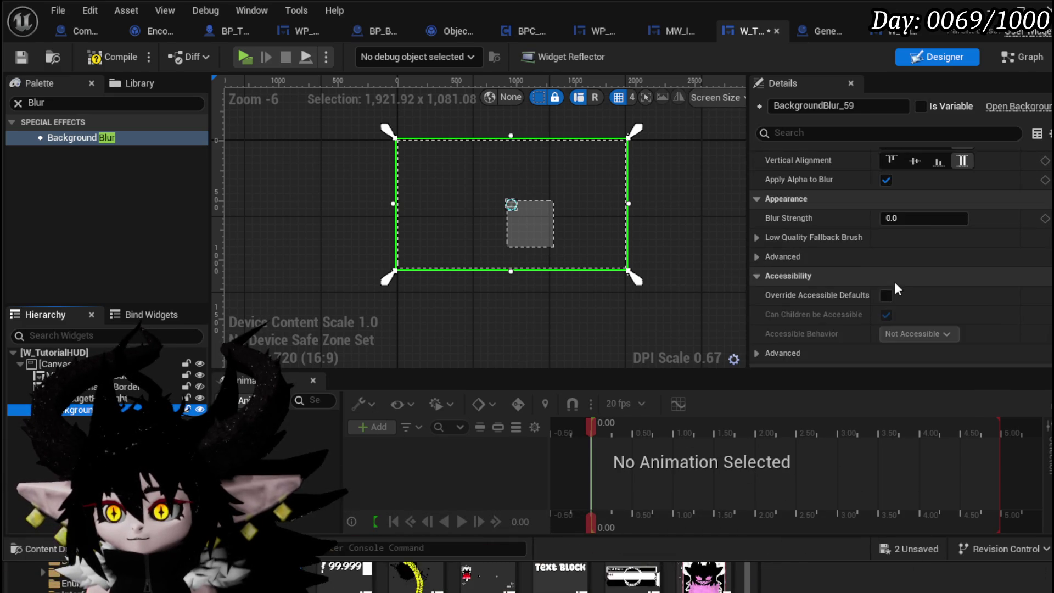
scroll(895, 282, "down", 3)
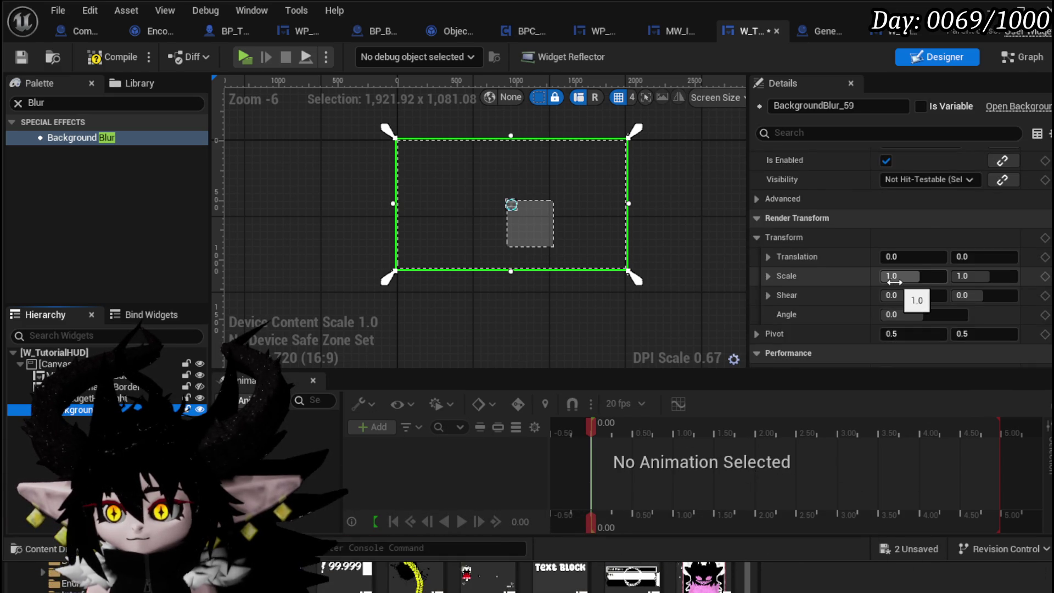
scroll(894, 282, "down", 4)
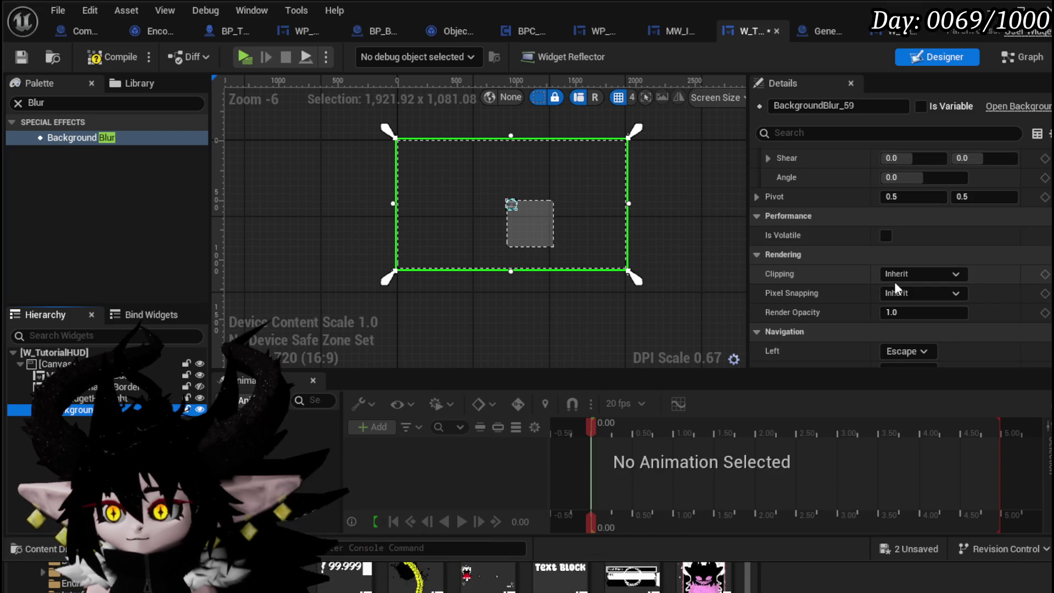
scroll(895, 282, "down", 1)
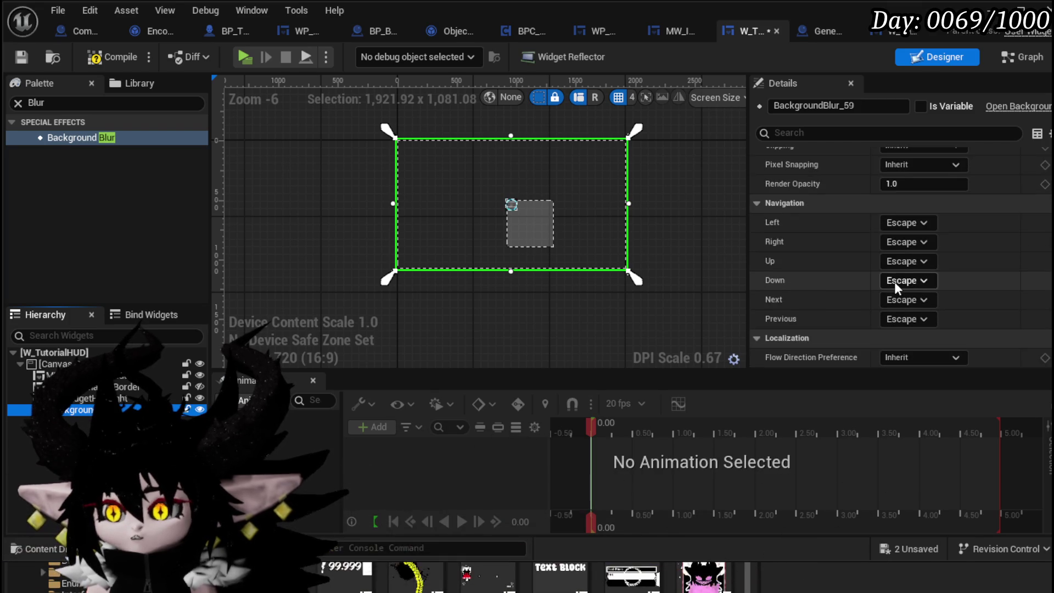
scroll(894, 281, "up", 5)
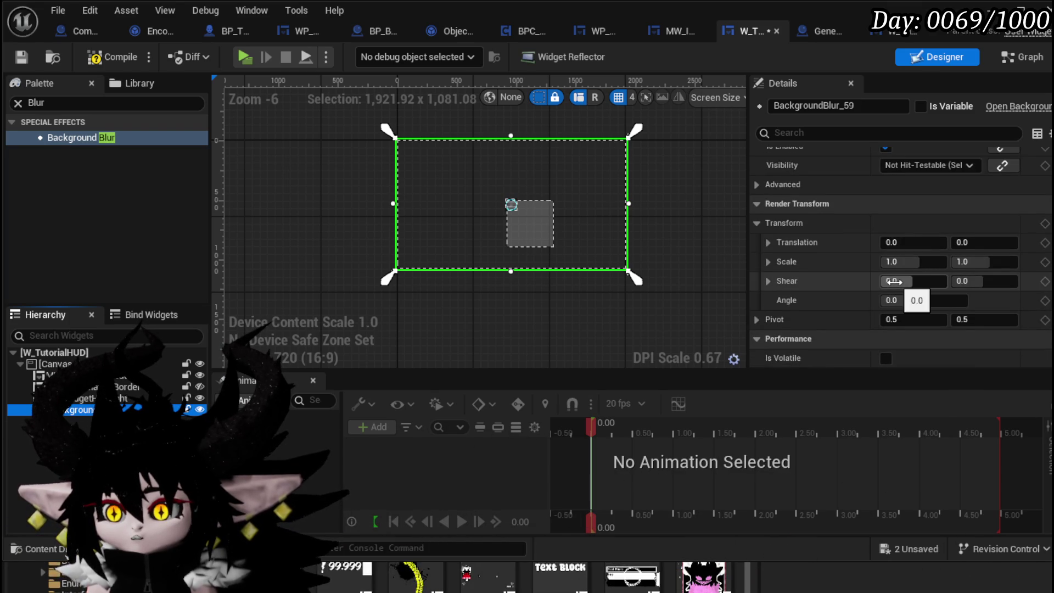
scroll(895, 282, "up", 5)
scroll(894, 282, "up", 3)
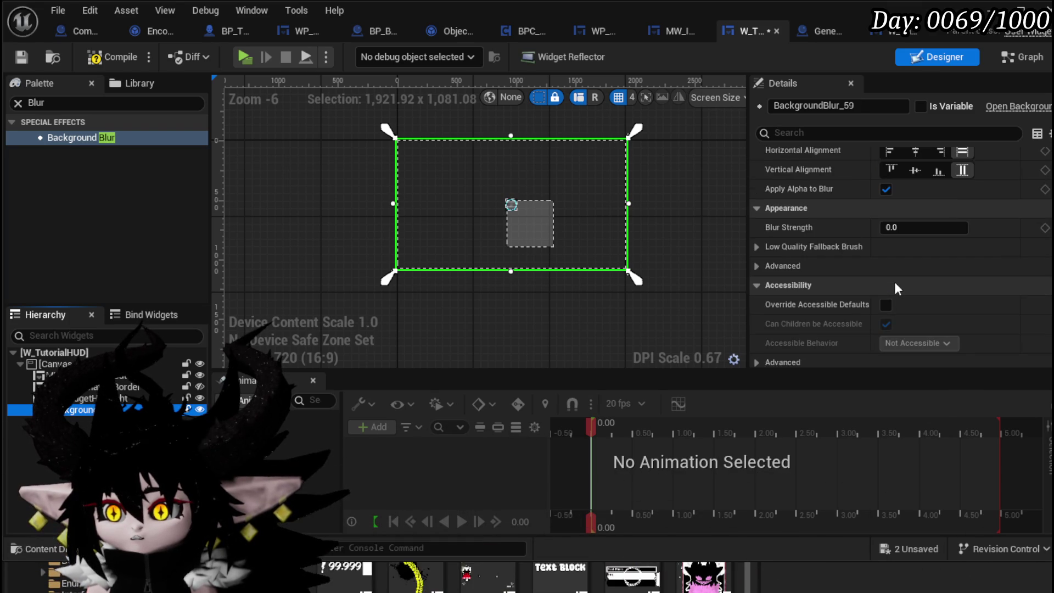
left_click(911, 227)
Set Blur Strength to 51.2 and save the widget blueprint
type("51.200001")
key("Return")
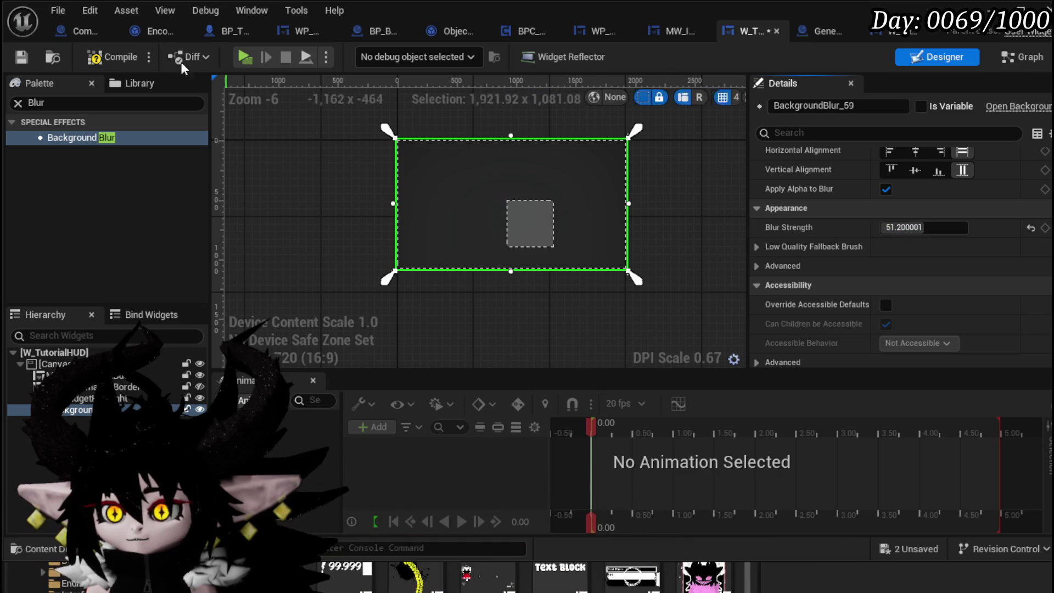
left_click(21, 58)
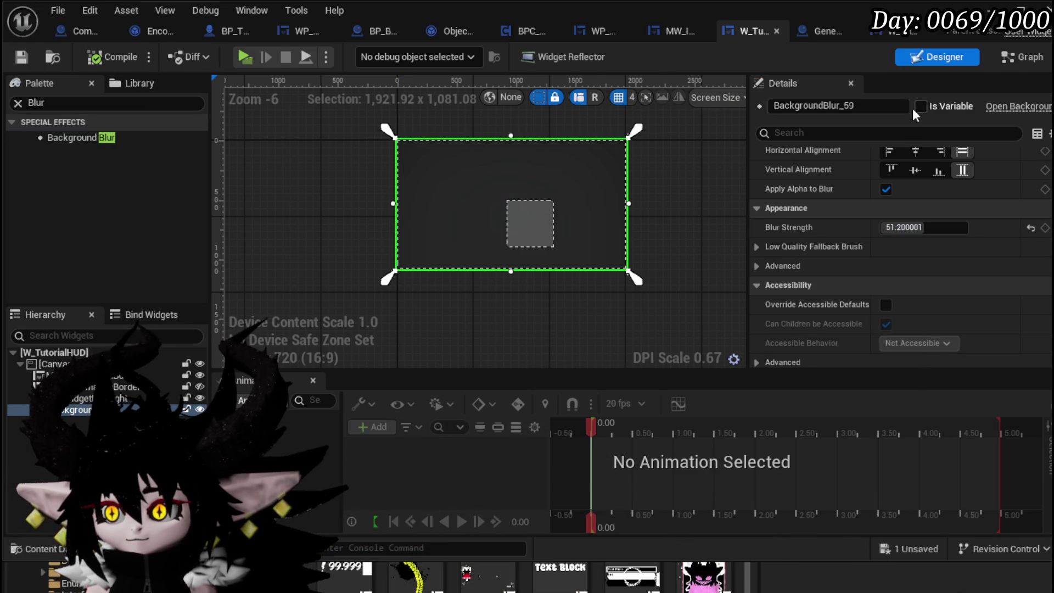
Make the blur's Visibility Collapsed by default, then compile and save
scroll(901, 247, "down", 5)
scroll(1046, 235, "down", 3)
scroll(1046, 235, "up", 10)
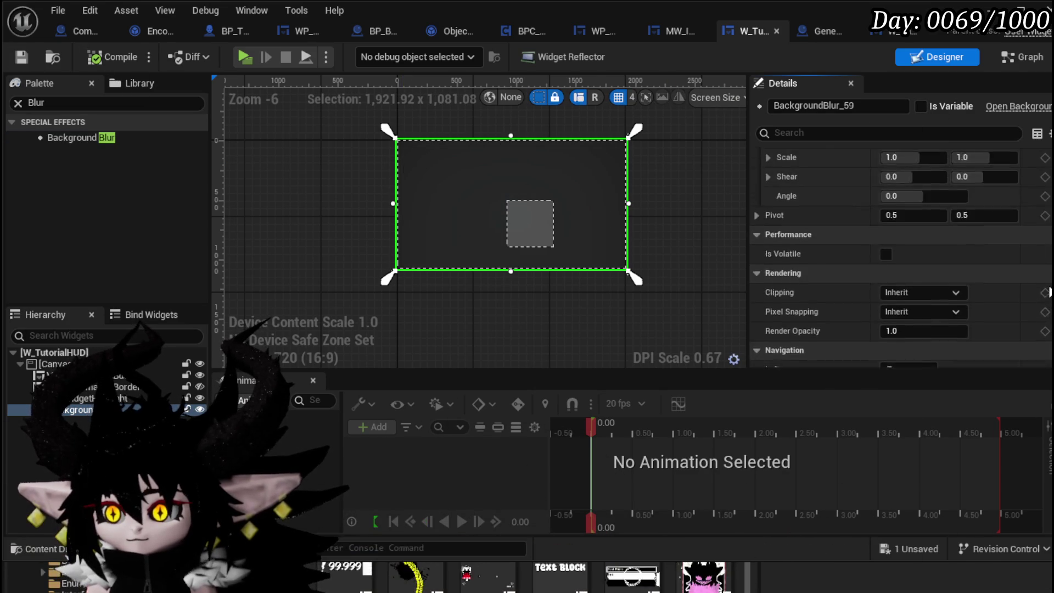
scroll(976, 285, "down", 2)
left_click(911, 324)
left_click(908, 350)
left_click(99, 56)
left_click(18, 54)
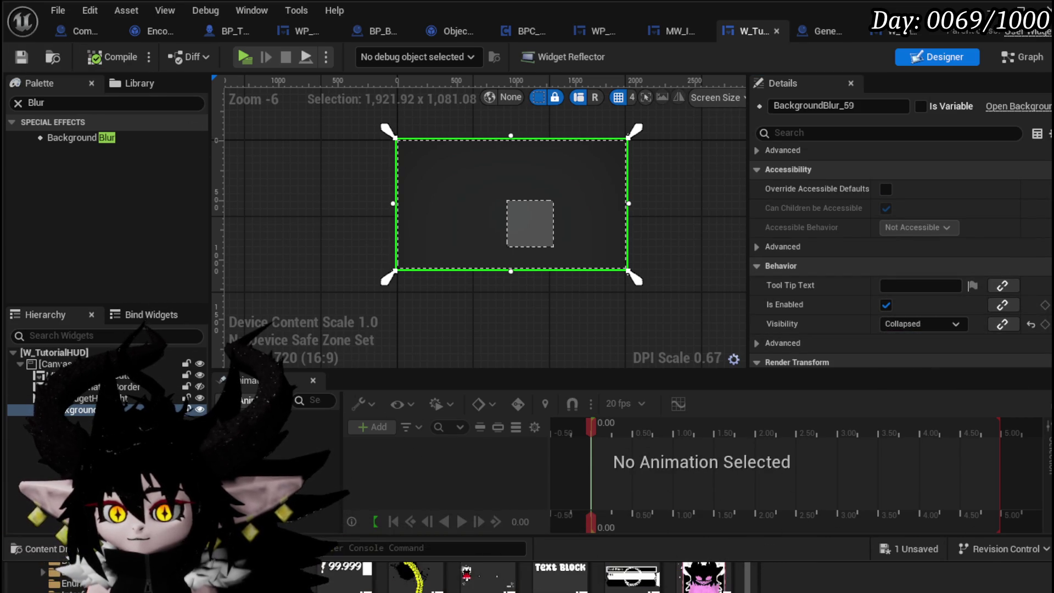
left_click(1021, 57)
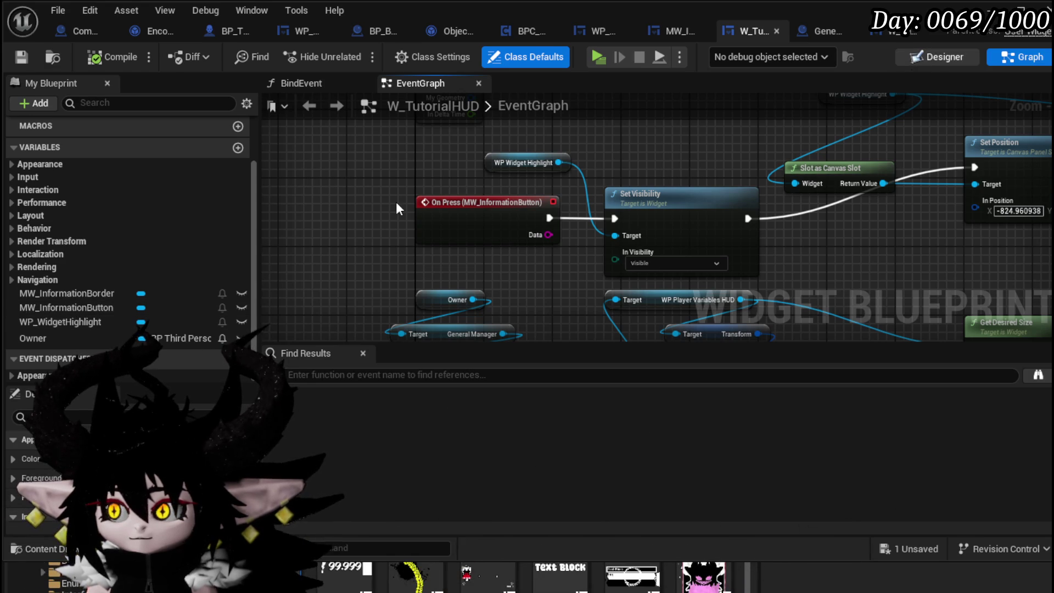
Mark Background Blur as a variable, wire it into On Press Set Visibility's target, and start a play test
left_click(936, 56)
left_click(920, 106)
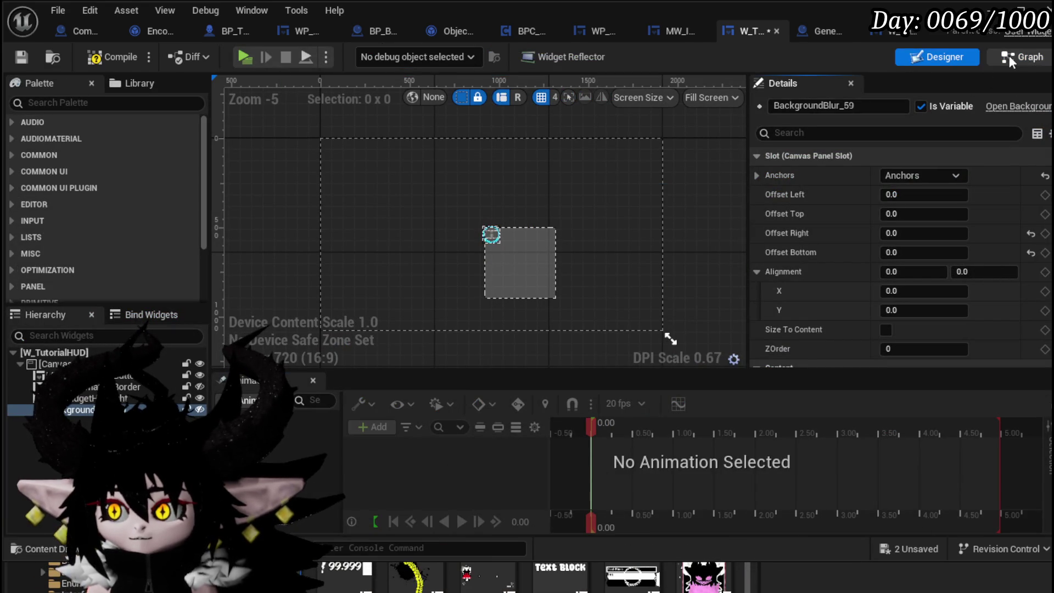
left_click(1009, 55)
mouse_move(60, 293)
left_mouse_down()
mouse_move(623, 162)
mouse_move(502, 121)
left_mouse_up()
left_click_drag(575, 127, 614, 235)
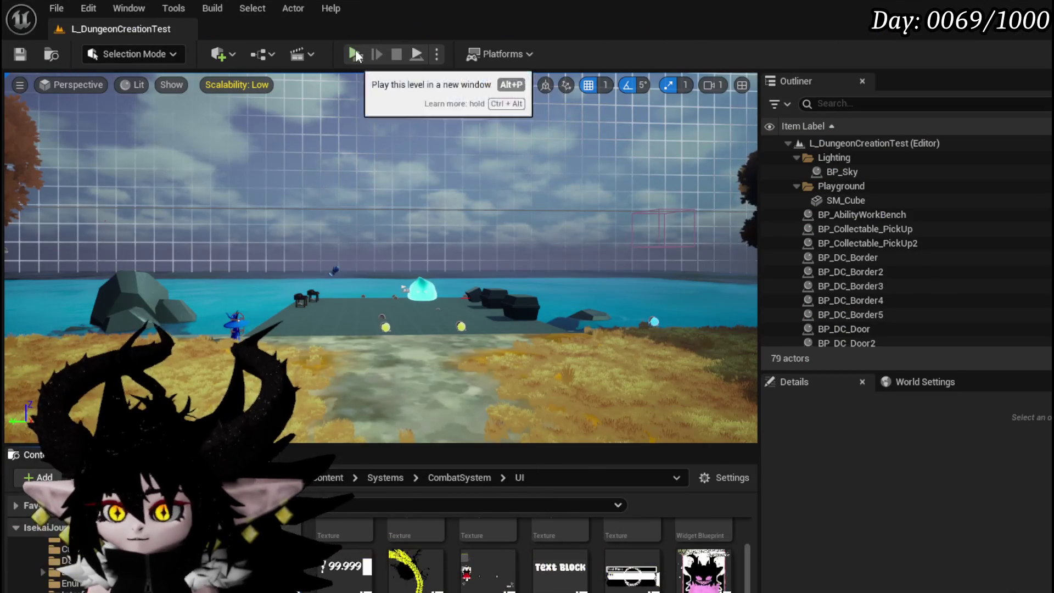
left_click(354, 50)
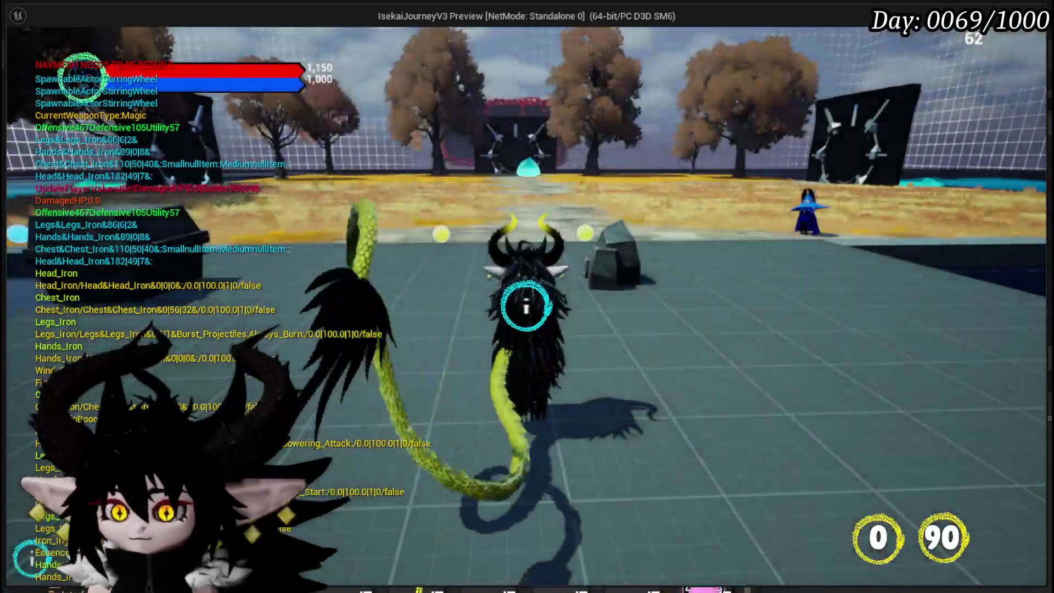
Check the blurred background in the in-game menu, stop the game, and save the level
key("Tab")
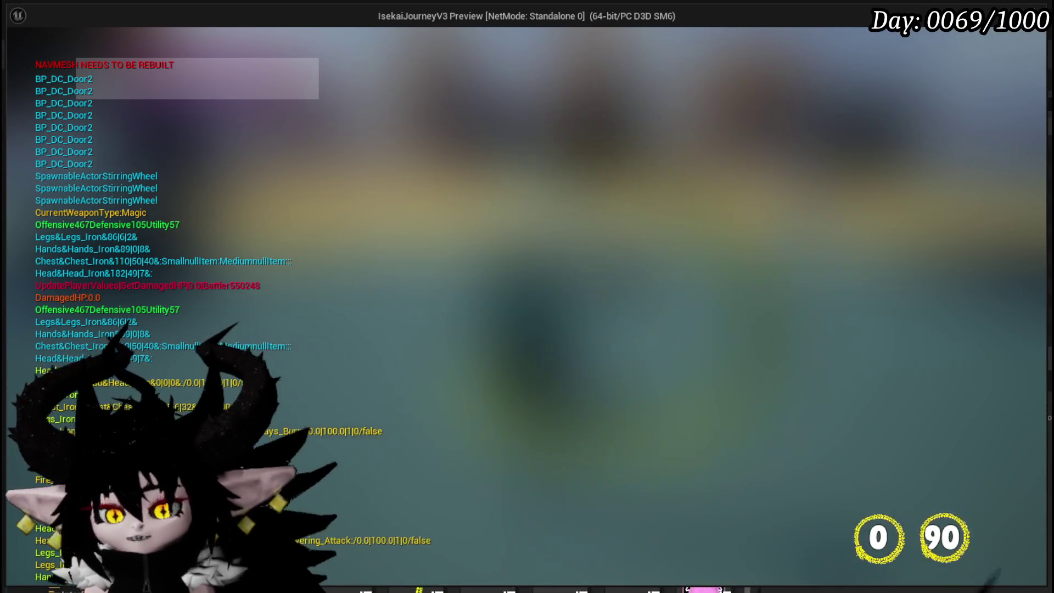
key("Escape")
left_click(21, 54)
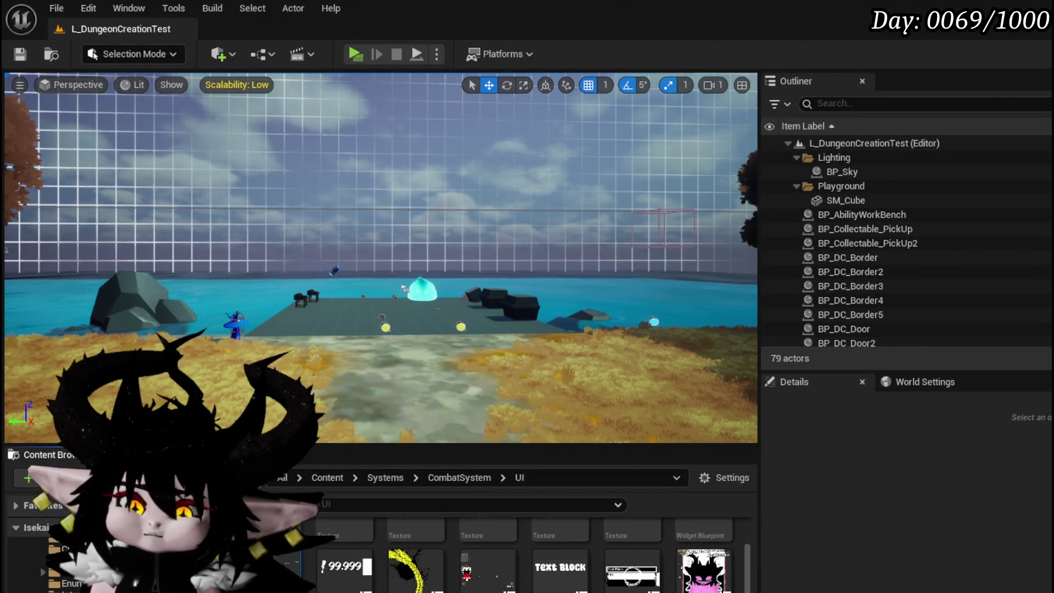
key("alt+Tab")
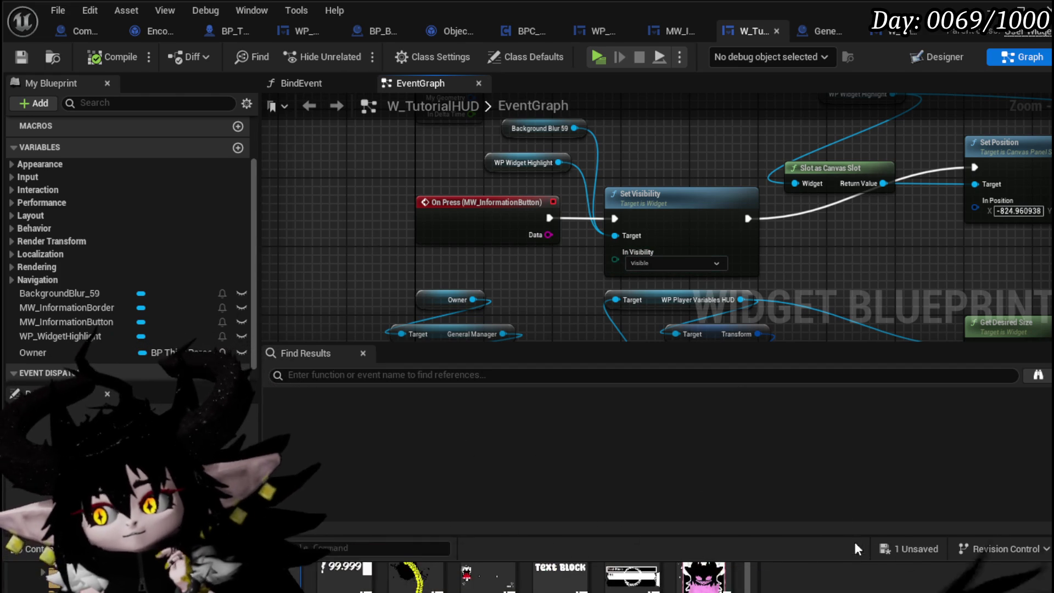
Save the one remaining unsaved asset from the Save Content dialog
left_click(883, 548)
left_click(790, 537)
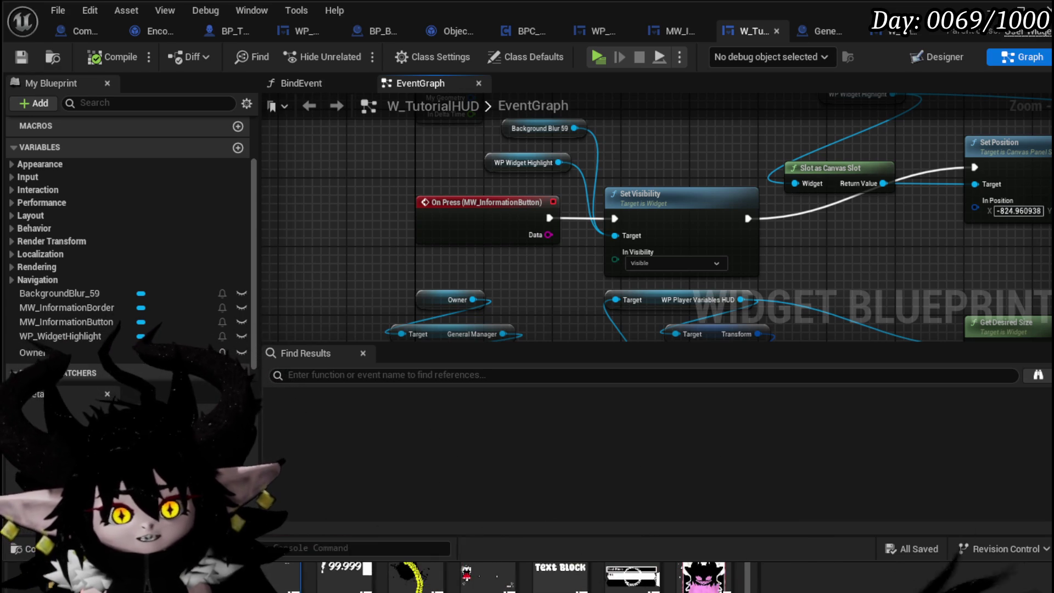
Select the Owner through WP Player Variables HUD reference nodes and move them left
mouse_move(464, 271)
left_mouse_down()
mouse_move(378, 216)
mouse_move(455, 236)
mouse_move(499, 265)
mouse_move(511, 222)
left_mouse_up()
scroll(515, 232, "down", 3)
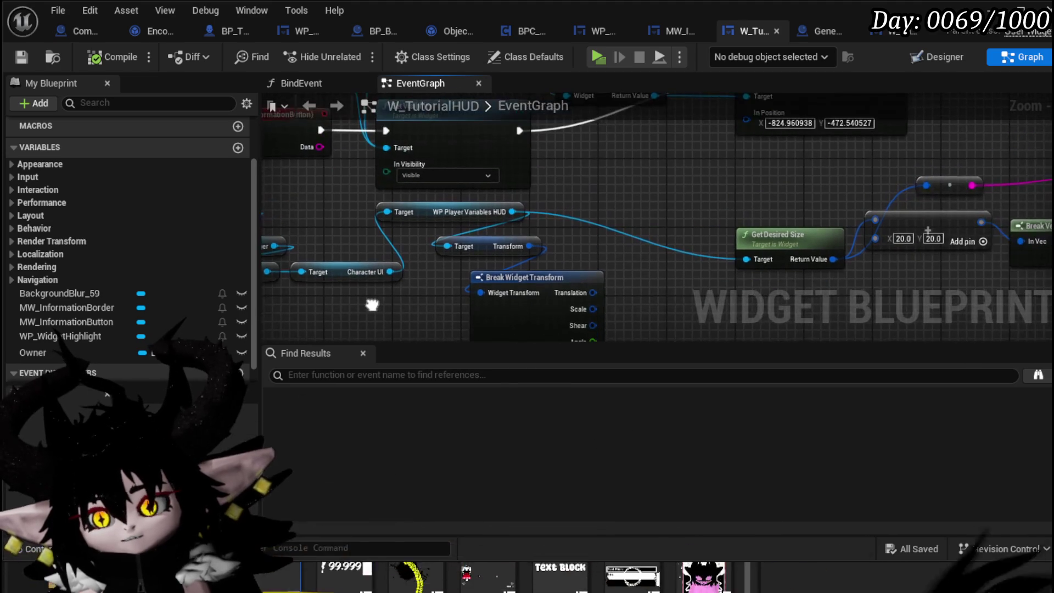
left_click_drag(657, 196, 471, 236)
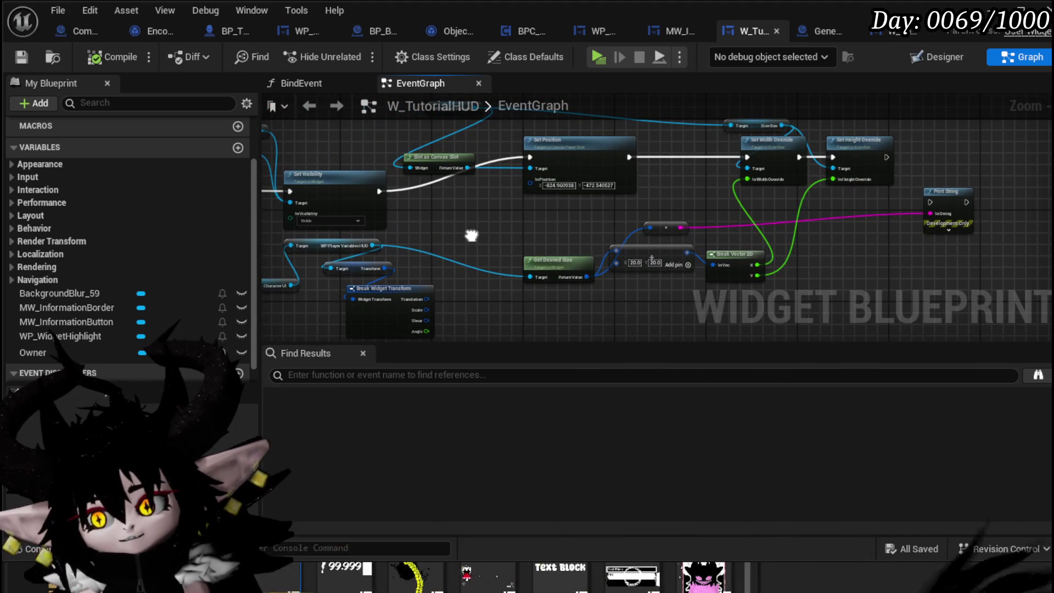
scroll(412, 289, "up", 4)
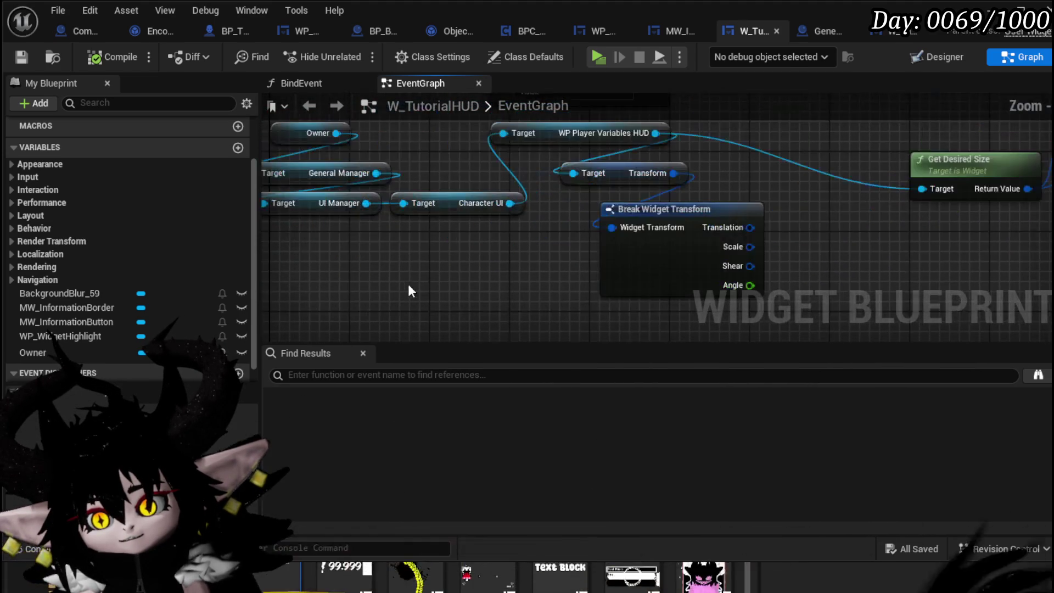
mouse_move(508, 222)
left_mouse_down()
mouse_move(568, 231)
mouse_move(531, 236)
mouse_move(525, 248)
mouse_move(594, 227)
left_mouse_up()
mouse_move(329, 247)
left_mouse_down()
mouse_move(644, 149)
mouse_move(683, 158)
mouse_move(624, 160)
left_mouse_up()
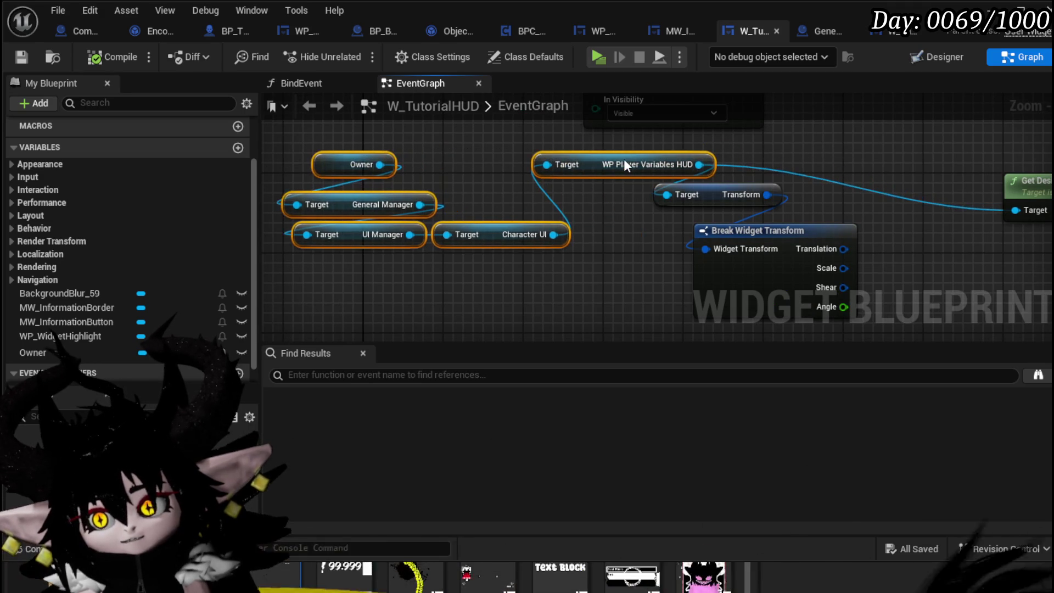
left_click_drag(795, 165, 660, 199)
left_click(661, 199)
Drag from the WP Player Variables HUD reference to browse its available actions
scroll(660, 199, "down", 5)
mouse_move(479, 213)
left_mouse_down()
mouse_move(637, 204)
mouse_move(485, 239)
left_mouse_up()
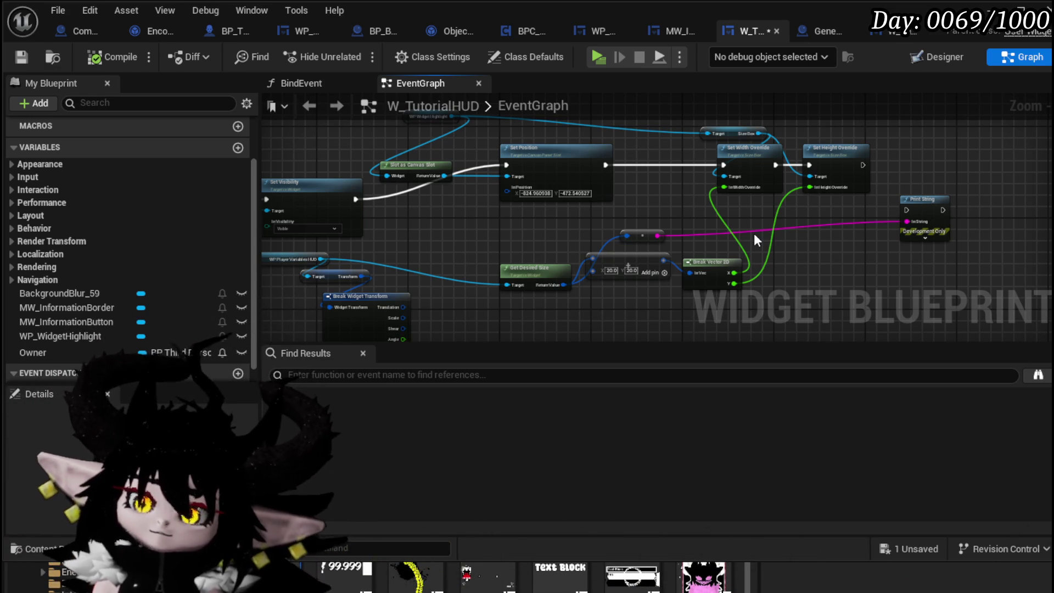
scroll(419, 253, "down", 2)
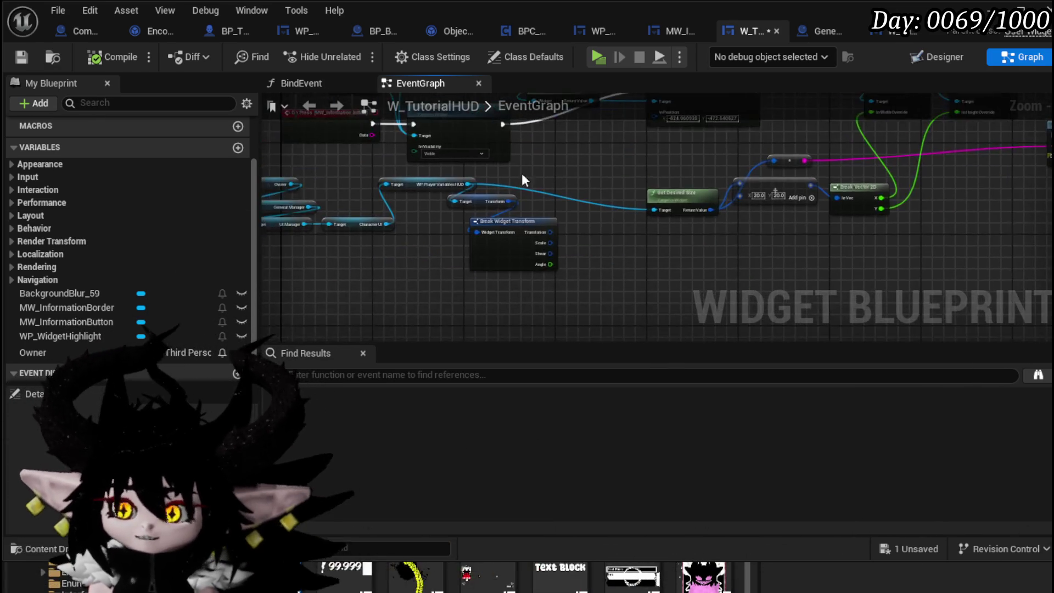
scroll(407, 189, "up", 3)
scroll(506, 185, "up", 1)
mouse_move(387, 225)
left_mouse_down()
mouse_move(479, 233)
mouse_move(444, 207)
mouse_move(576, 182)
left_mouse_up()
Search the graph actions for 'crea' and 'creat w' without placing a node
type("crea")
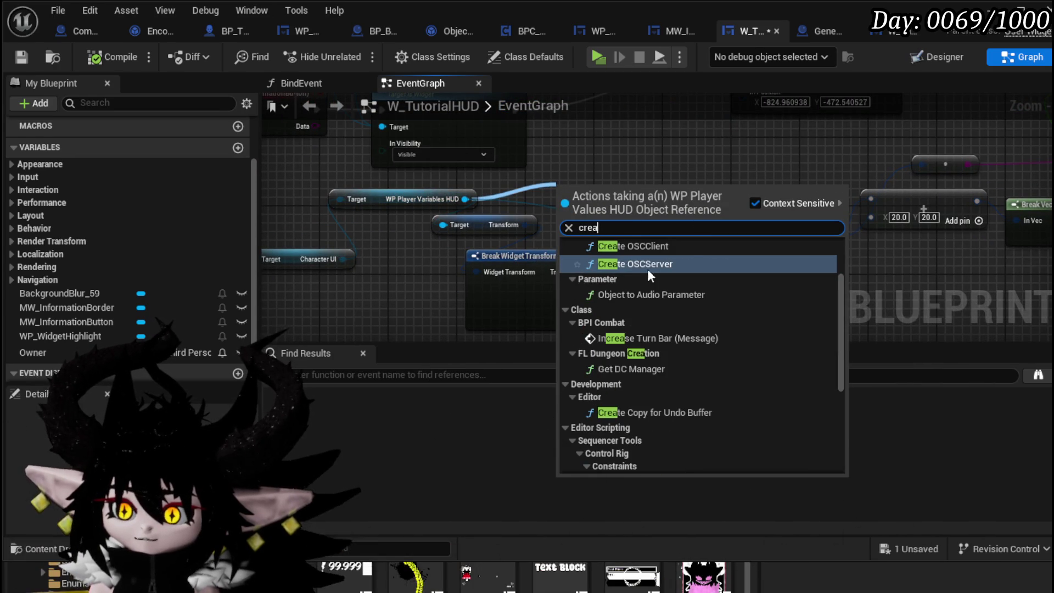
scroll(647, 269, "up", 2)
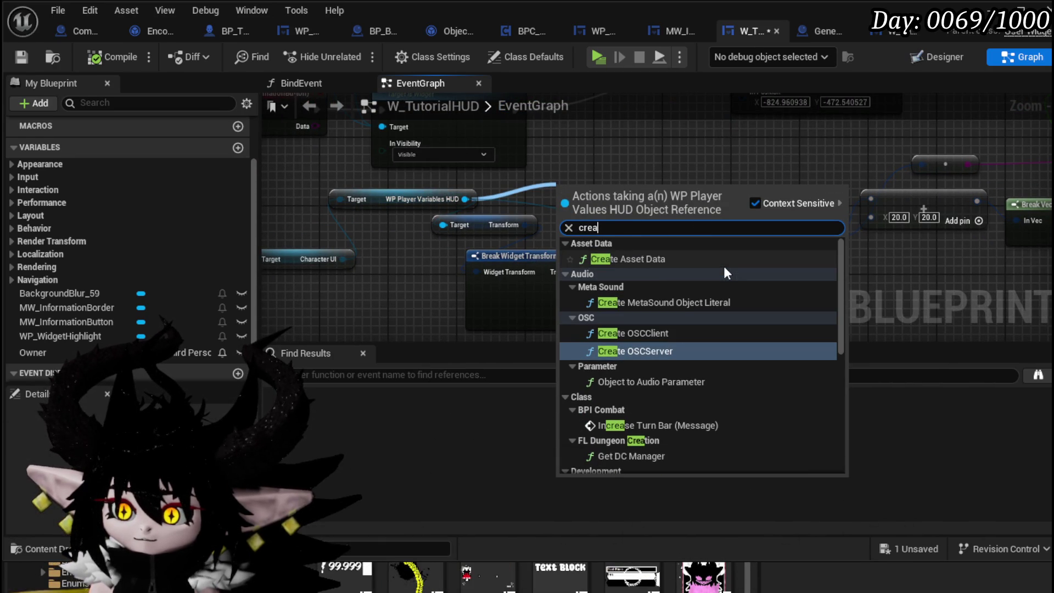
scroll(725, 268, "down", 10)
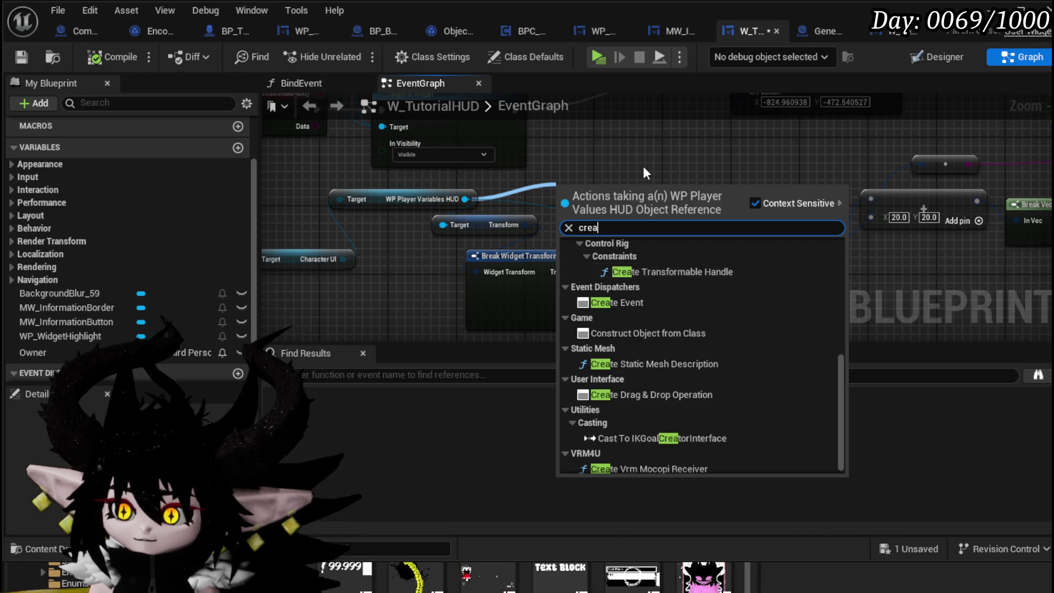
key("Escape")
right_click(562, 189)
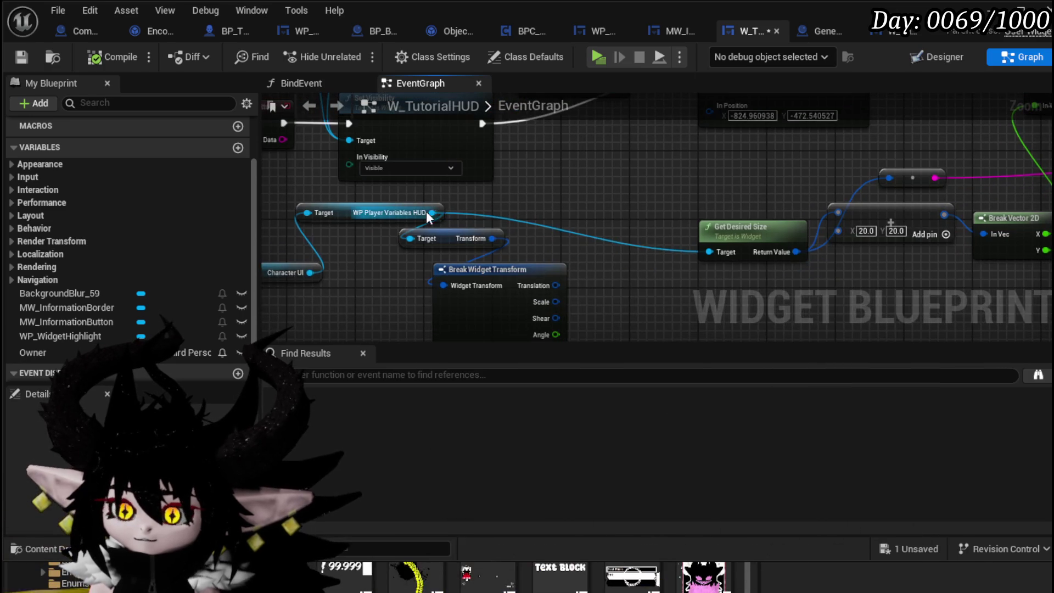
left_click_drag(432, 213, 516, 211)
scroll(680, 305, "down", 5)
scroll(680, 302, "down", 5)
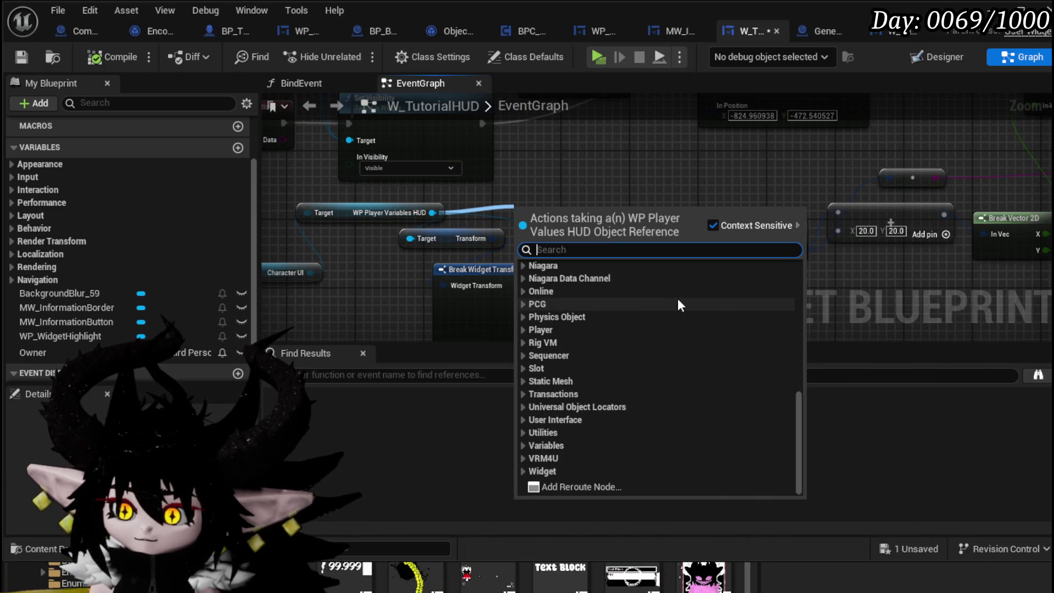
type("creat")
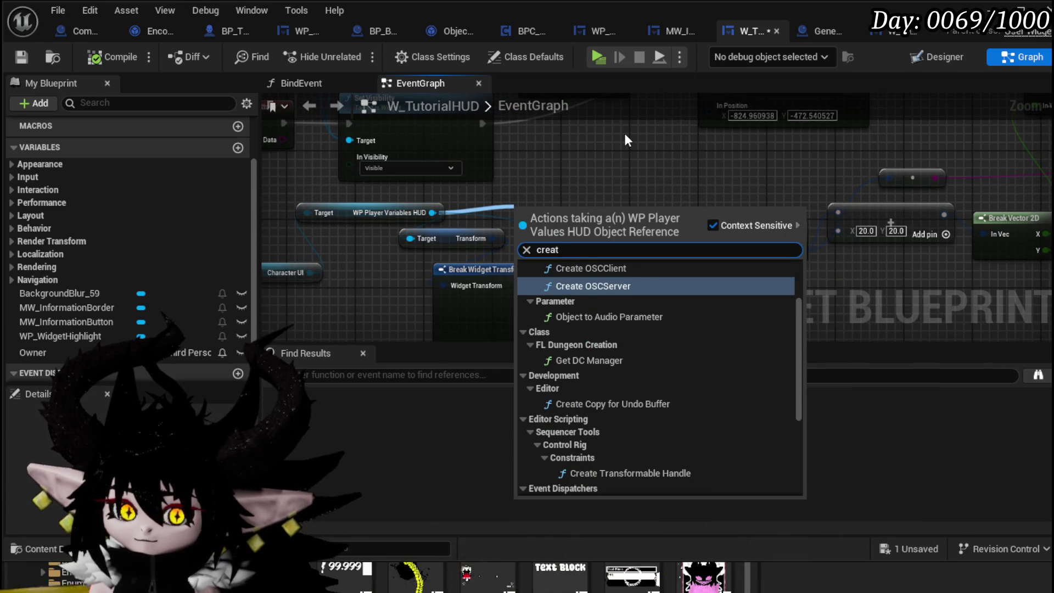
type(" w")
Move the Transform nodes down, then add Add to Viewport from the WP Player Variables HUD pin
left_click(627, 140)
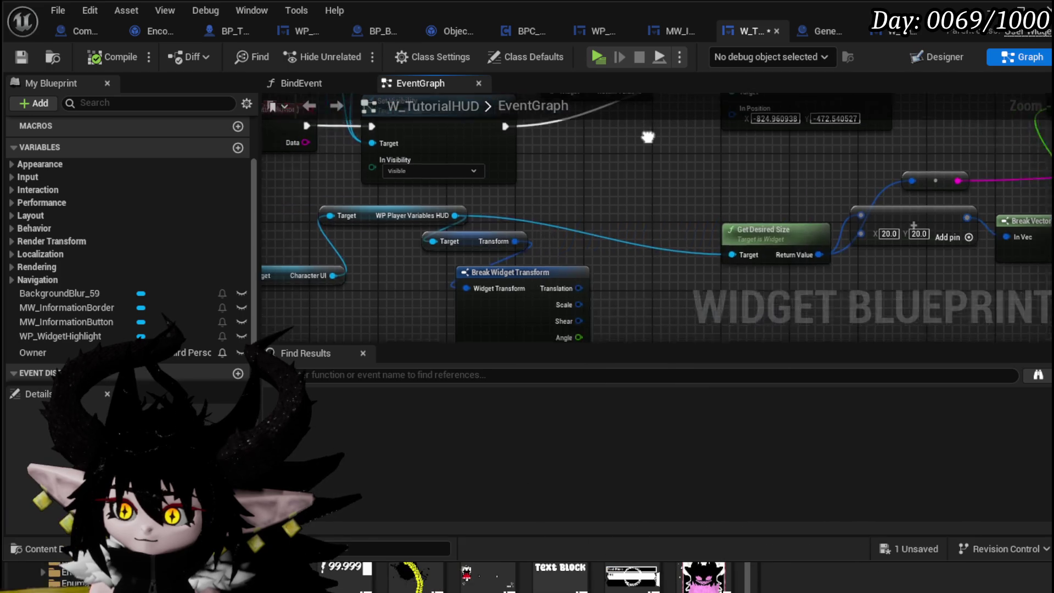
mouse_move(460, 253)
left_mouse_down()
mouse_move(514, 183)
mouse_move(515, 259)
left_mouse_up()
left_click_drag(586, 178, 561, 247)
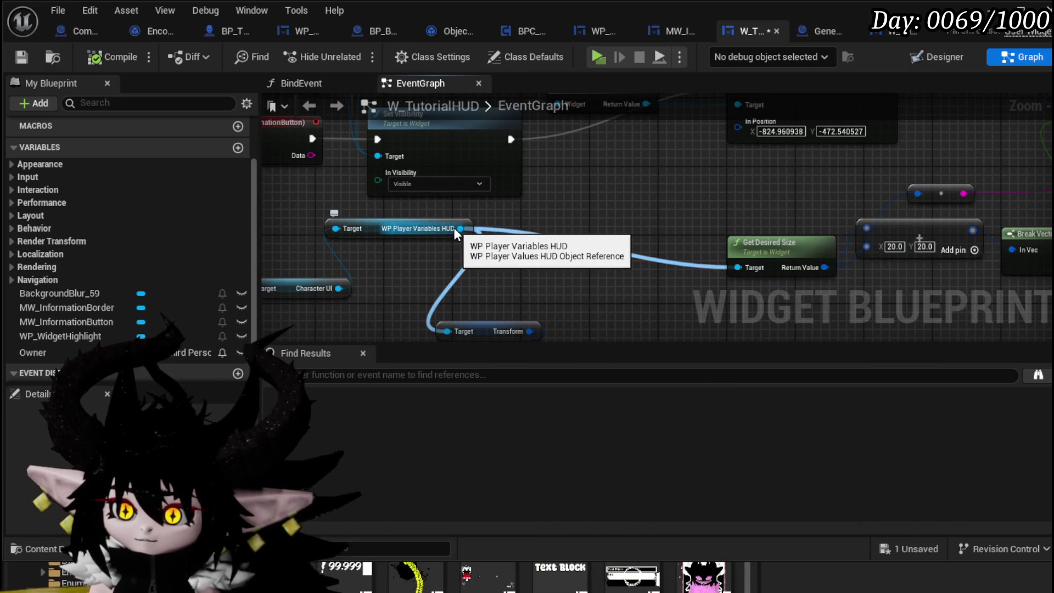
left_click_drag(460, 228, 644, 214)
type("add to")
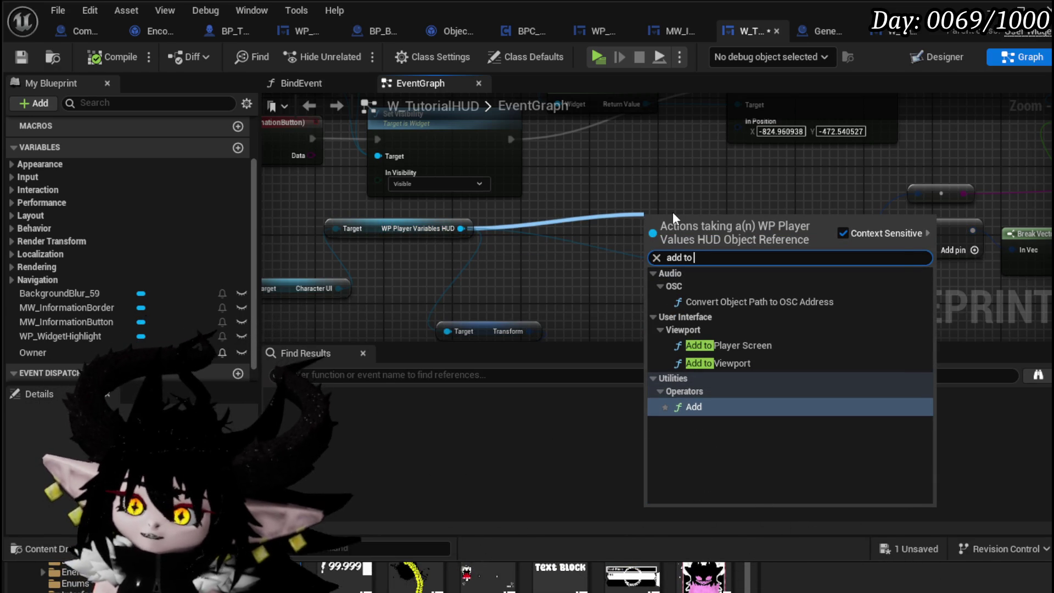
left_click(716, 363)
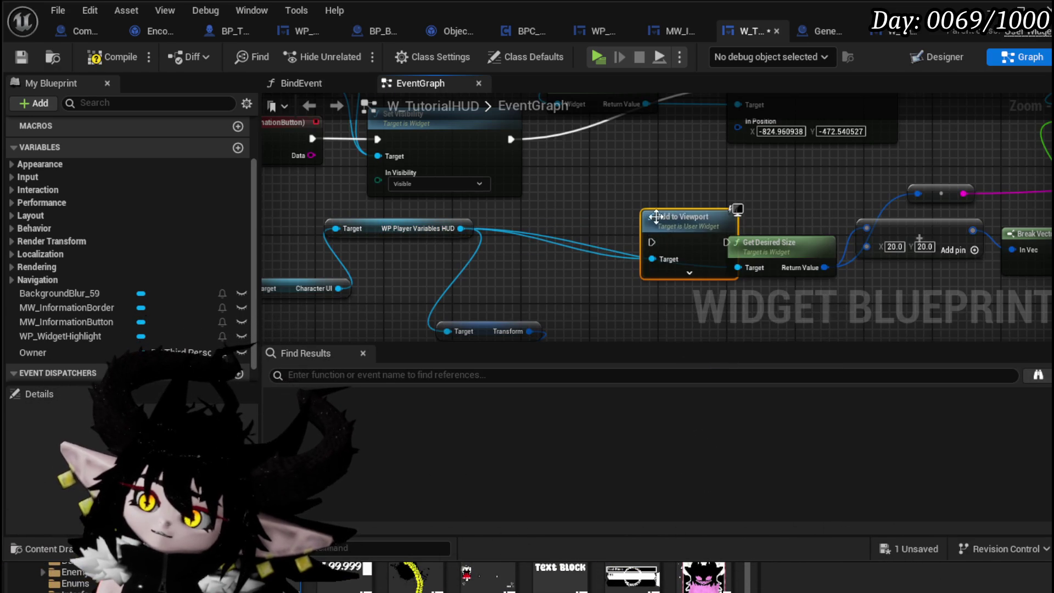
Position Add to Viewport above Get Desired Size and set its ZOrder to 50
scroll(726, 235, "down", 10)
scroll(726, 235, "up", 9)
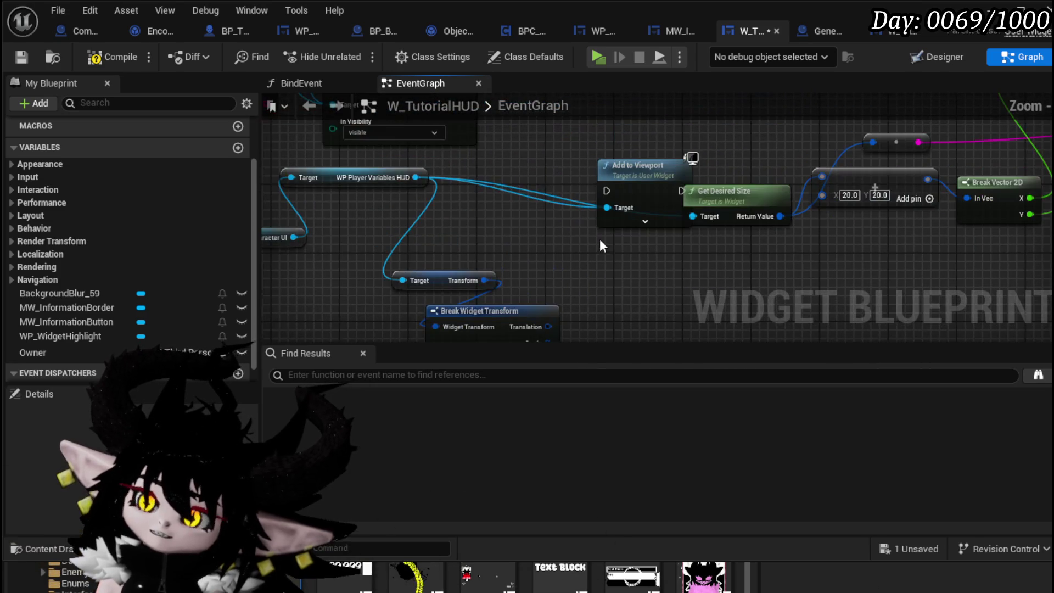
left_click_drag(639, 186, 632, 141)
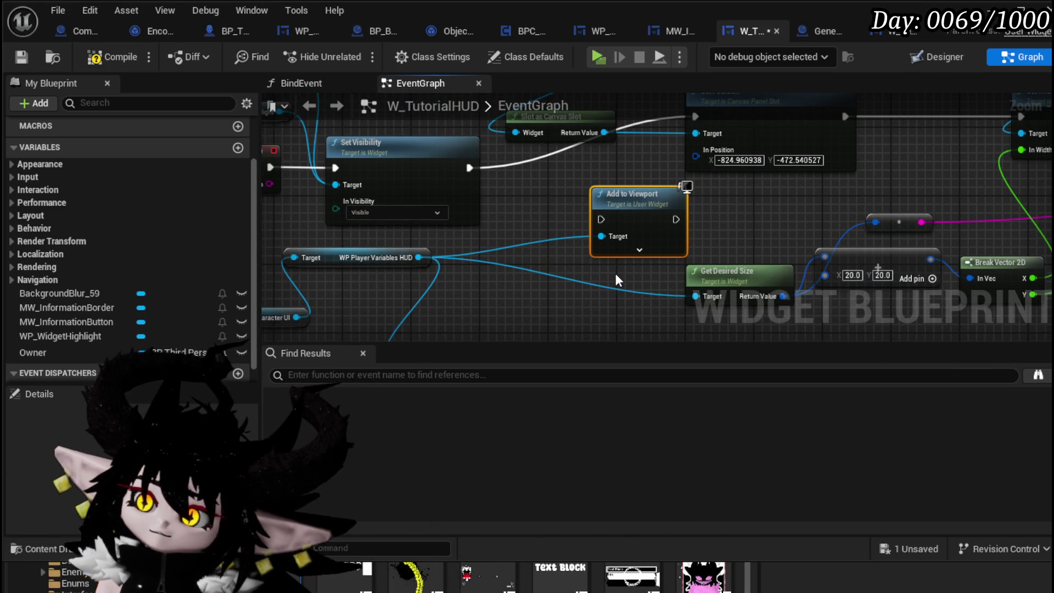
left_click(656, 251)
left_click(661, 270)
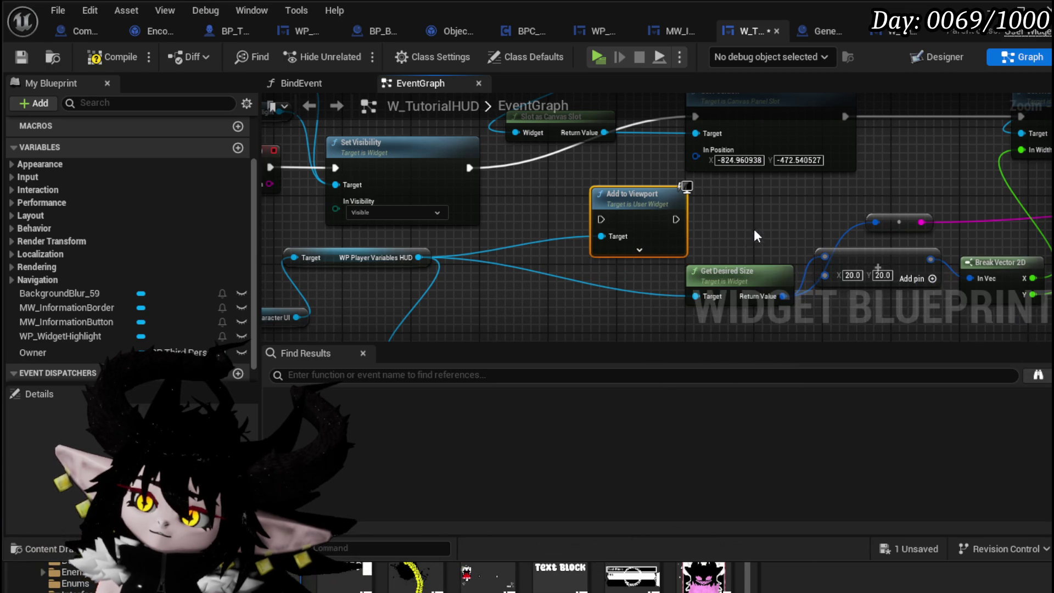
left_click(639, 250)
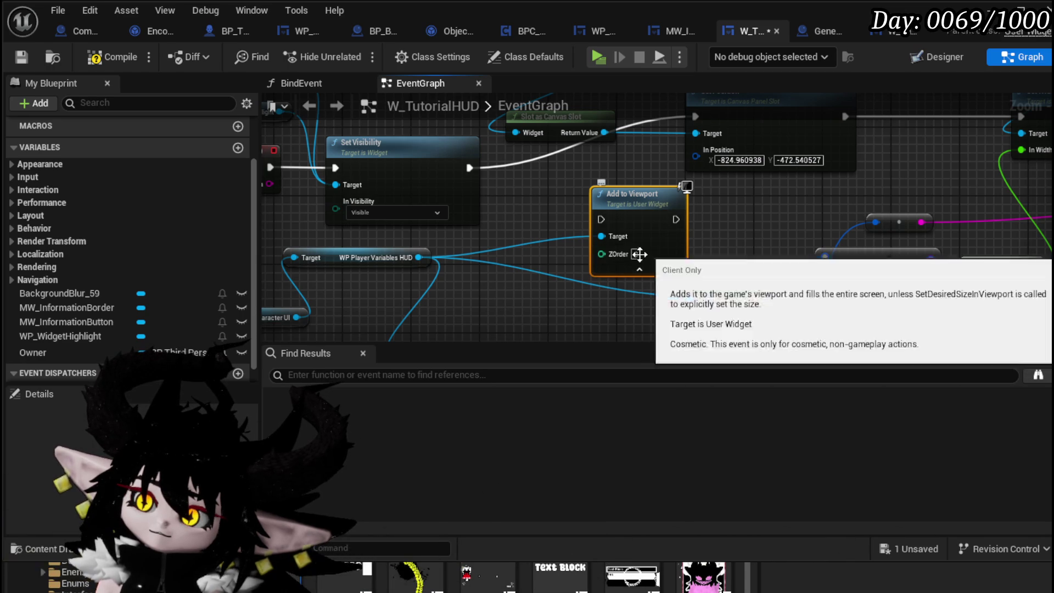
left_click(745, 227)
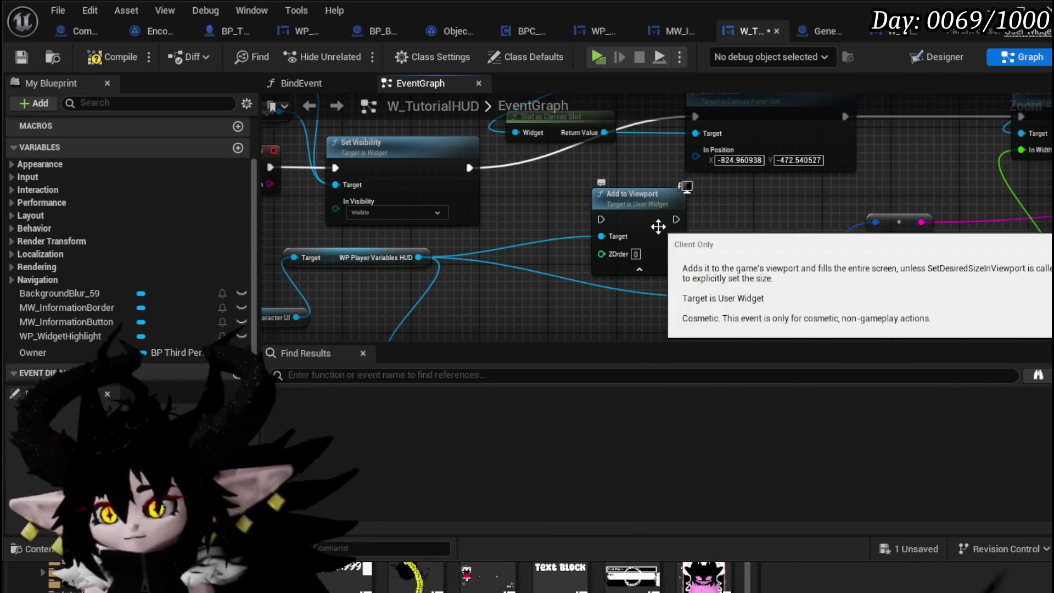
type("50")
key("Return")
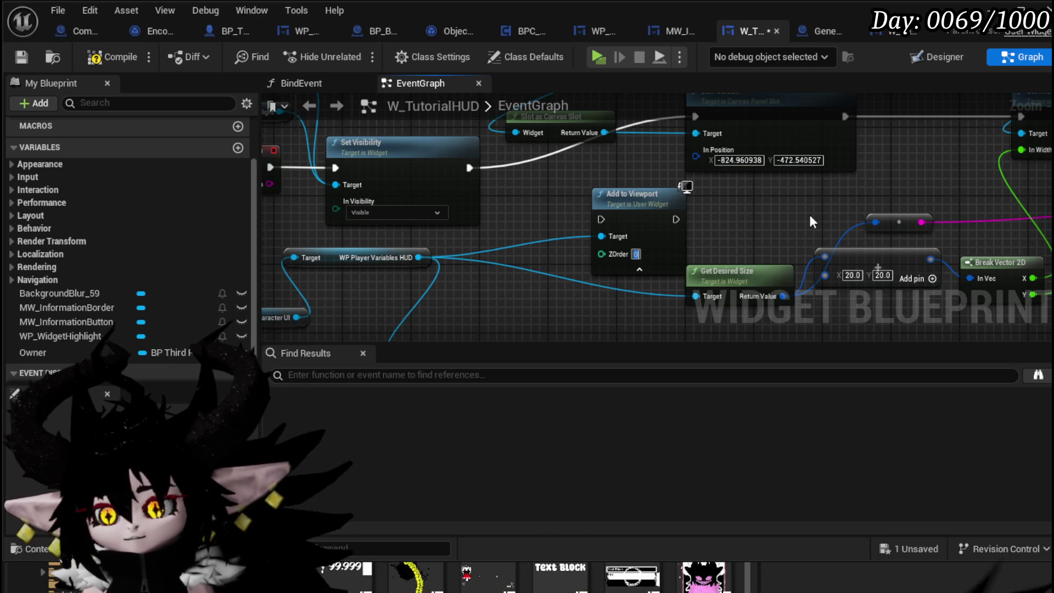
Run Add to Viewport right after Set Visibility, save, and start a play test
mouse_move(812, 222)
left_mouse_down()
mouse_move(766, 264)
mouse_move(615, 256)
mouse_move(634, 248)
mouse_move(601, 203)
left_mouse_up()
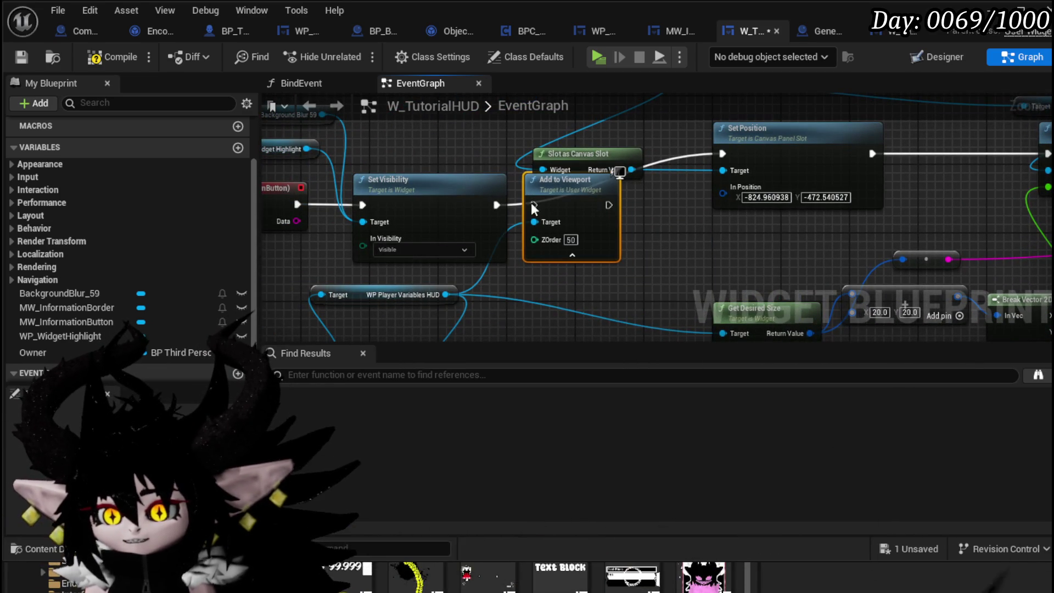
left_click_drag(497, 205, 533, 205)
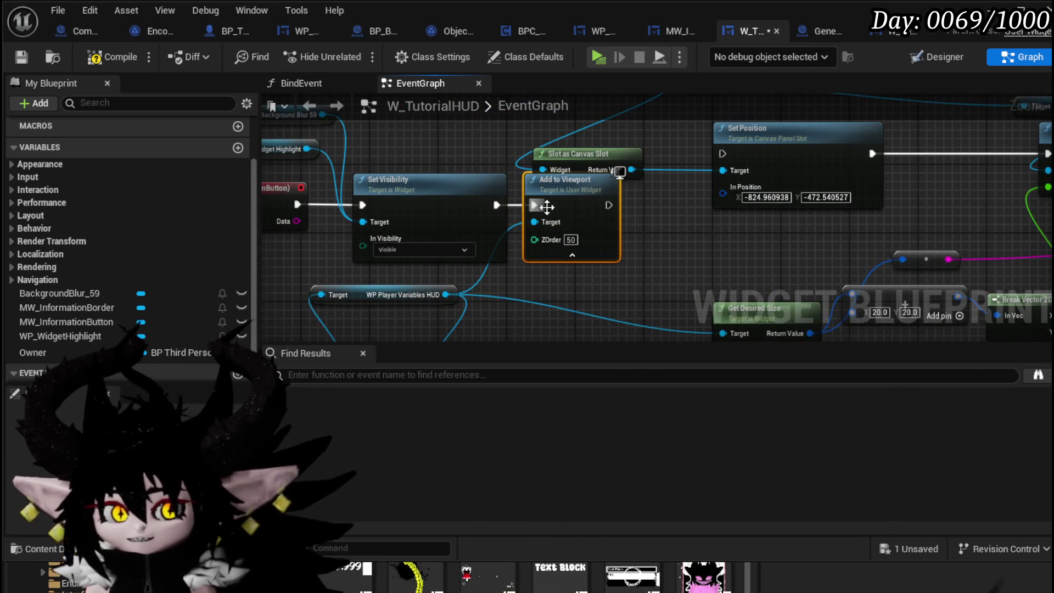
left_click_drag(608, 205, 723, 154)
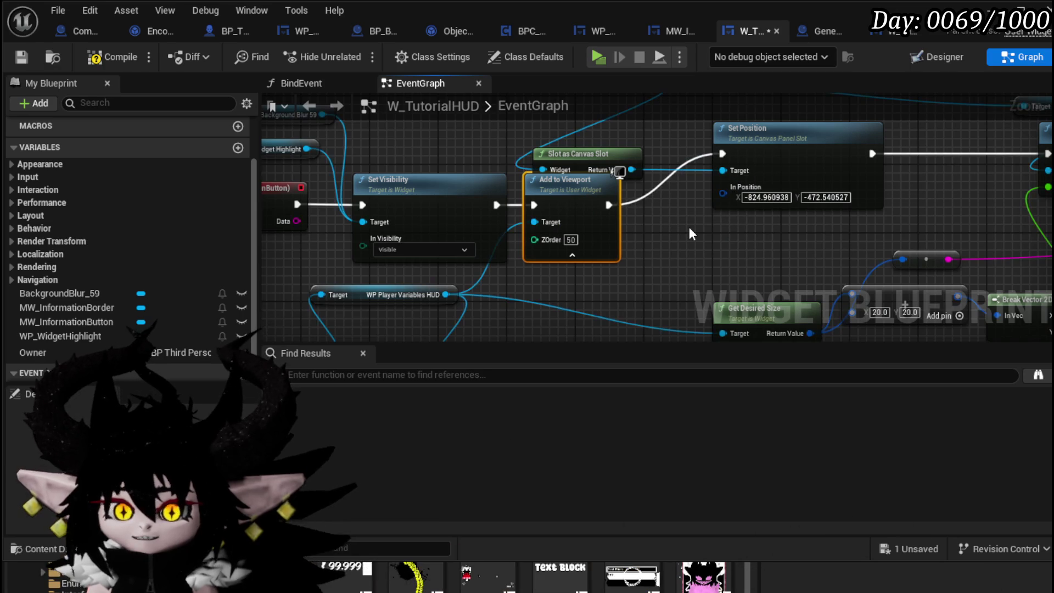
key("ctrl+s")
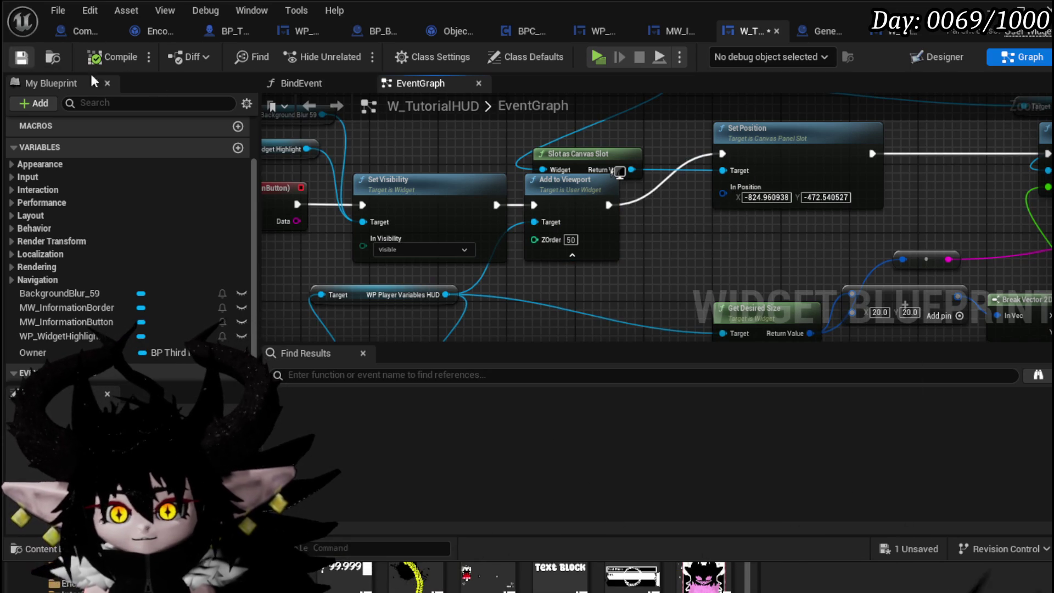
left_click(44, 61)
left_click(355, 55)
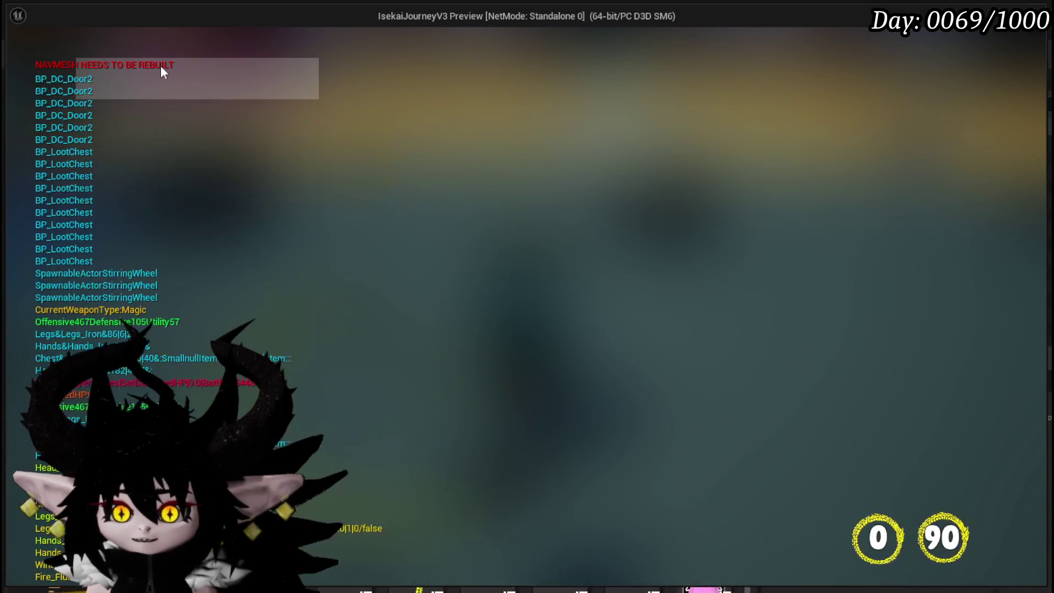
Inspect the running game's HUD, then stop the play session in the editor
mouse_move(179, 127)
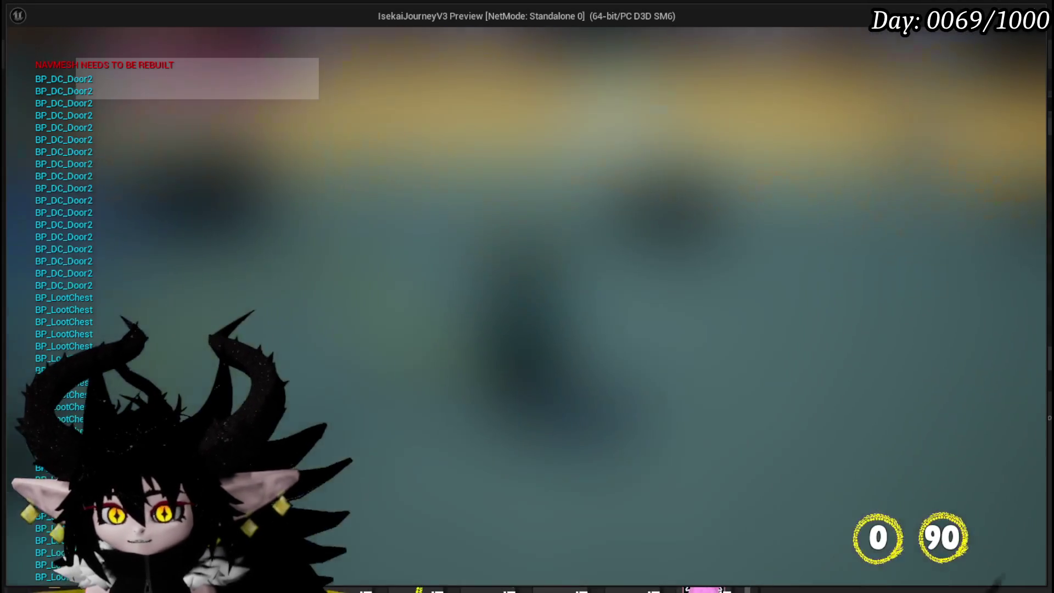
key("alt+Tab")
key("Escape")
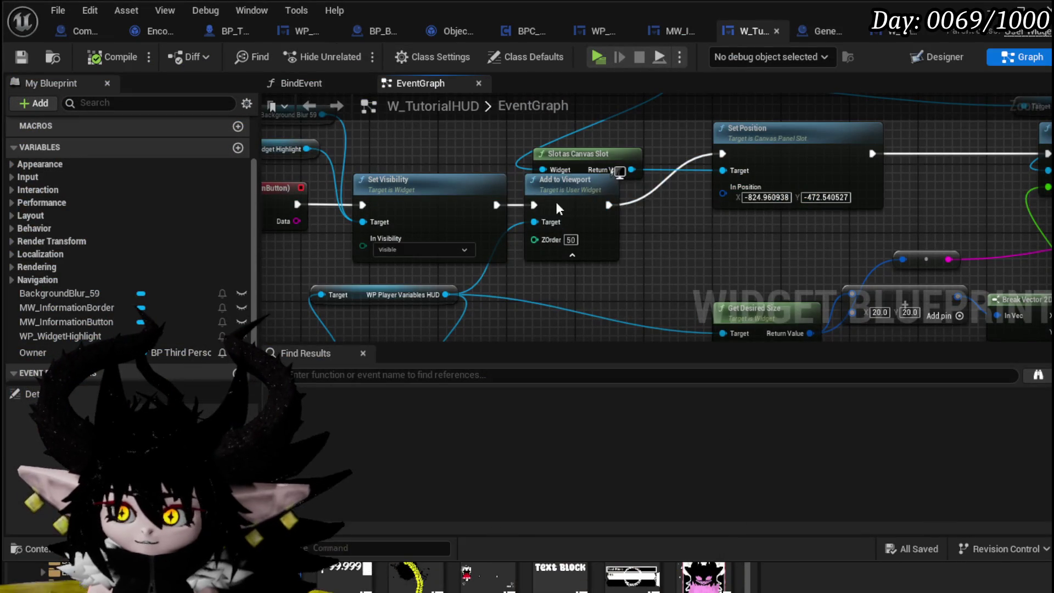
Remove the Add to Viewport node, wire Set Visibility straight to Set Position, and compile
left_click_drag(555, 193, 607, 220)
mouse_move(386, 203)
left_mouse_down()
mouse_move(638, 141)
mouse_move(612, 152)
left_mouse_up()
key("Delete")
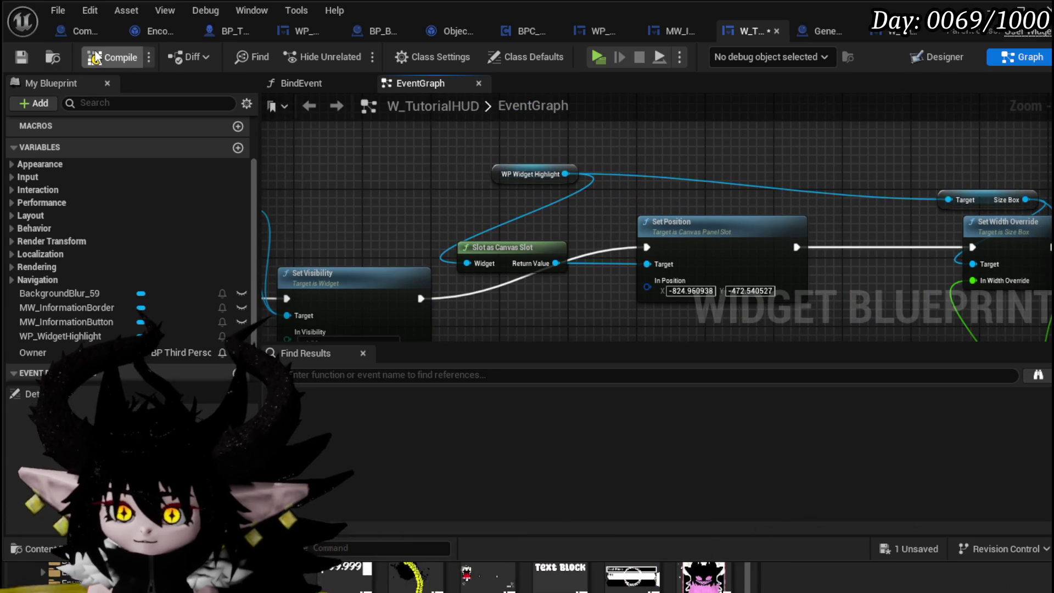
left_click(21, 58)
Reposition the WP Widget Highlight node, then switch W_TutorialHUD to the Designer view
mouse_move(535, 170)
left_mouse_down()
mouse_move(364, 163)
mouse_move(379, 180)
mouse_move(434, 190)
left_mouse_up()
left_click_drag(609, 153, 431, 156)
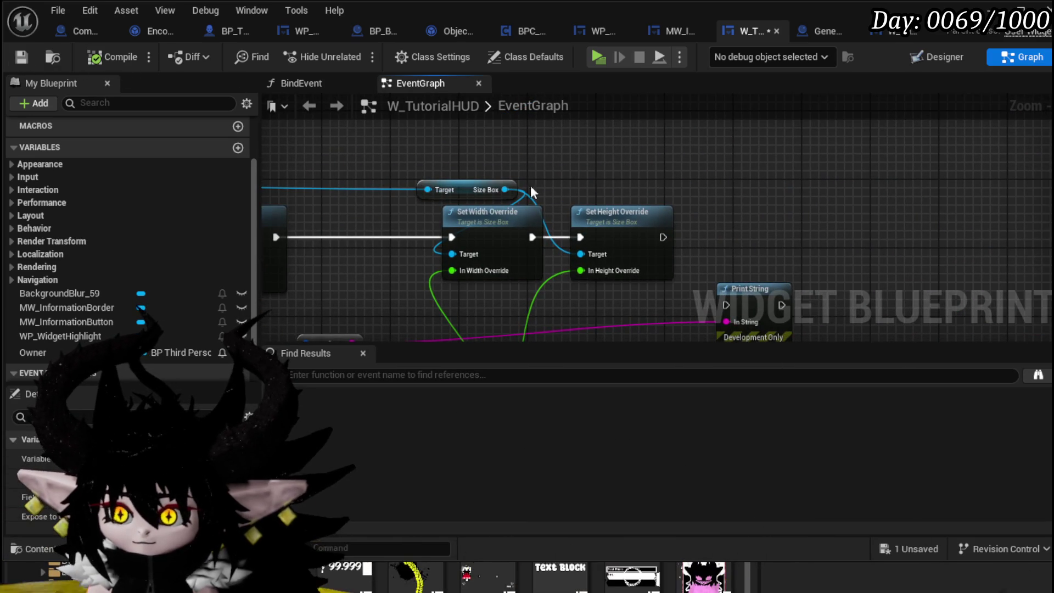
left_click_drag(509, 189, 864, 160)
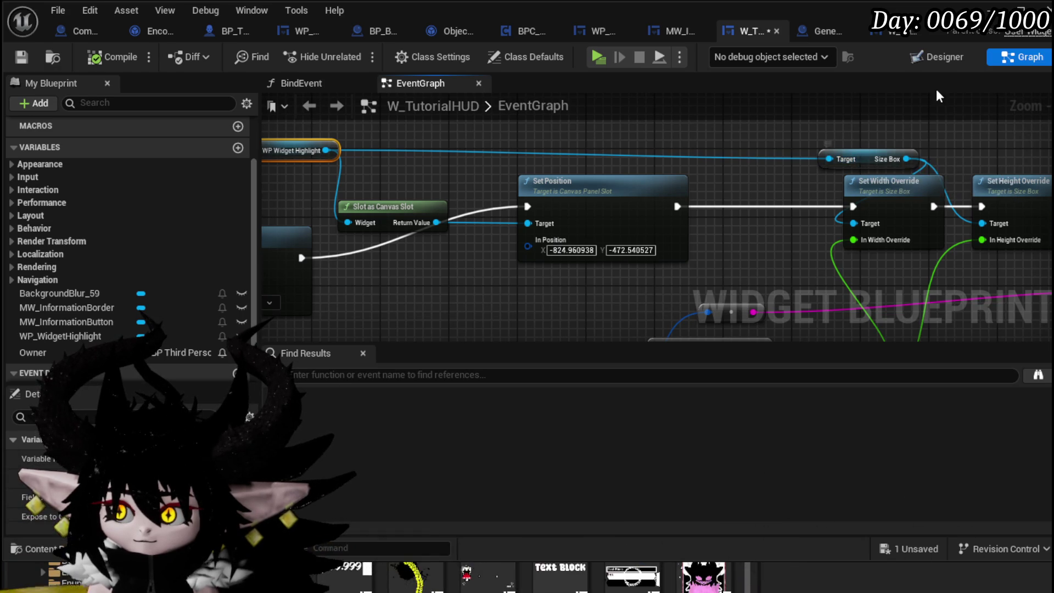
left_click(929, 59)
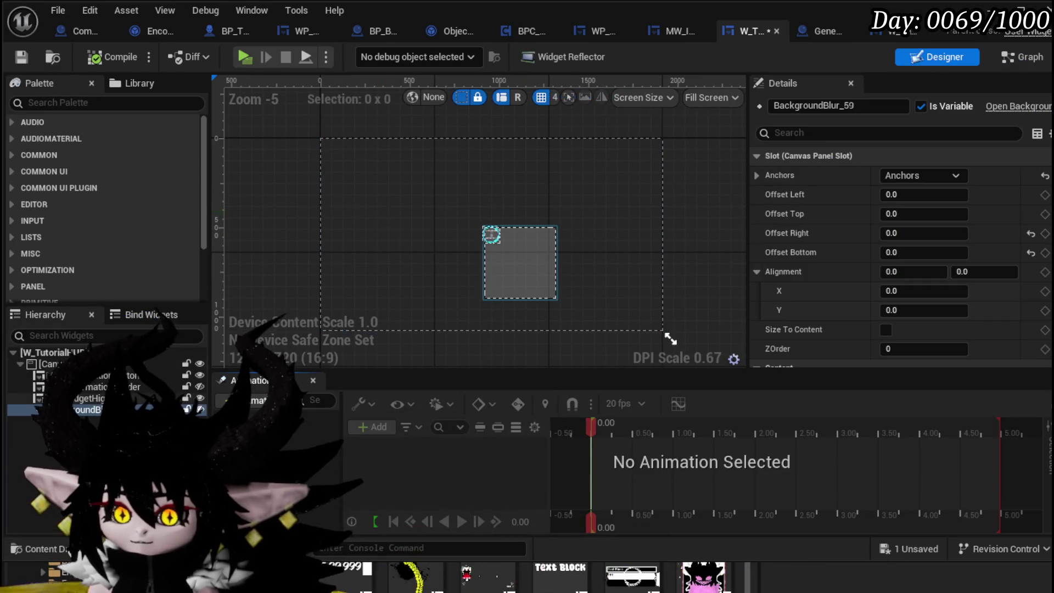
In WP_WidgetHighlight, select the inner size box and give it a padding of 20
left_click(609, 32)
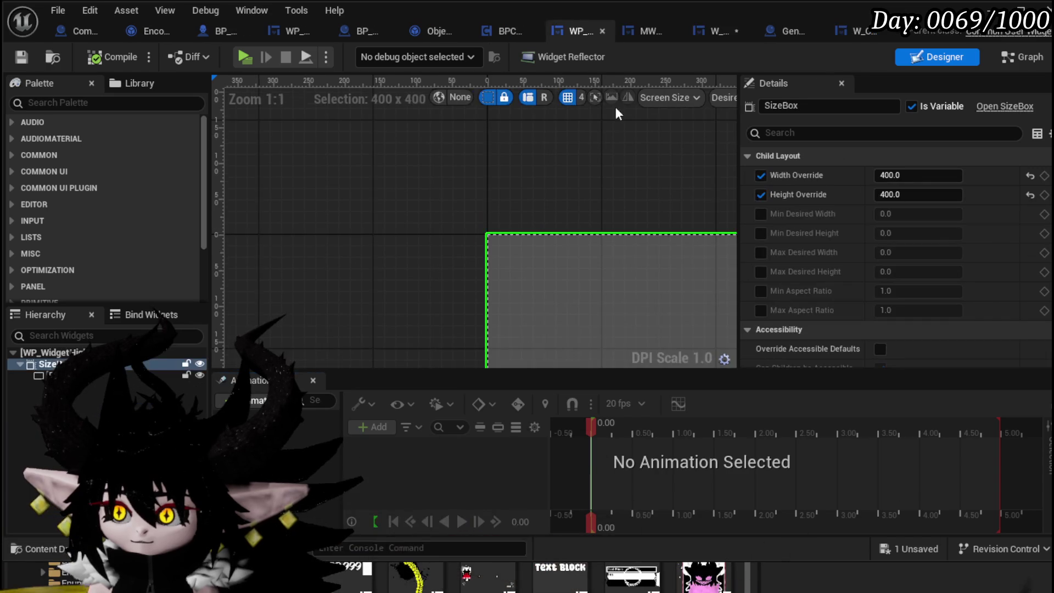
scroll(373, 296, "down", 2)
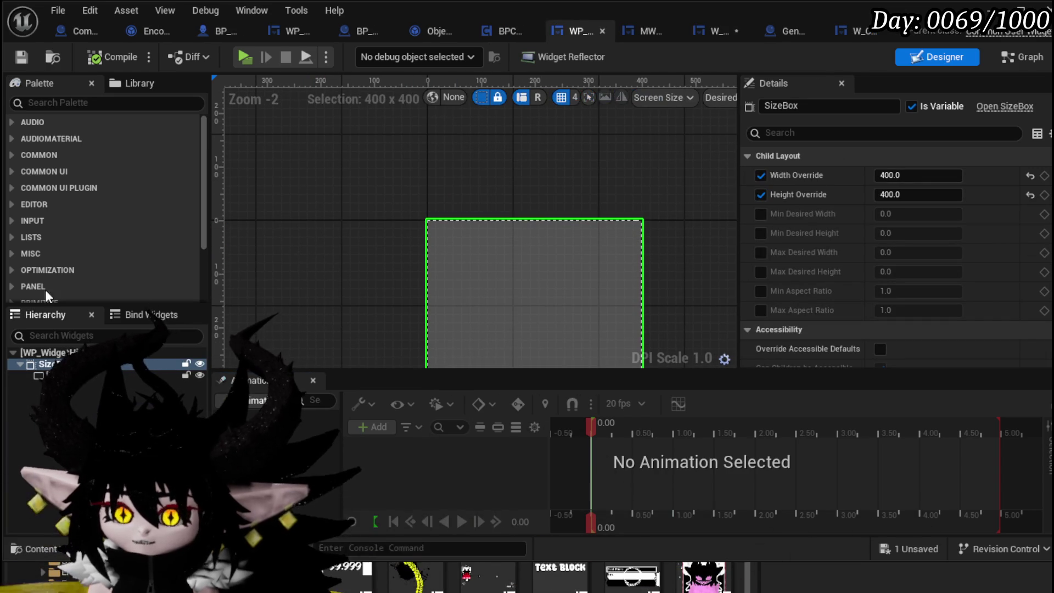
type("Size")
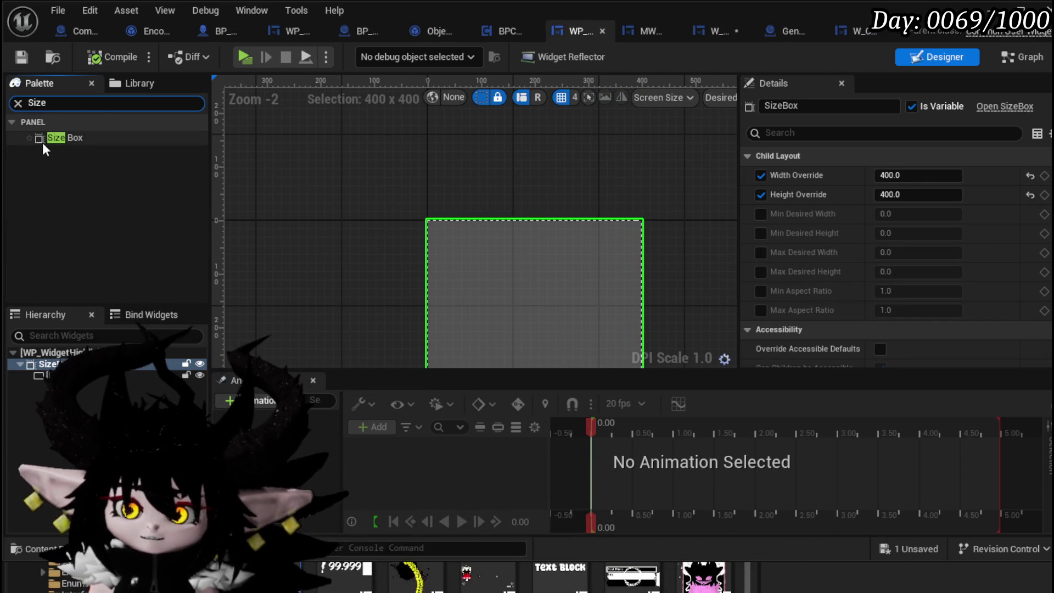
left_click(91, 386)
left_click(915, 176)
type("20")
key("Return")
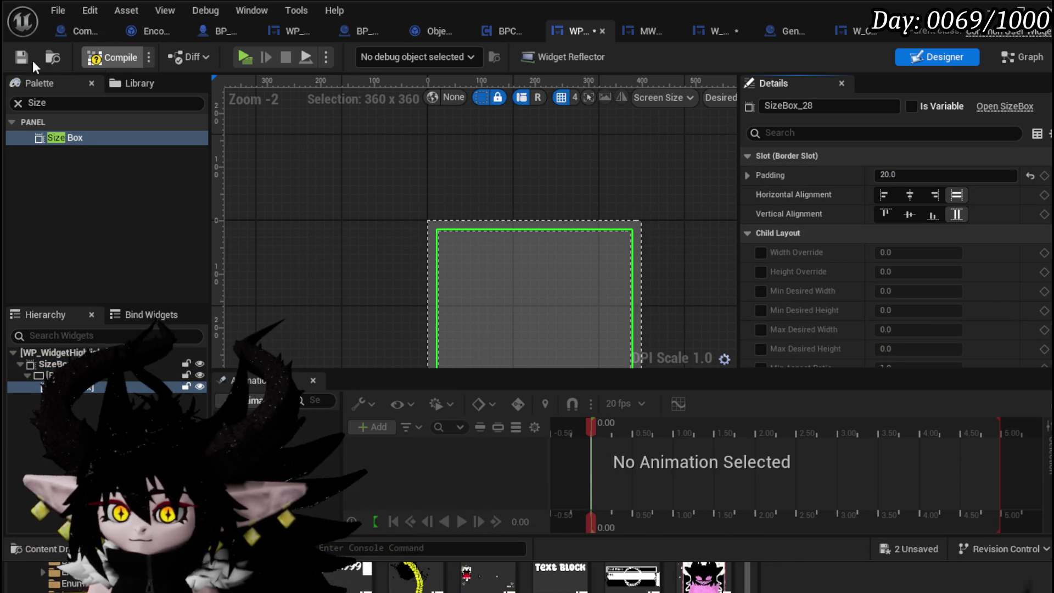
Make SizeBox_Content a variable, save, and return to the W_TutorialHUD event graph
left_click(17, 58)
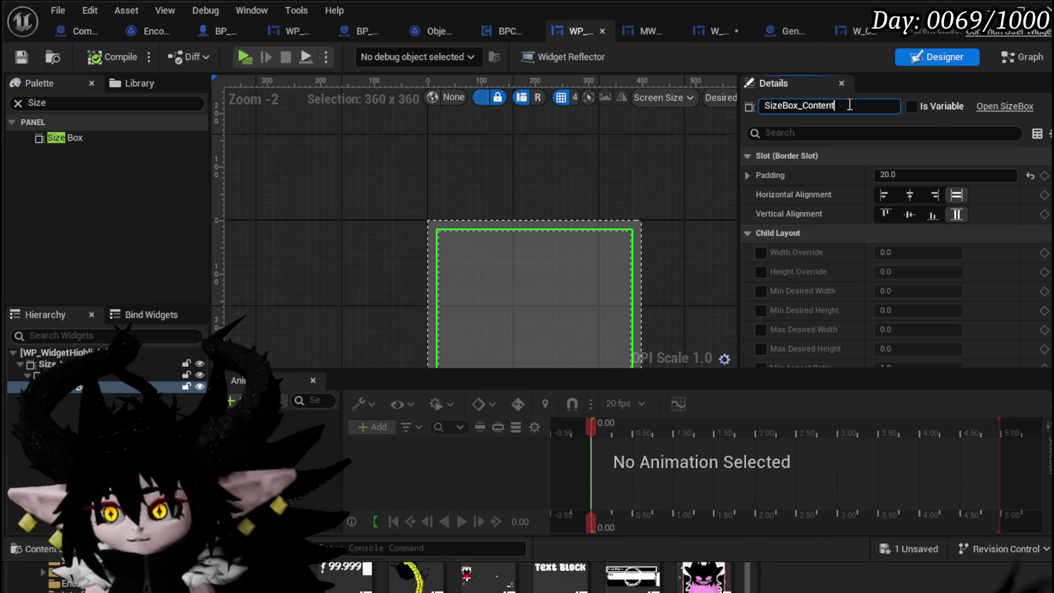
left_click(911, 106)
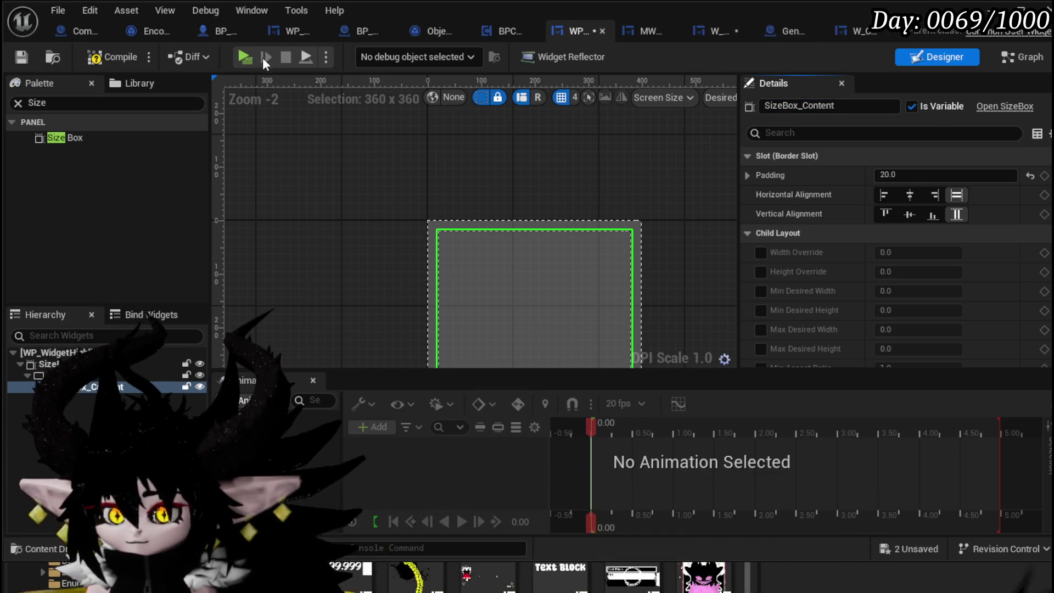
left_click(17, 58)
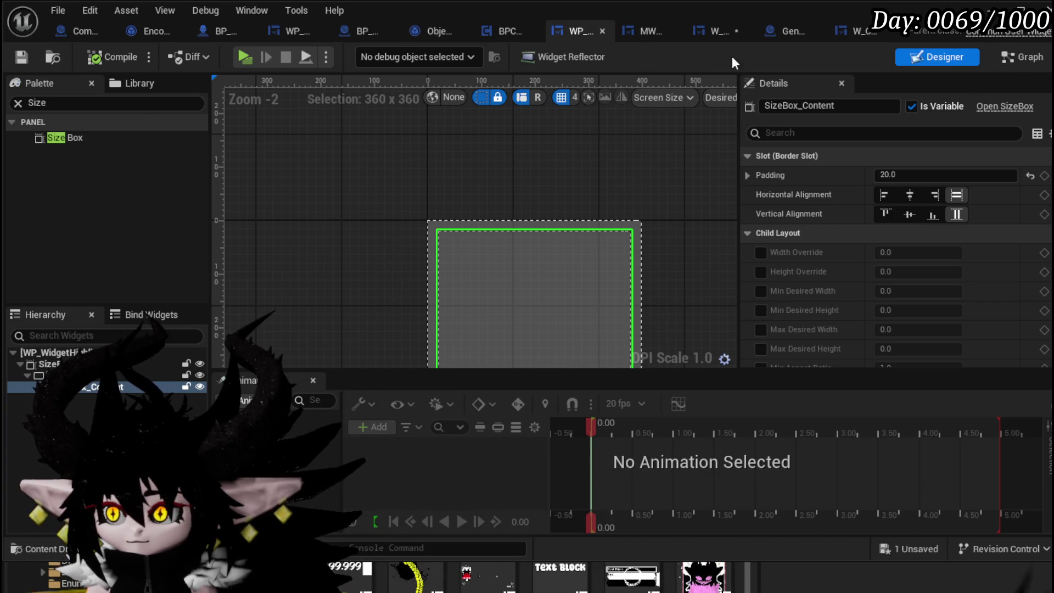
left_click(729, 31)
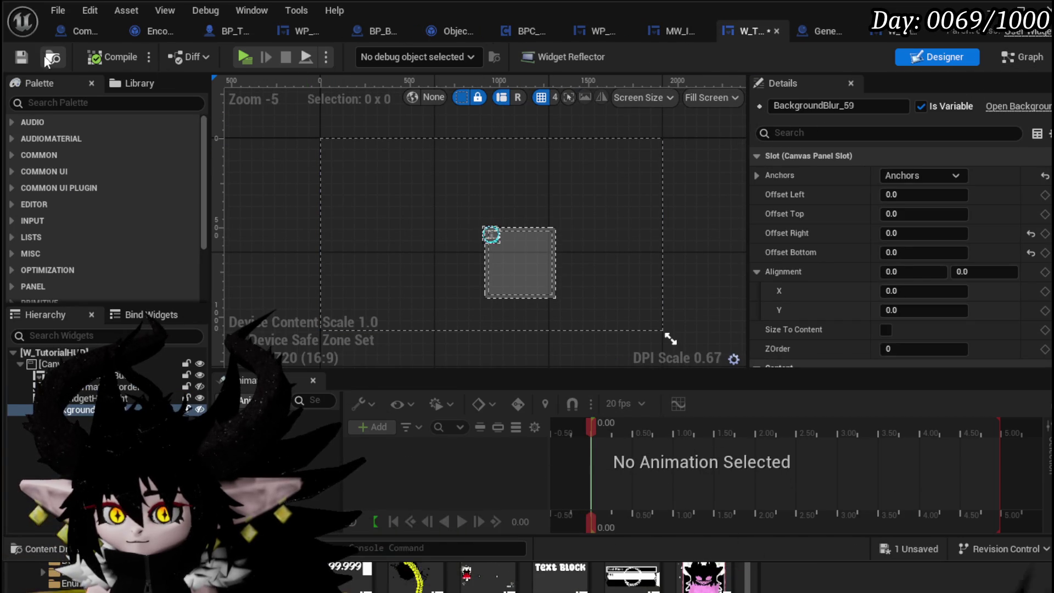
left_click(1019, 57)
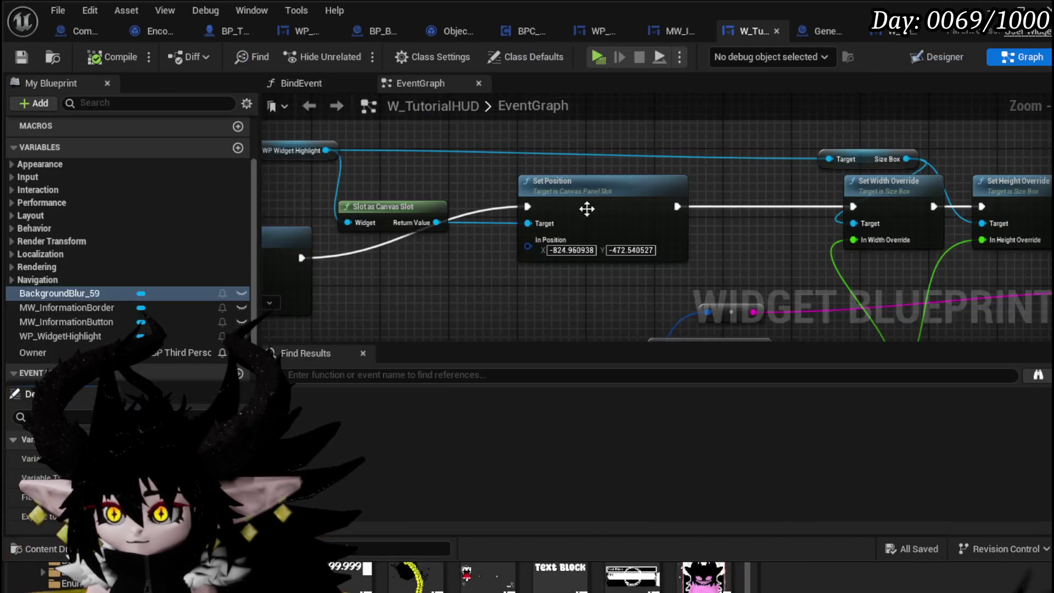
Add a Create Widget node whose Class comes from Get Class on WP Player Variables HUD
right_click(595, 228)
type("create widget")
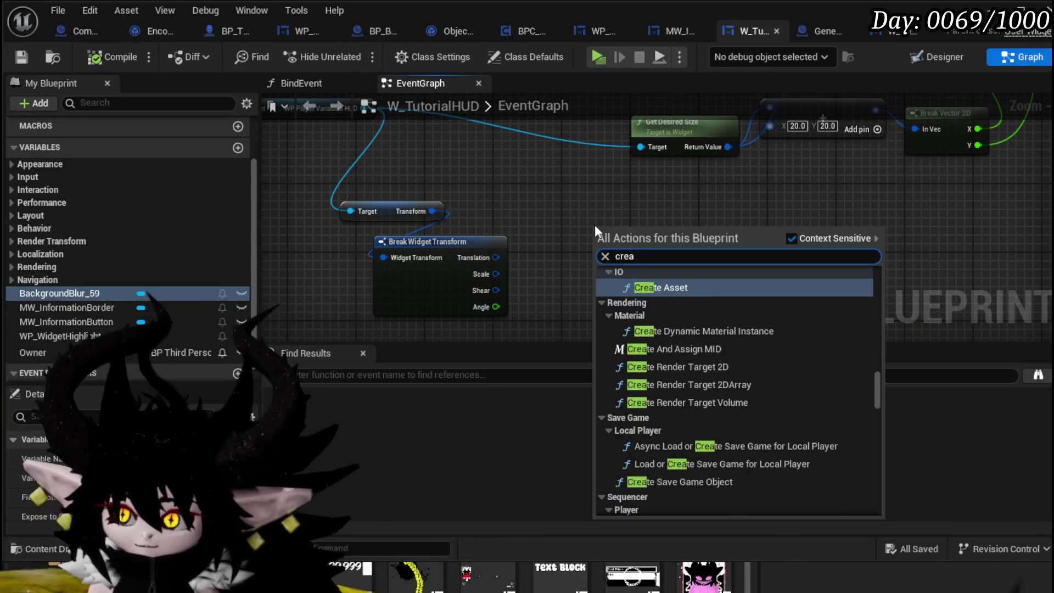
key("Return")
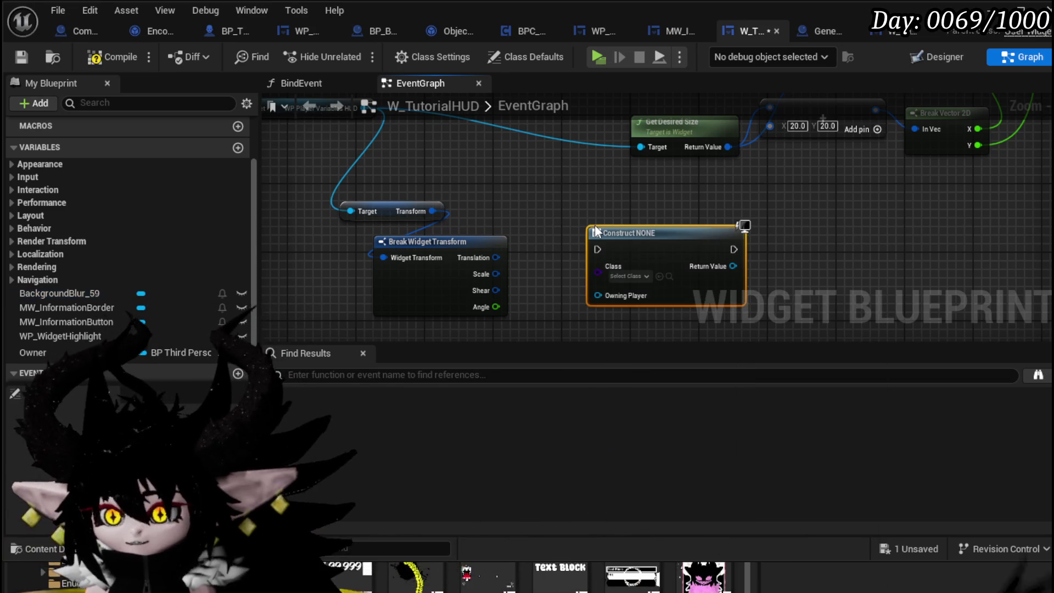
mouse_move(594, 225)
left_mouse_down()
mouse_move(593, 208)
mouse_move(533, 192)
mouse_move(605, 270)
left_mouse_up()
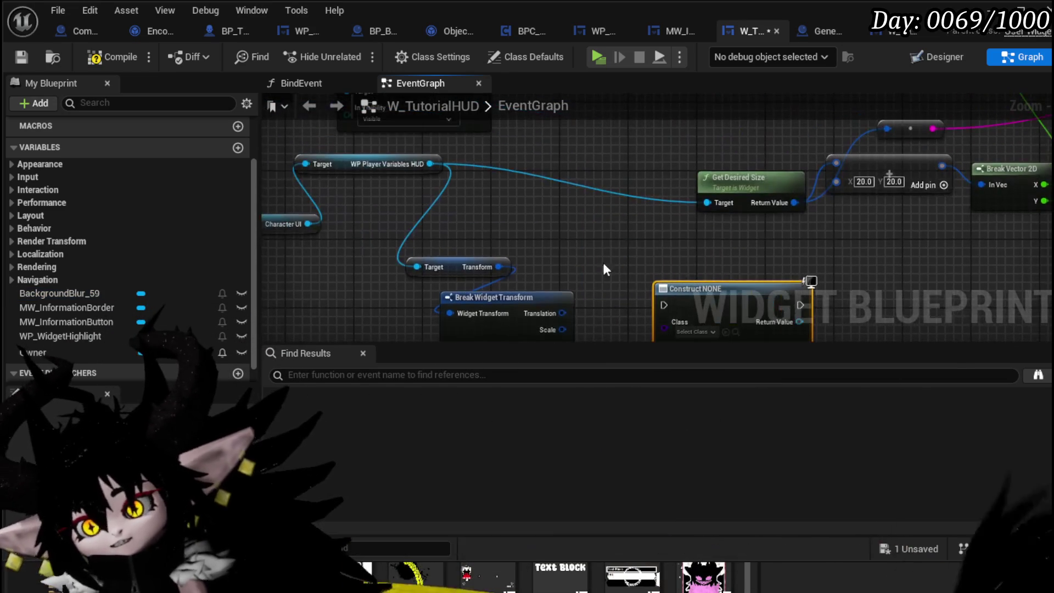
left_click_drag(432, 163, 519, 212)
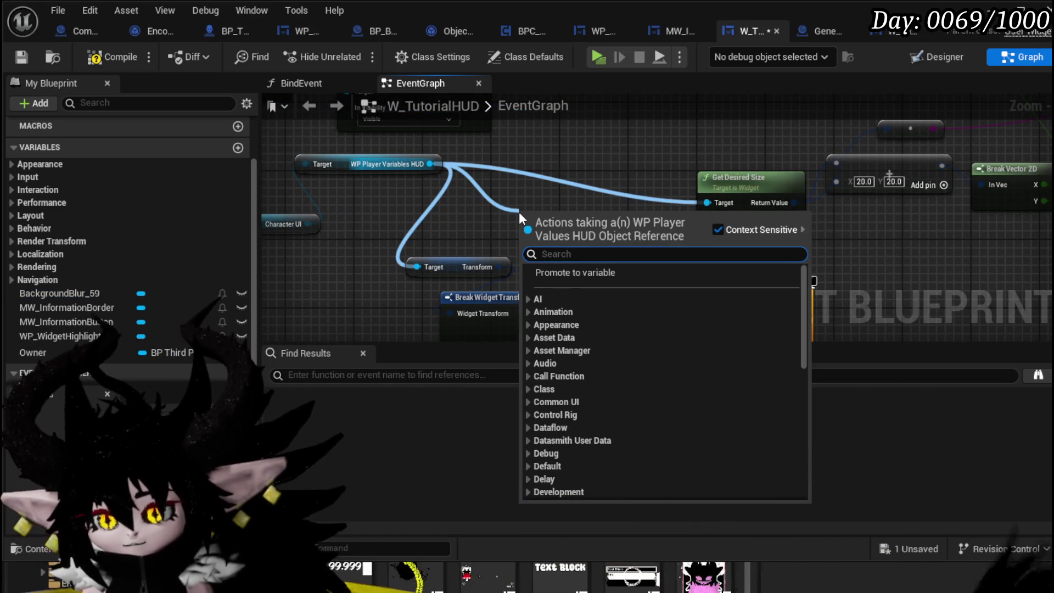
type("class")
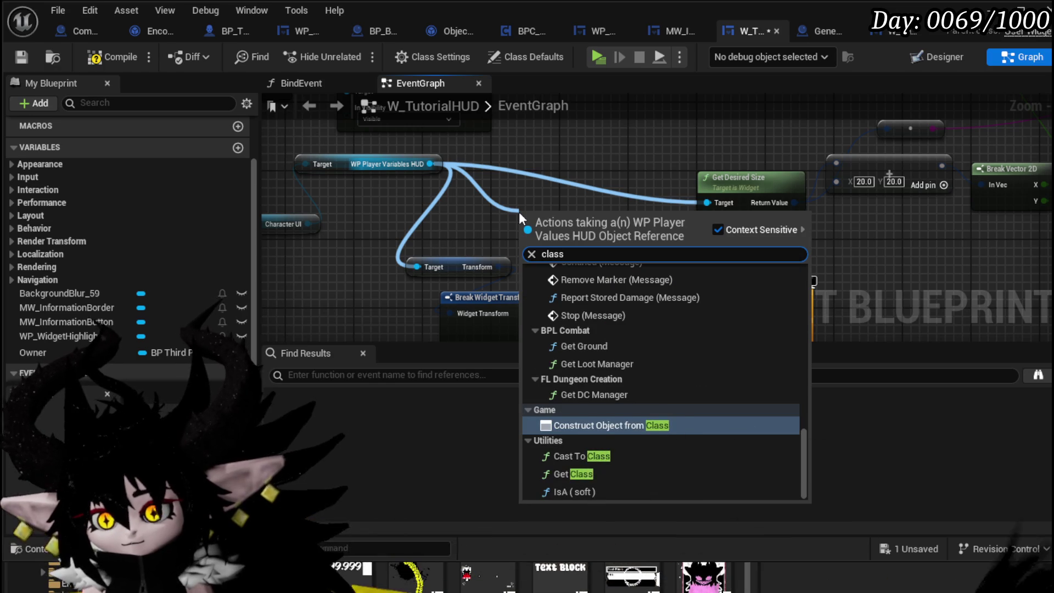
left_click(583, 473)
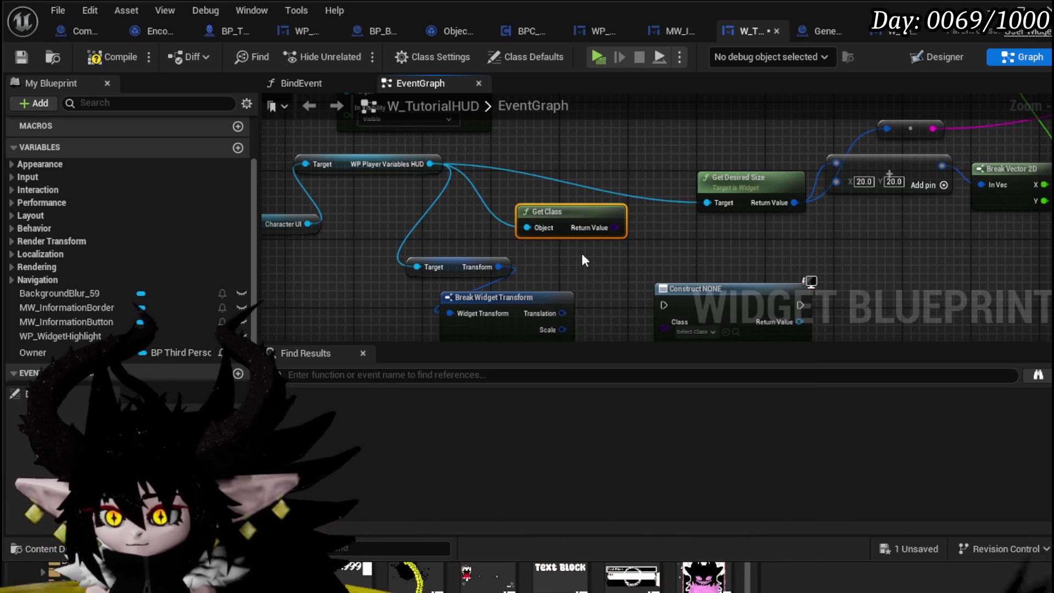
left_click_drag(614, 227, 660, 305)
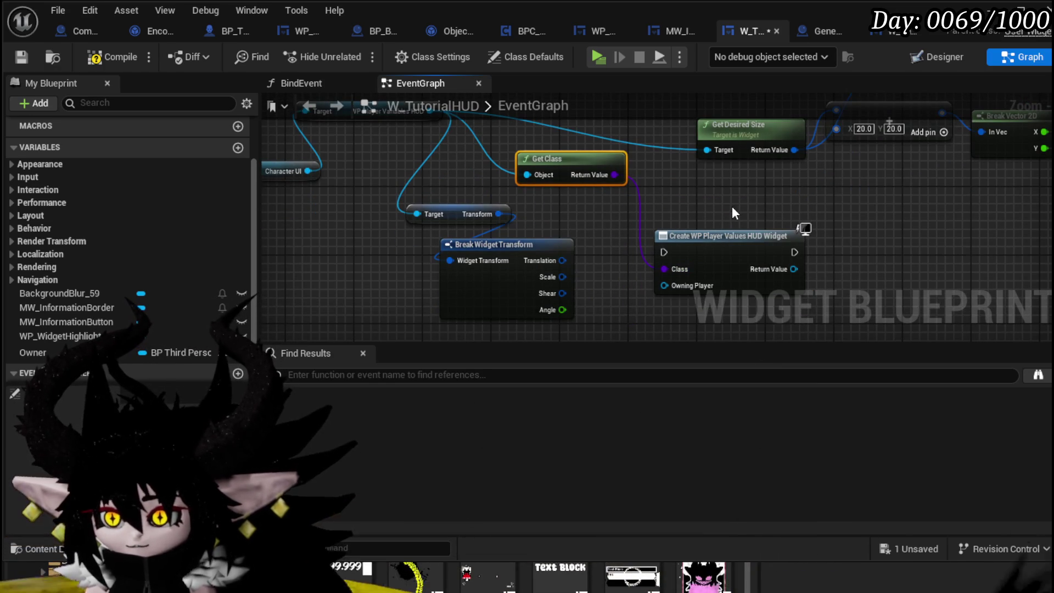
Tidy the graph, placing Slot as Canvas Slot above Set Position
mouse_move(714, 258)
left_mouse_down()
mouse_move(625, 307)
mouse_move(550, 272)
mouse_move(518, 155)
left_mouse_up()
left_click_drag(615, 226, 535, 216)
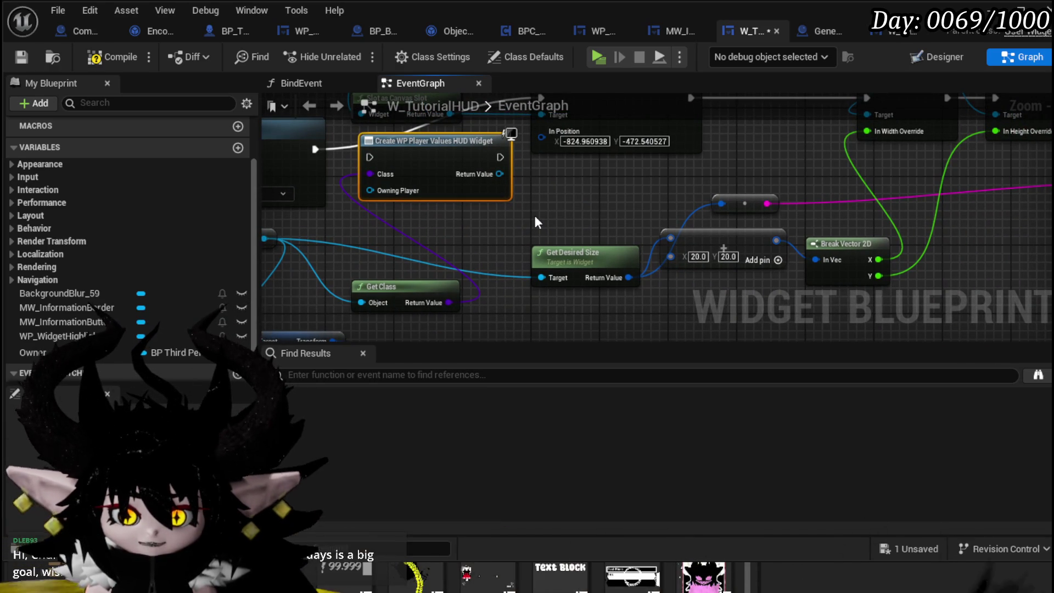
mouse_move(534, 215)
left_mouse_down()
mouse_move(587, 303)
mouse_move(599, 367)
left_mouse_up()
mouse_move(482, 254)
left_mouse_down()
mouse_move(625, 190)
mouse_move(668, 187)
left_mouse_up()
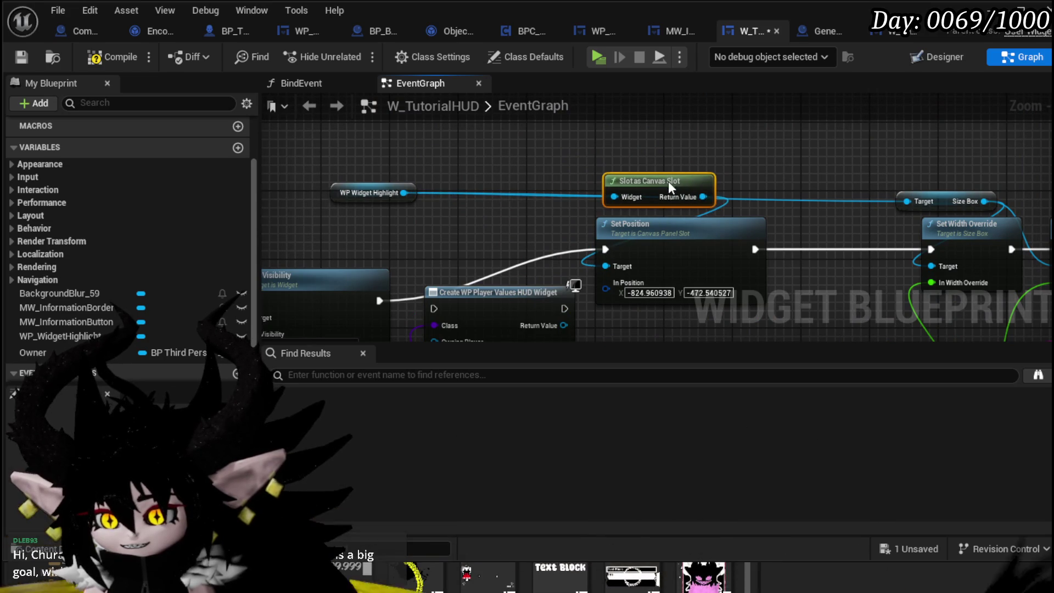
left_click_drag(629, 158, 446, 162)
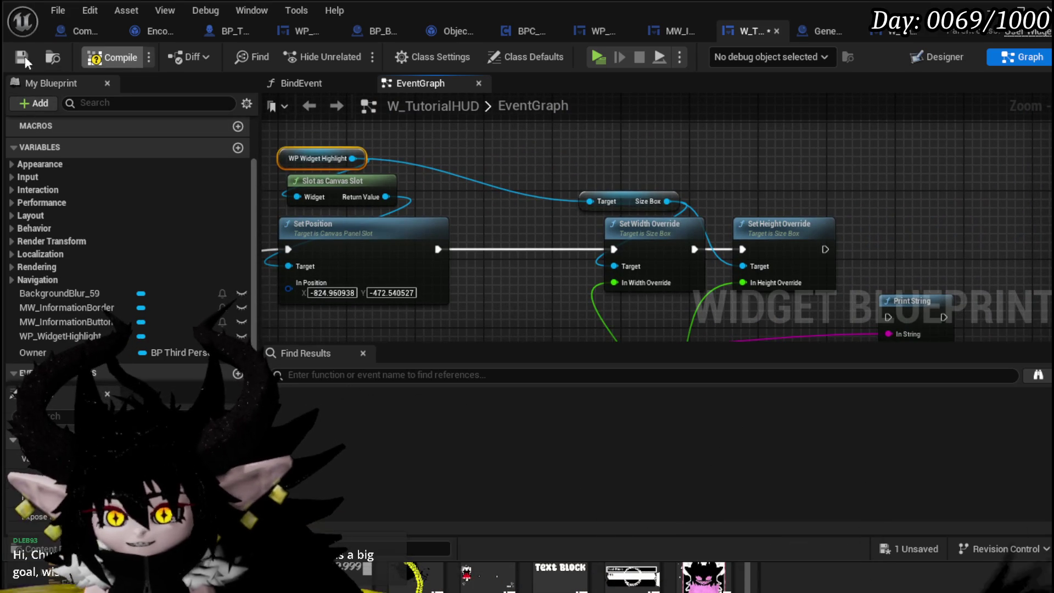
Compile and save W_TutorialHUD, then start a play-in-editor test
left_click(18, 56)
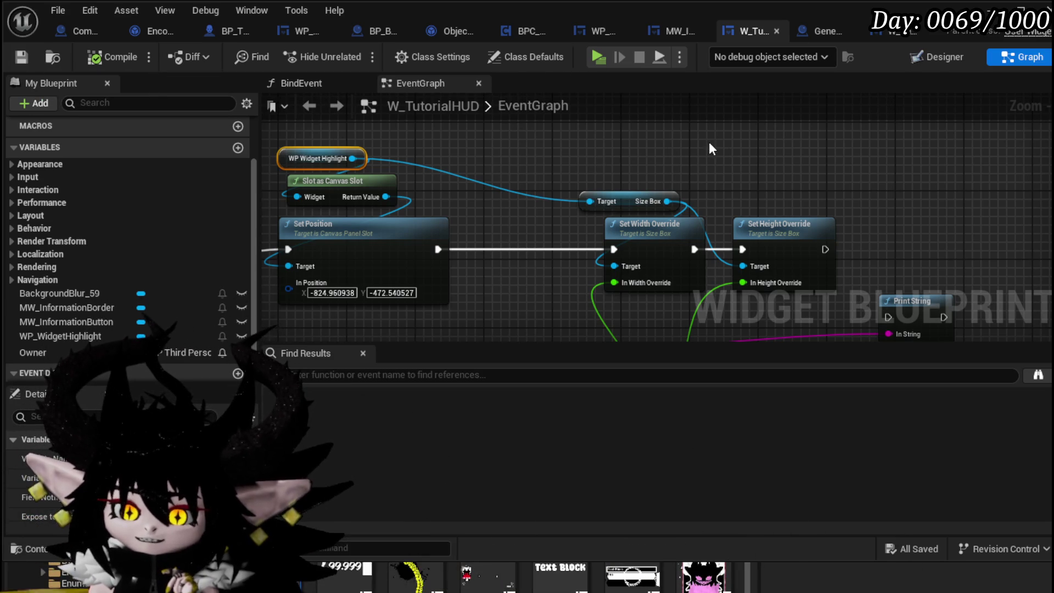
left_click(991, 8)
left_click(354, 55)
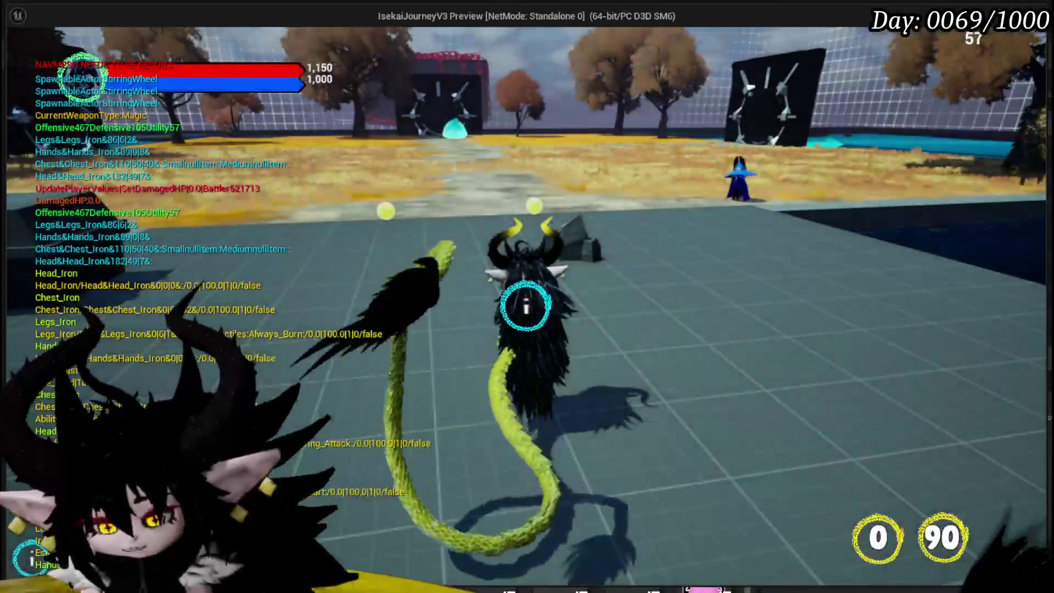
Stop the play test, save all assets, and open GeneralUI_Manager's CreateUIs graph
key("Escape")
left_click(19, 54)
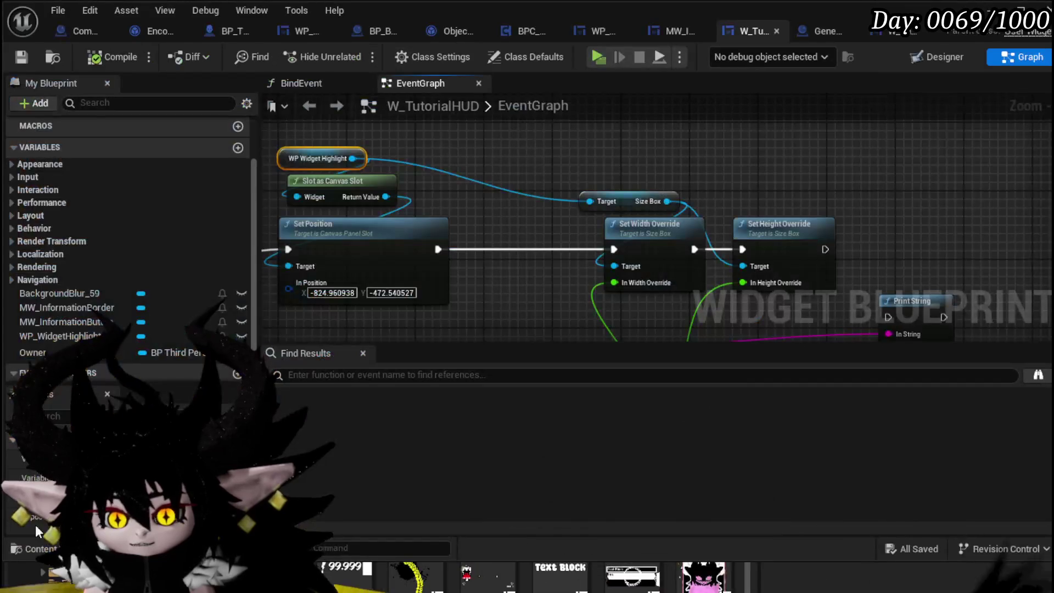
mouse_move(622, 268)
left_mouse_down()
mouse_move(591, 169)
mouse_move(696, 229)
mouse_move(957, 237)
mouse_move(1035, 204)
left_mouse_up()
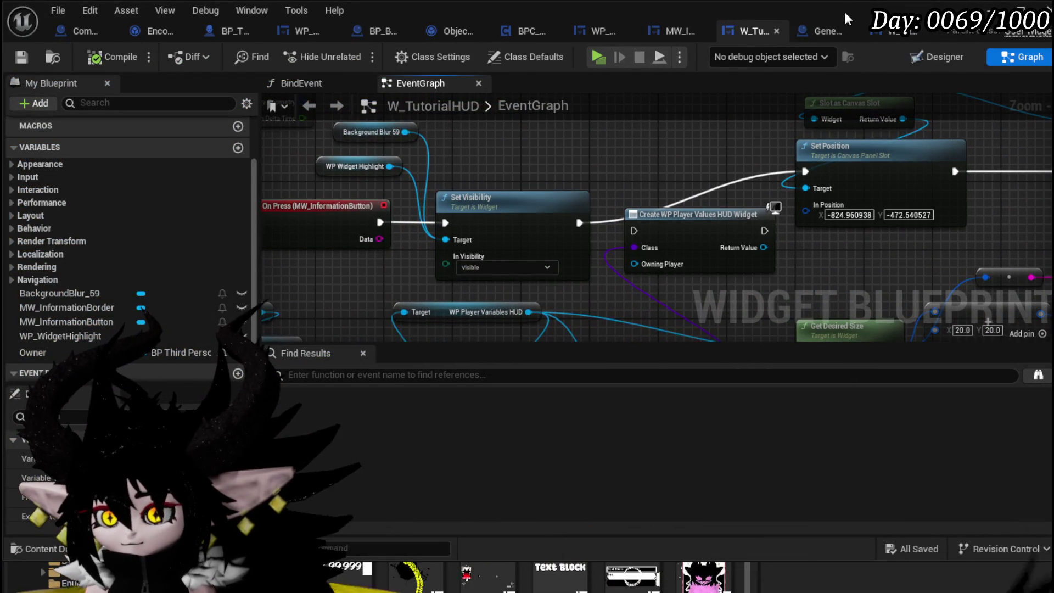
left_click(823, 32)
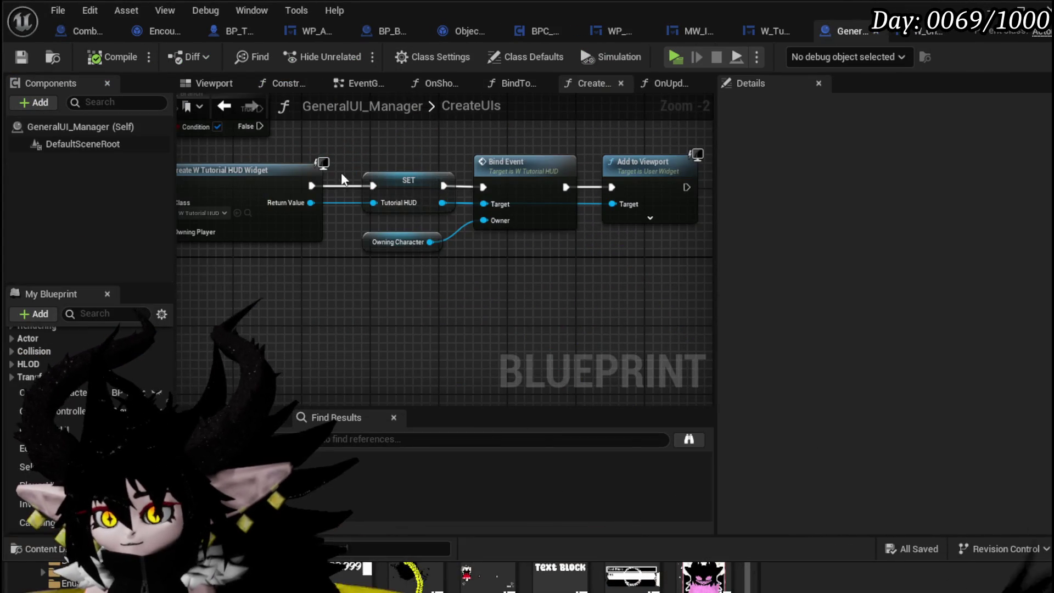
Check the Create W Tutorial HUD Widget node, then launch the game preview
left_click_drag(347, 179, 629, 189)
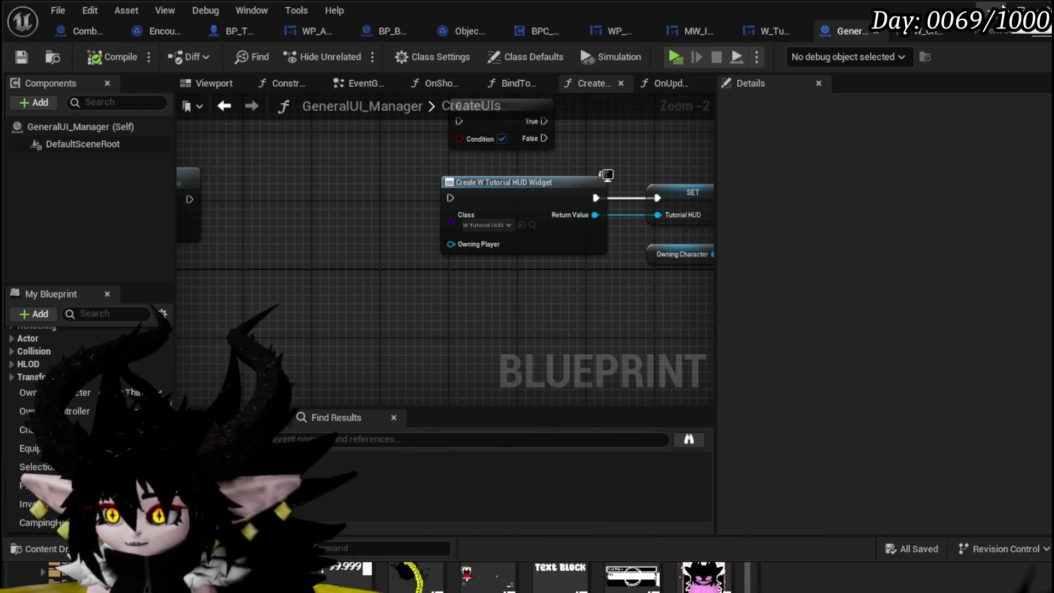
left_click(1003, 7)
left_click(355, 54)
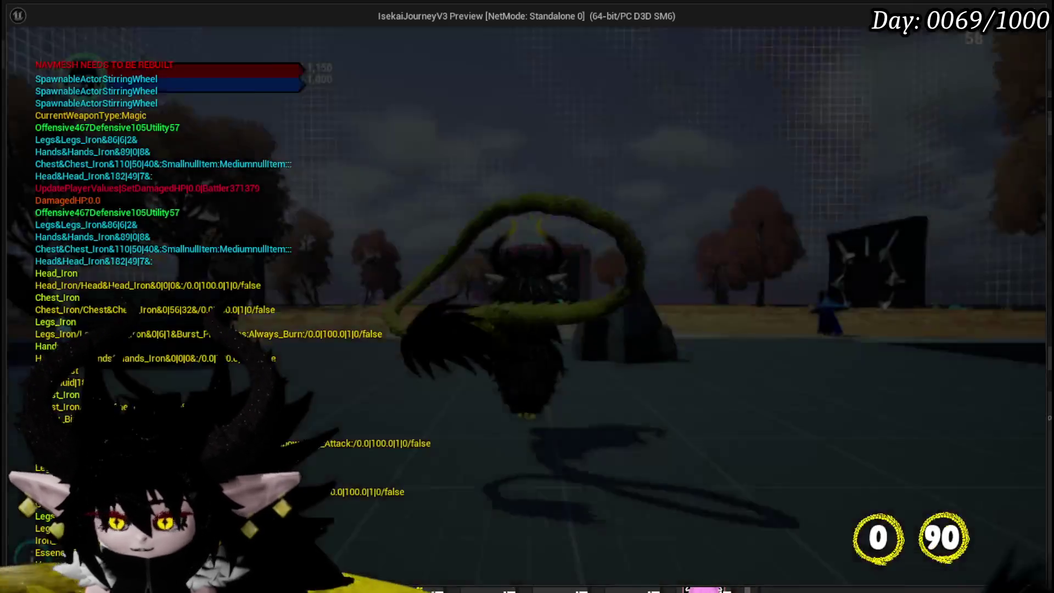
Run the character to the water slime at the gate and accept the encounter
key("w")
key("w")
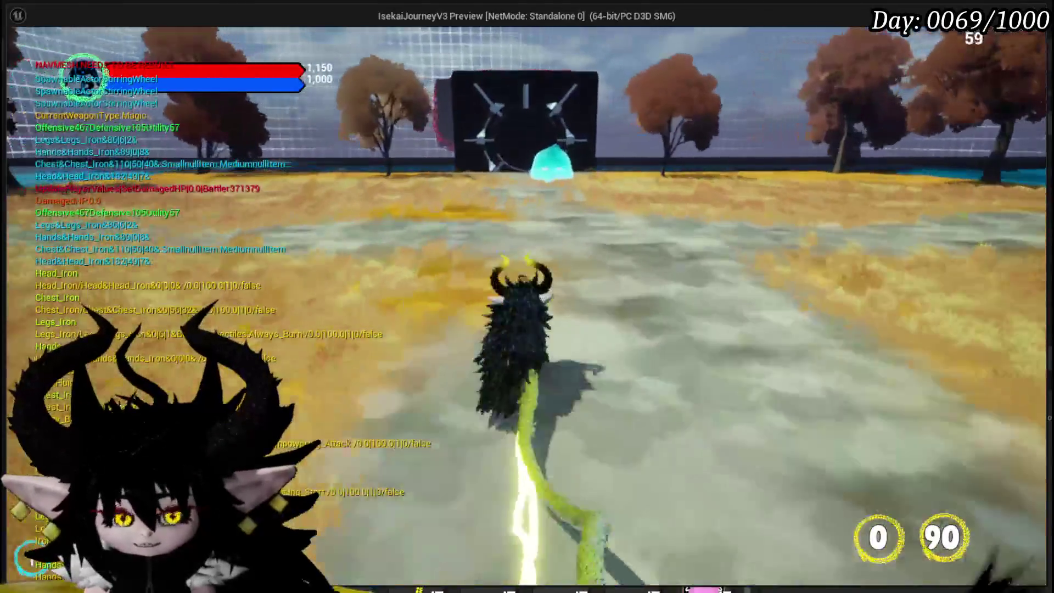
key("w")
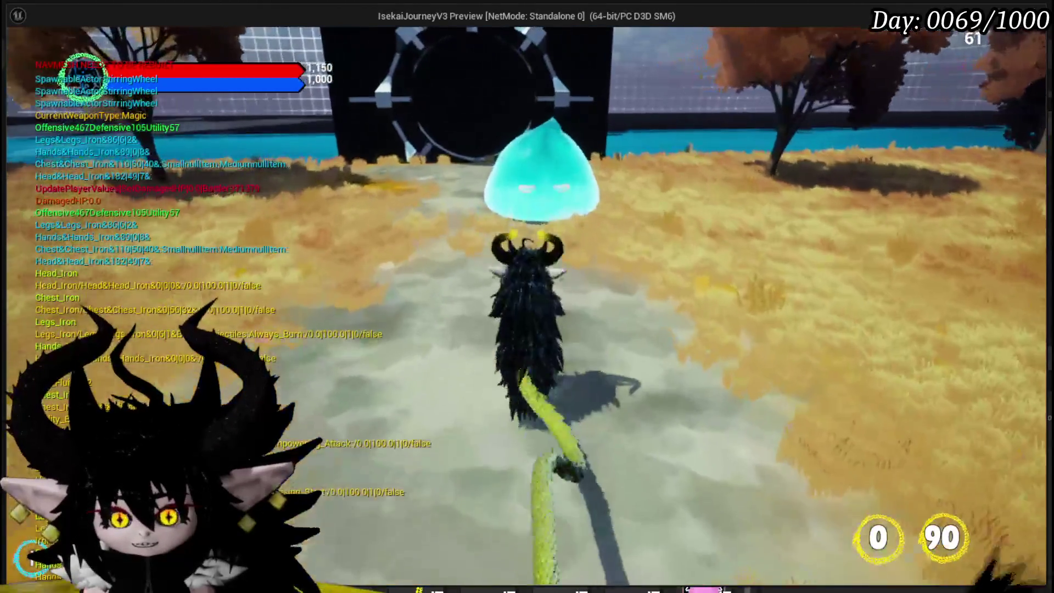
key("e")
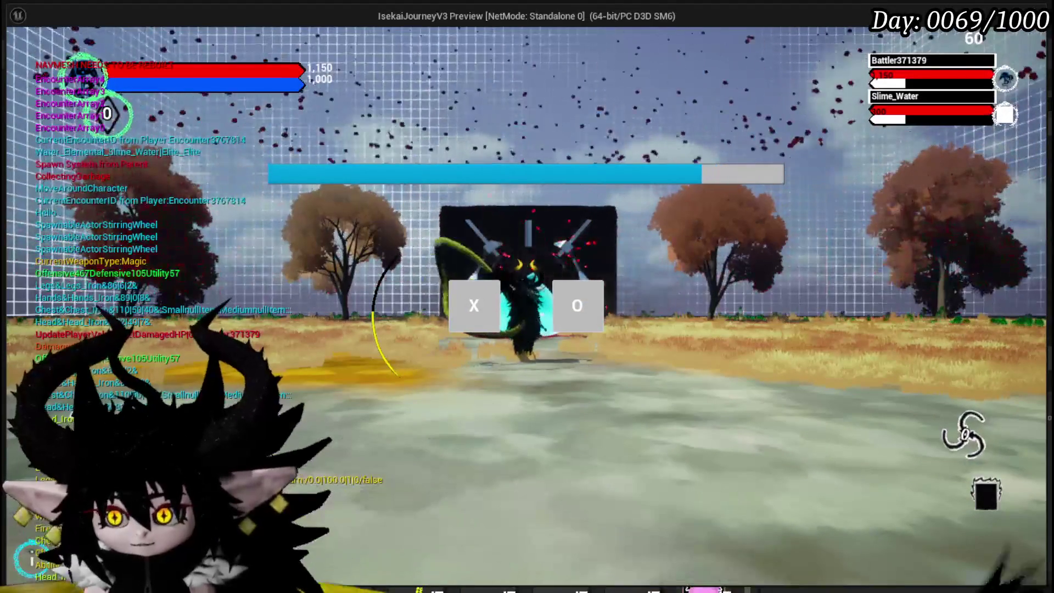
left_click(450, 297)
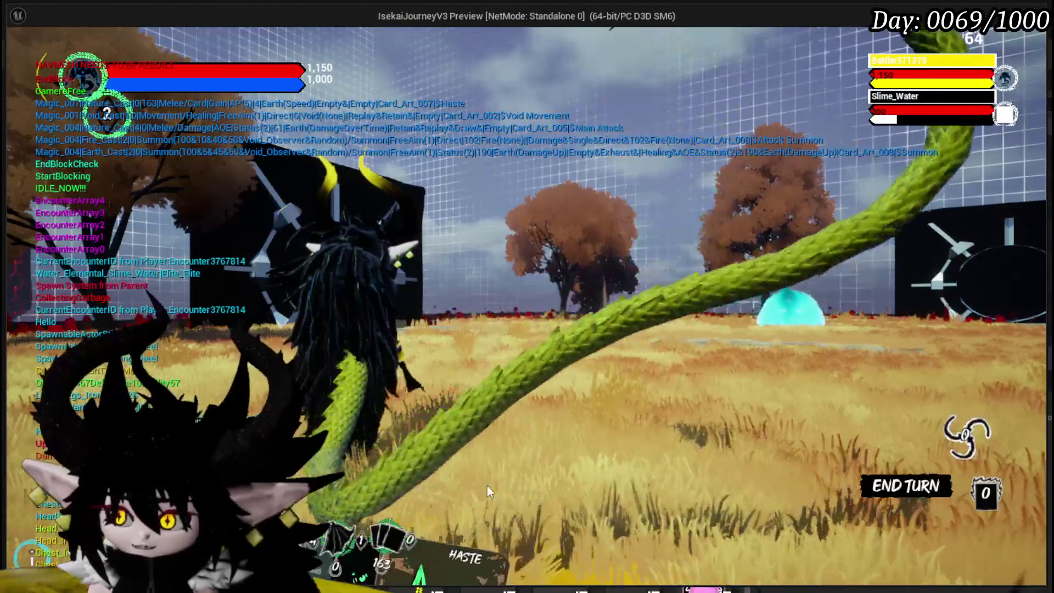
Play Haste, Main Attack on a target, and Summon onto the battlefield
mouse_move(384, 543)
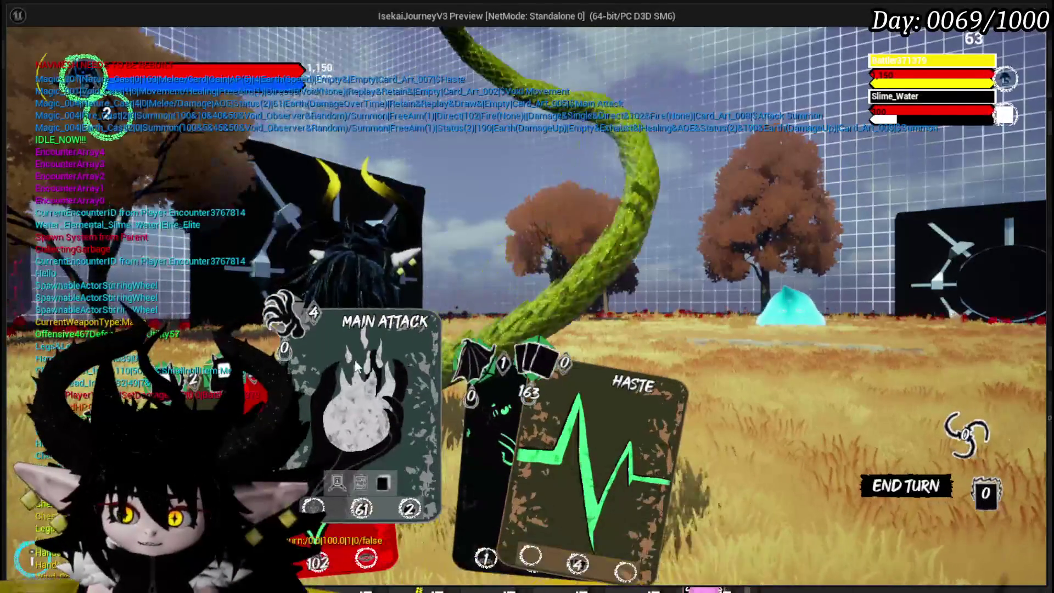
left_click(566, 394)
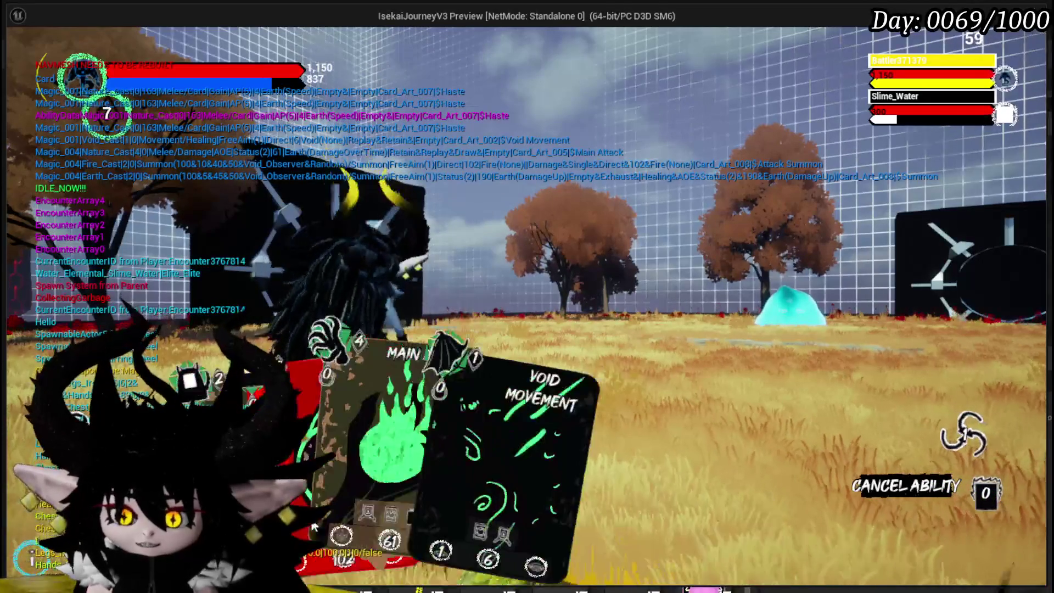
left_click(388, 393)
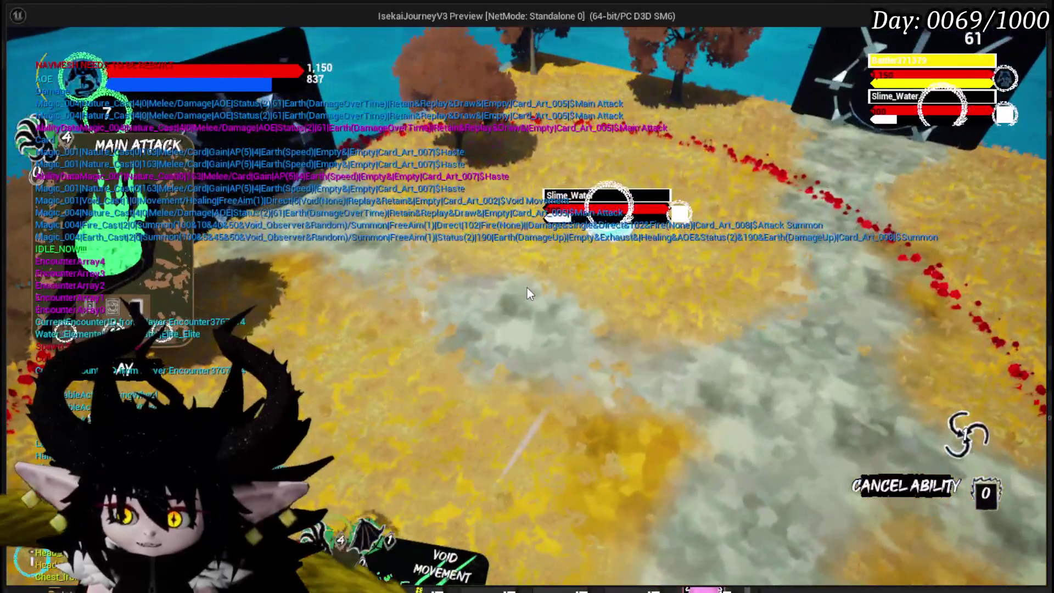
left_click(527, 290)
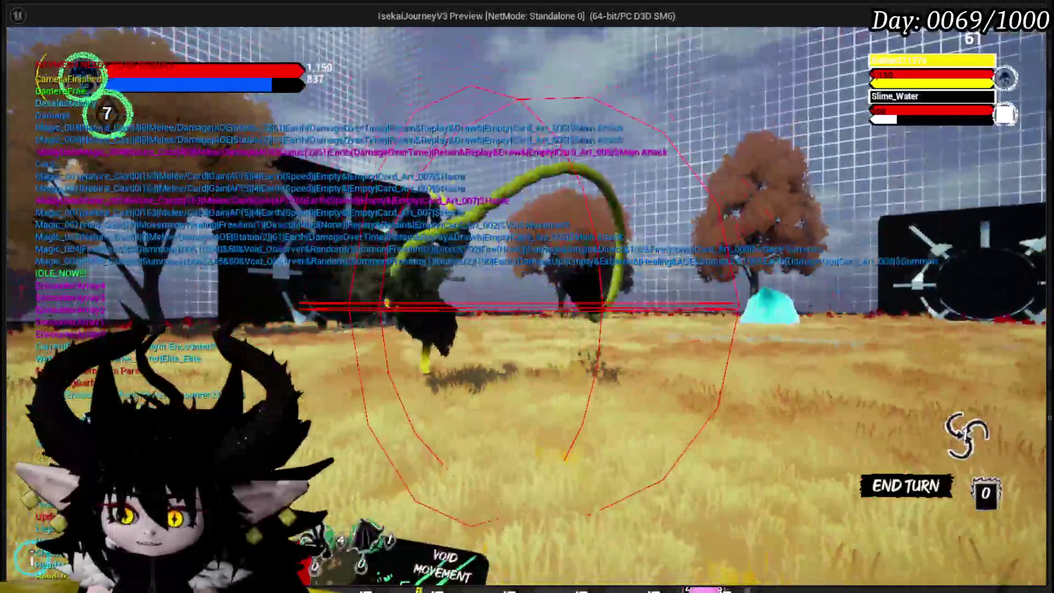
left_click(289, 460)
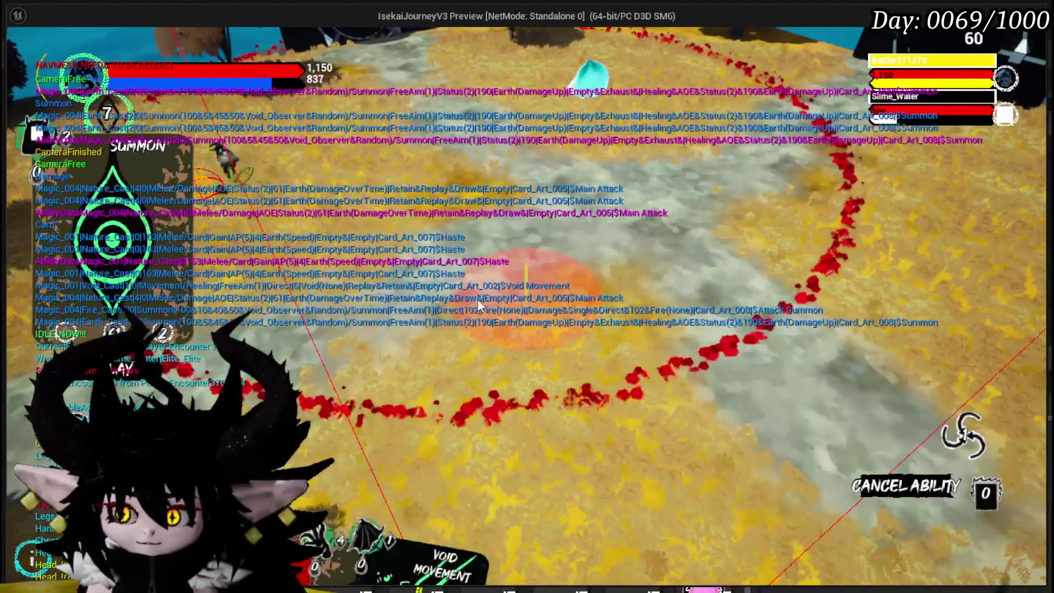
left_click(498, 246)
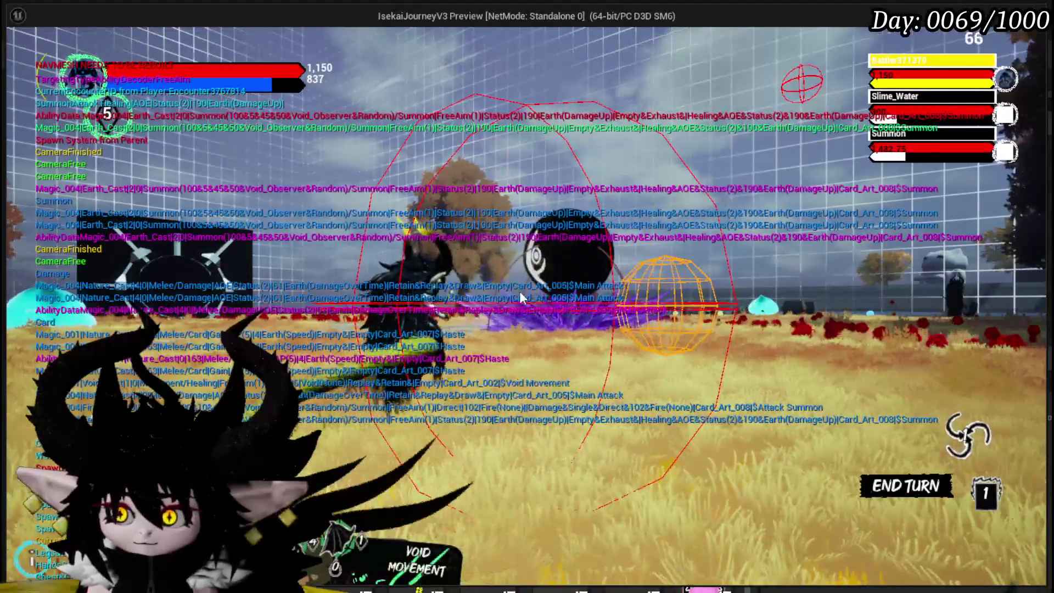
Play Void Movement and a second Main Attack, then stop the game preview
left_click(458, 410)
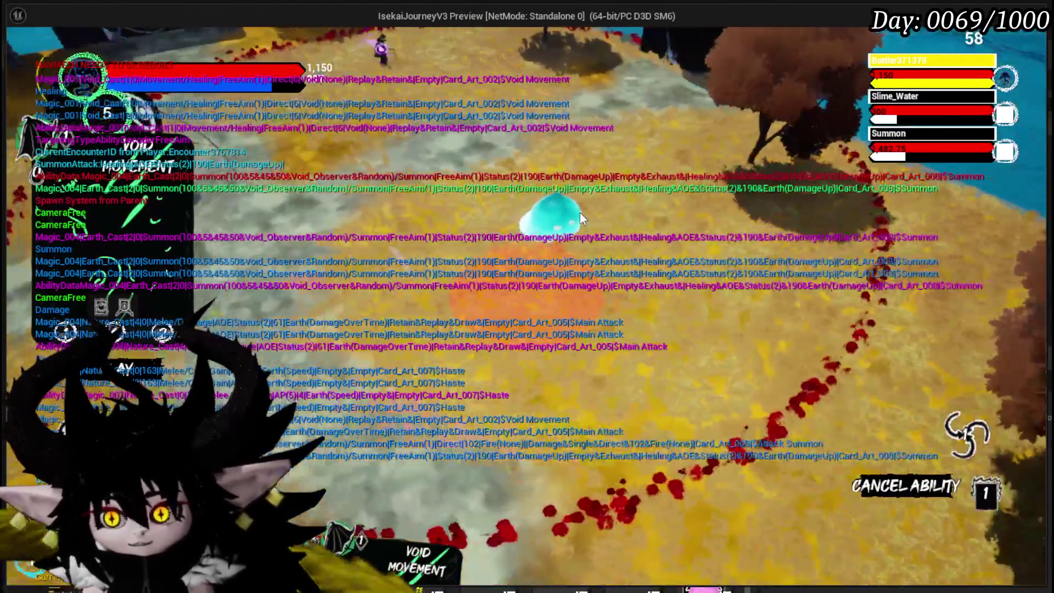
left_click(578, 211)
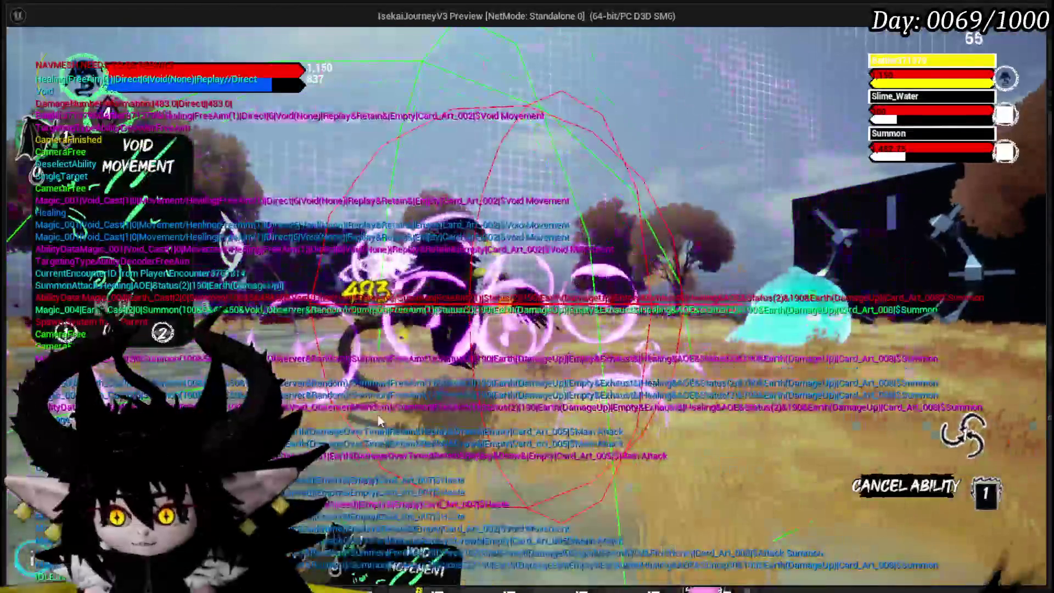
left_click(387, 439)
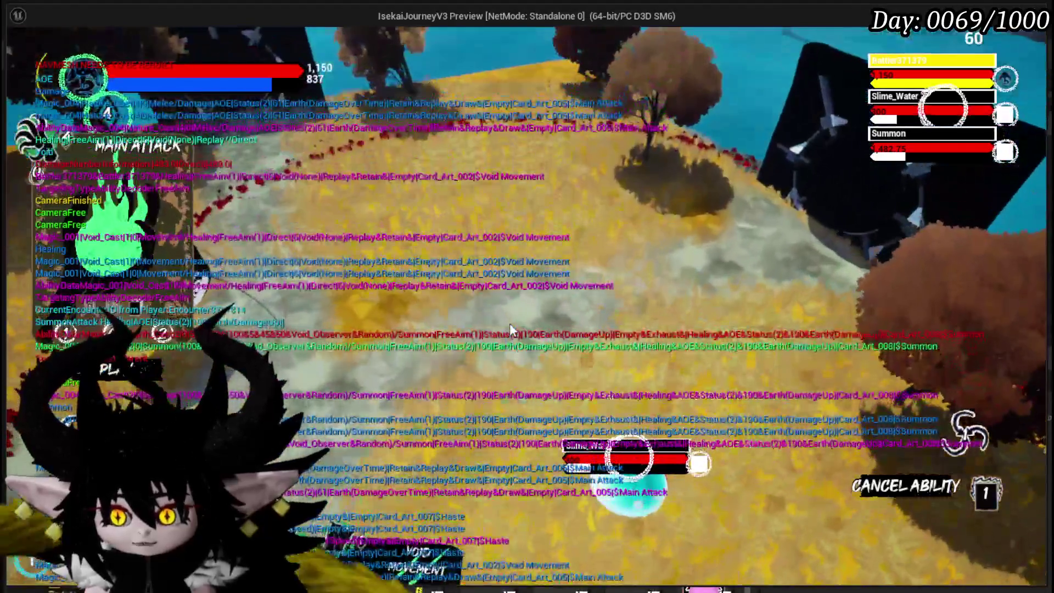
left_click(510, 322)
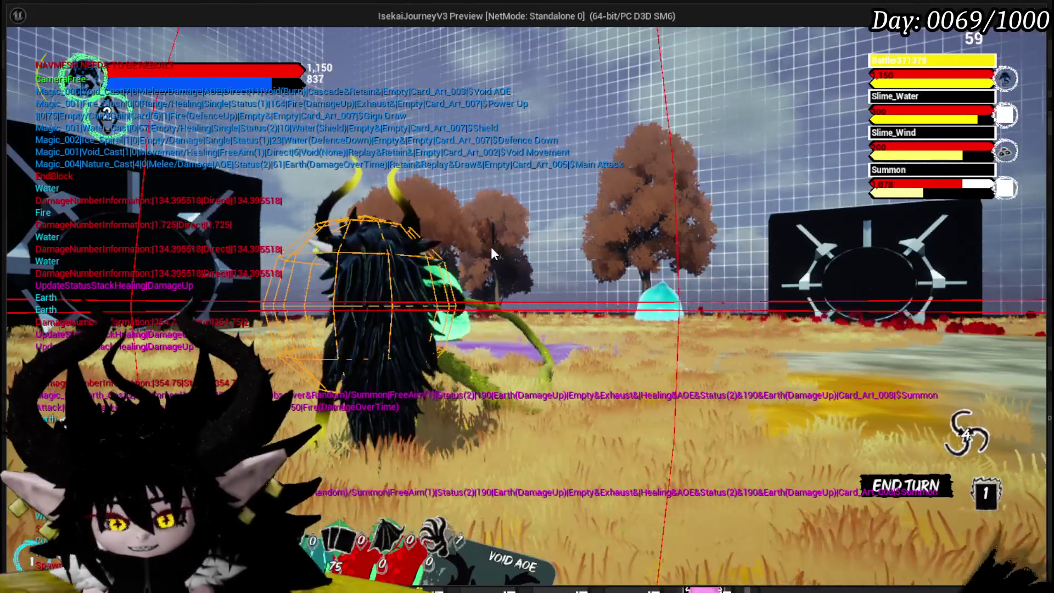
key("Escape")
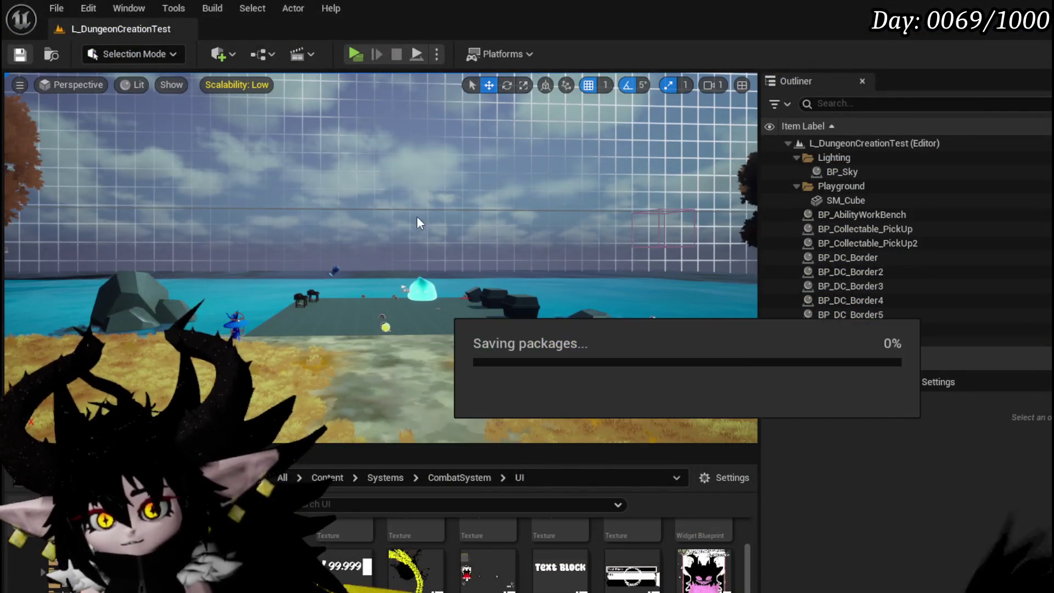
Relaunch the game preview and walk the character to the workbench by the water
left_click(363, 56)
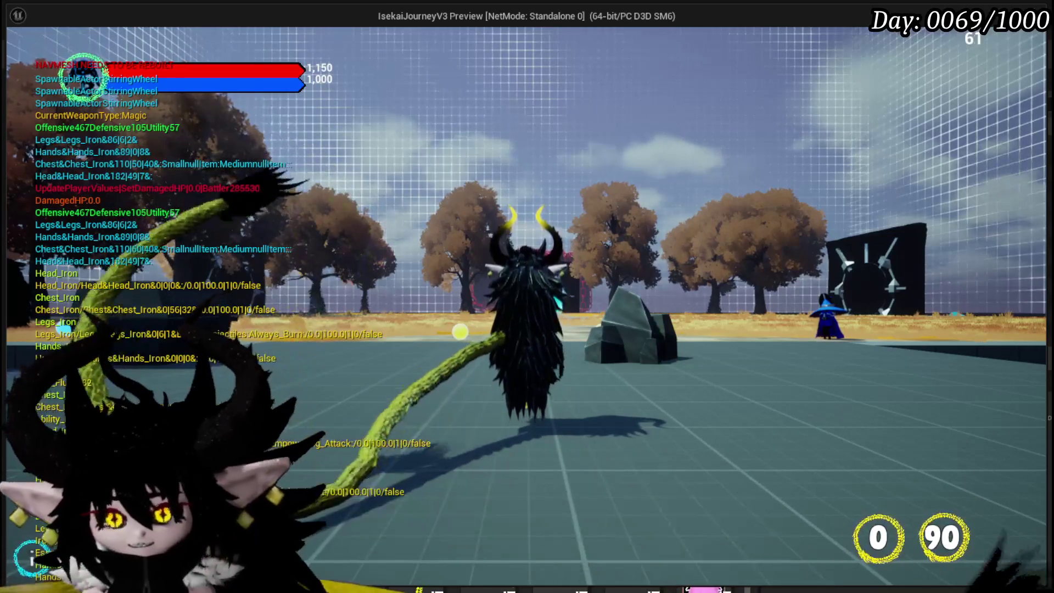
key("w")
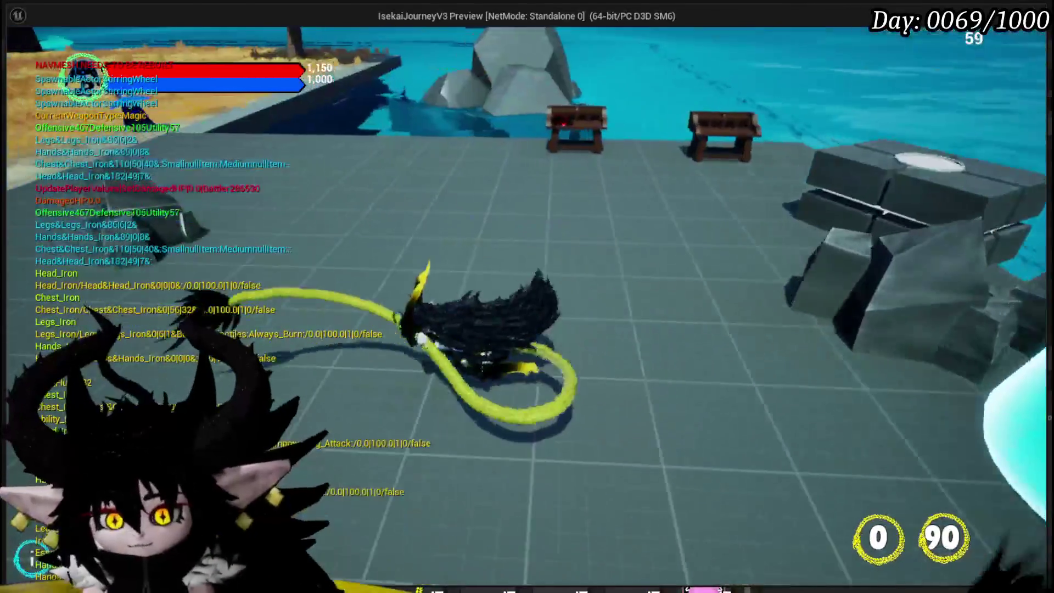
key("w")
key("w")
key("w")
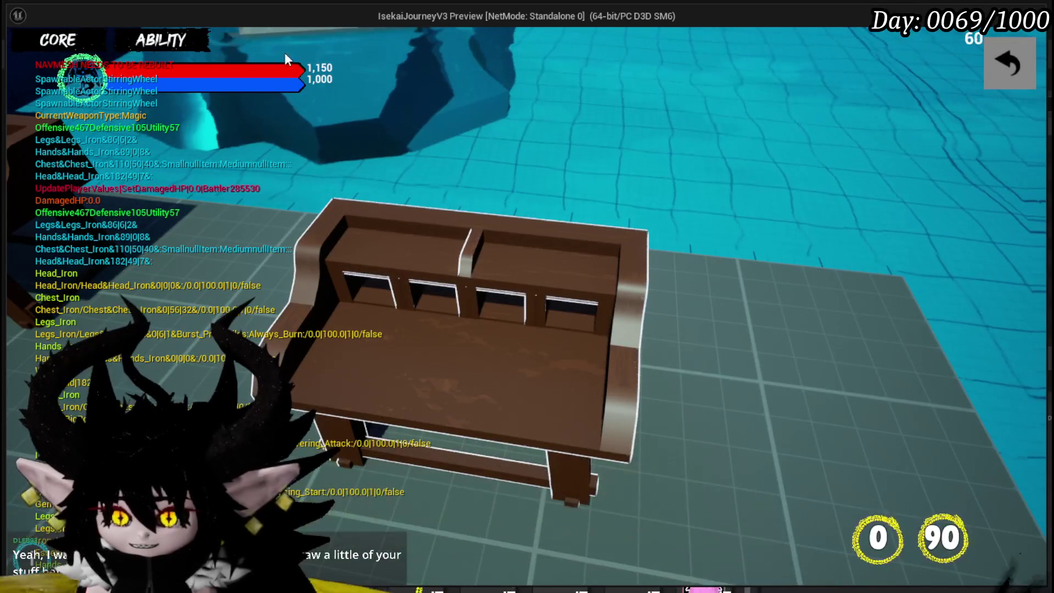
Show the core deck via CORE and SHOWCOREDECK, browse its cards, and open Defence Down
left_click(146, 42)
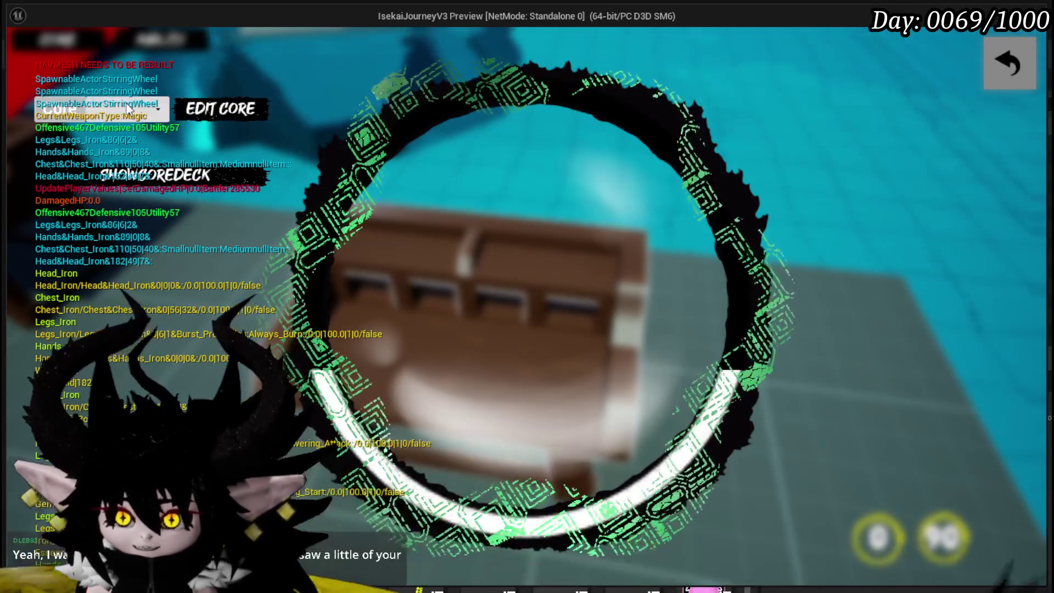
left_click(131, 110)
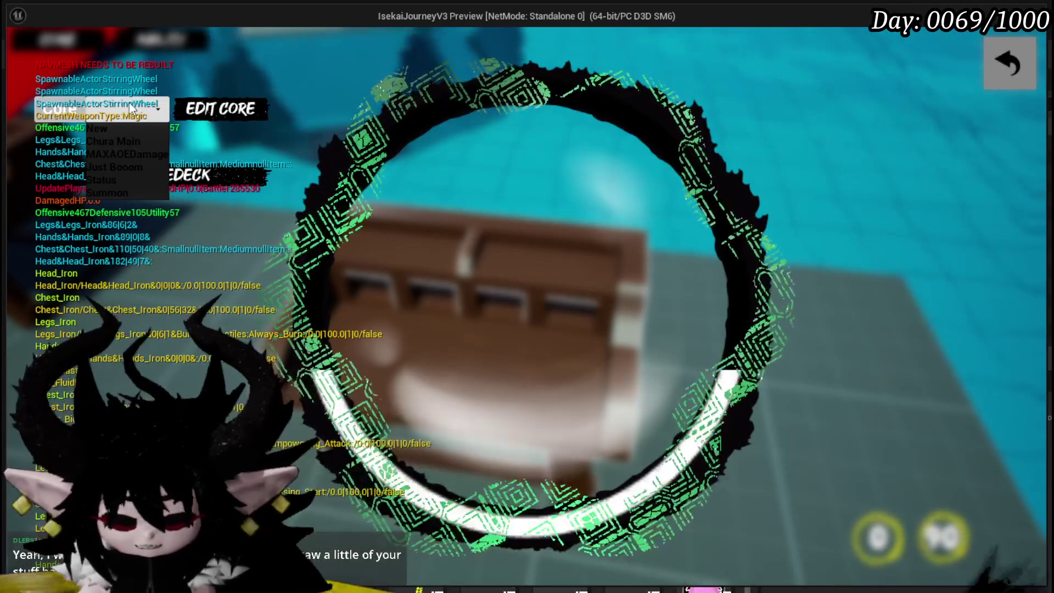
left_click(128, 179)
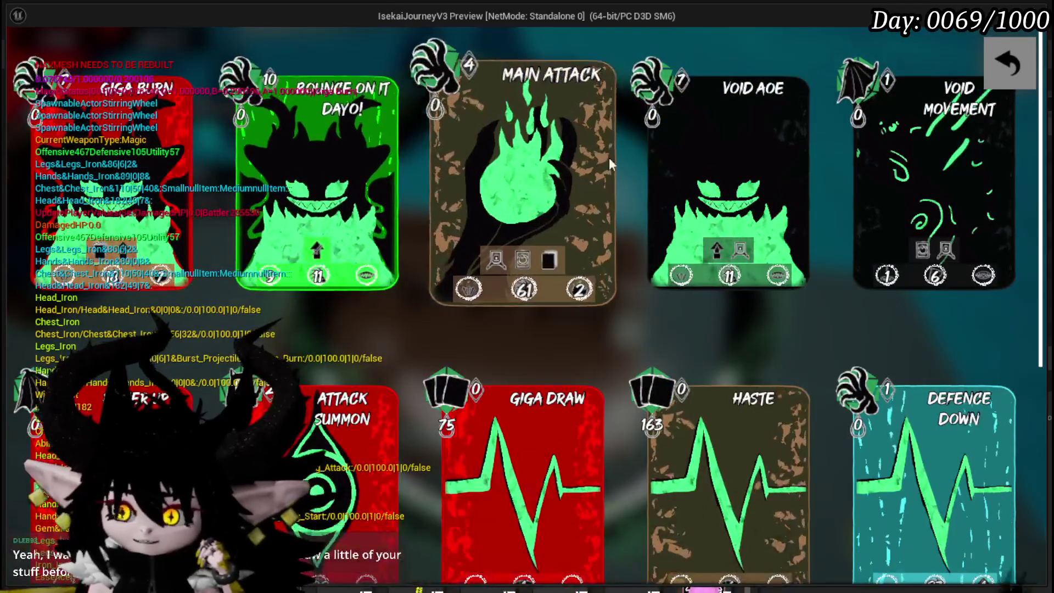
scroll(628, 150, "down", 3)
scroll(631, 158, "down", 5)
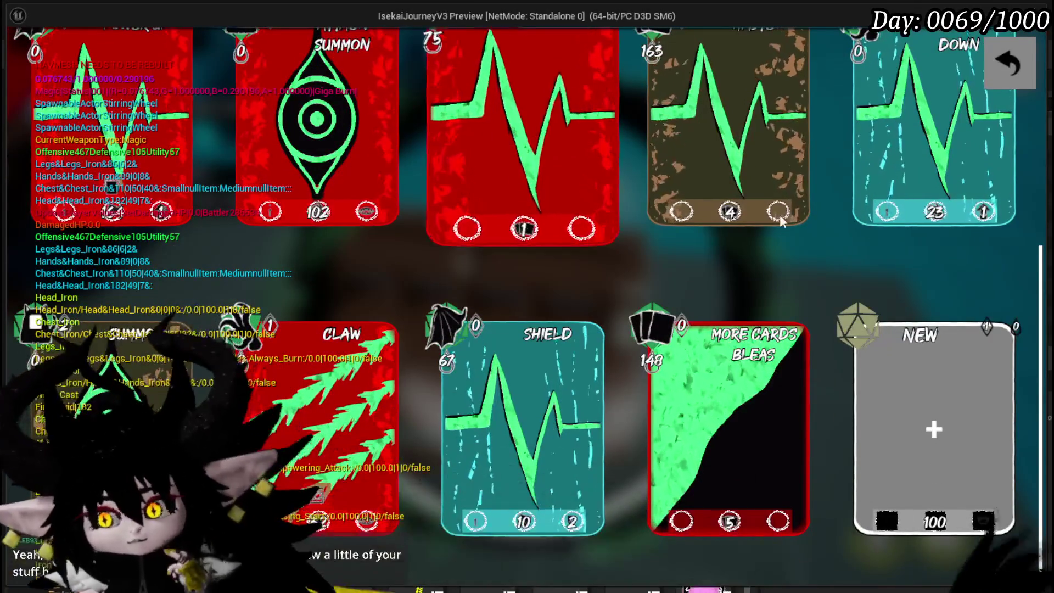
scroll(665, 248, "up", 2)
scroll(665, 248, "down", 2)
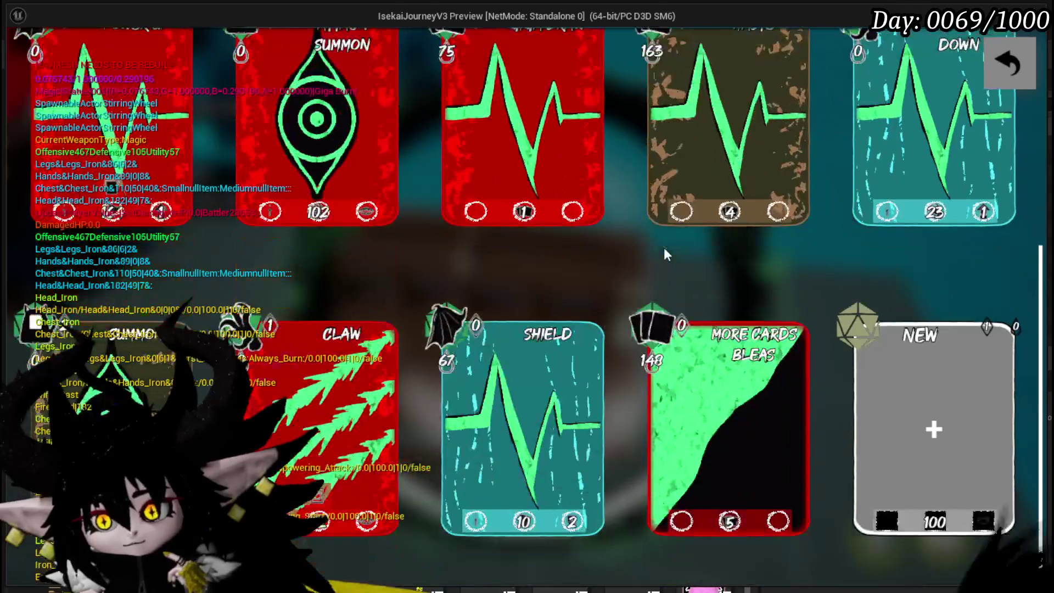
scroll(910, 373, "up", 4)
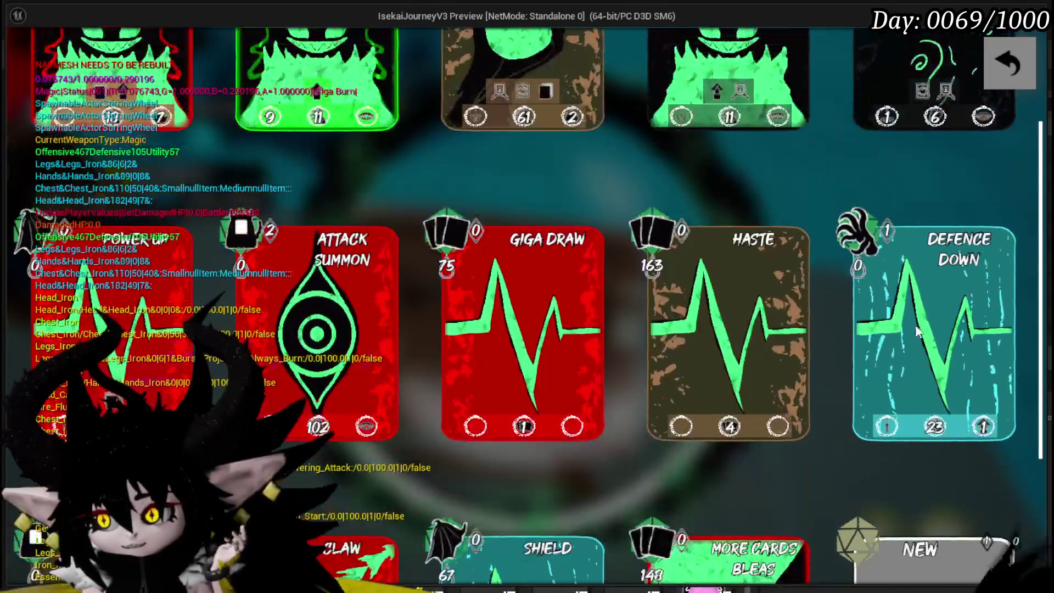
scroll(906, 309, "up", 2)
scroll(595, 297, "down", 3)
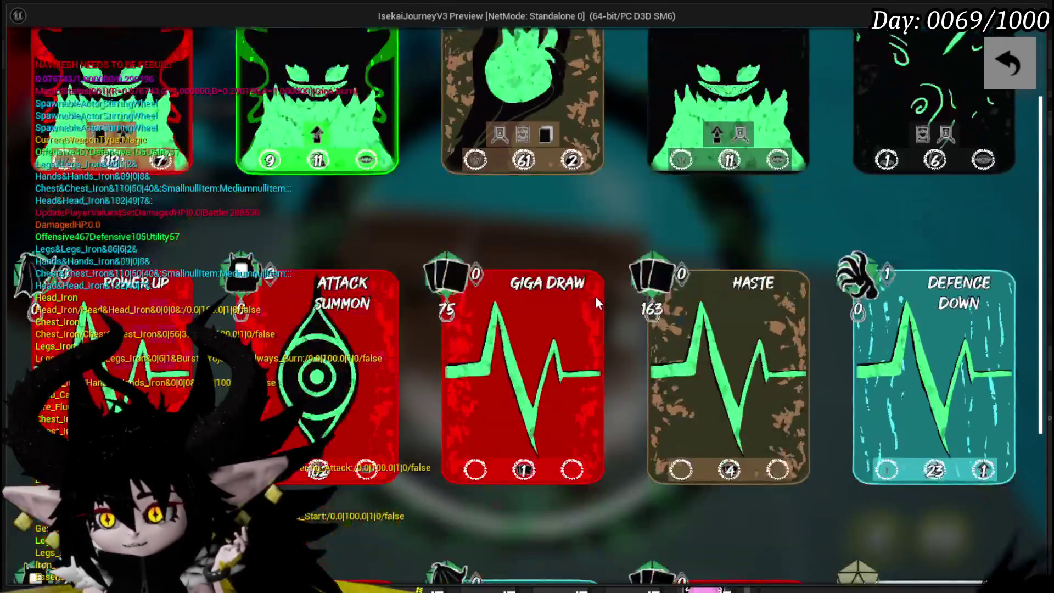
left_click(909, 283)
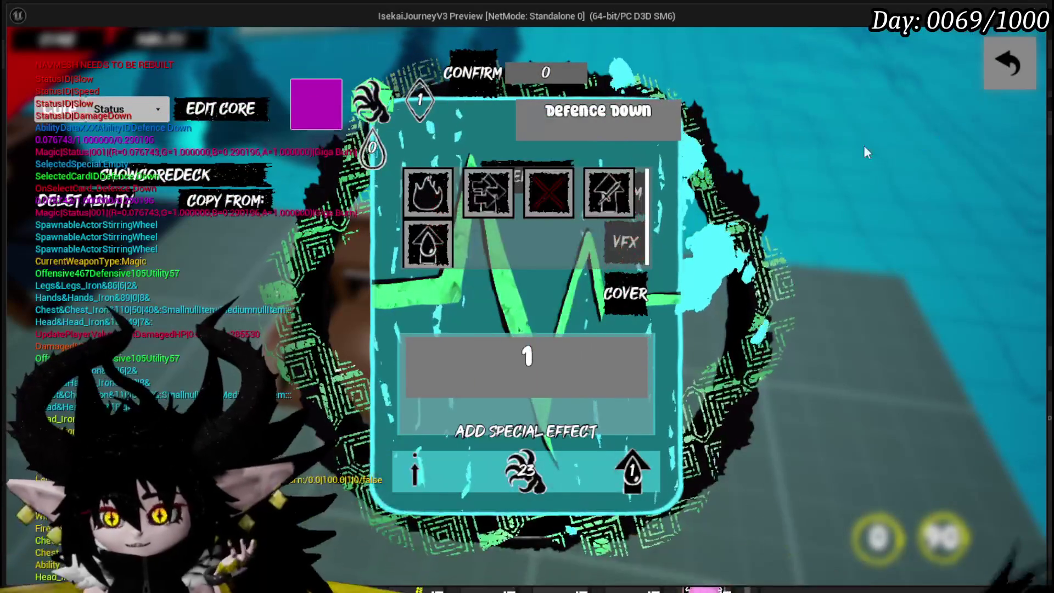
Give the card the teeth icon, Fire element and AOE targeting
mouse_move(401, 262)
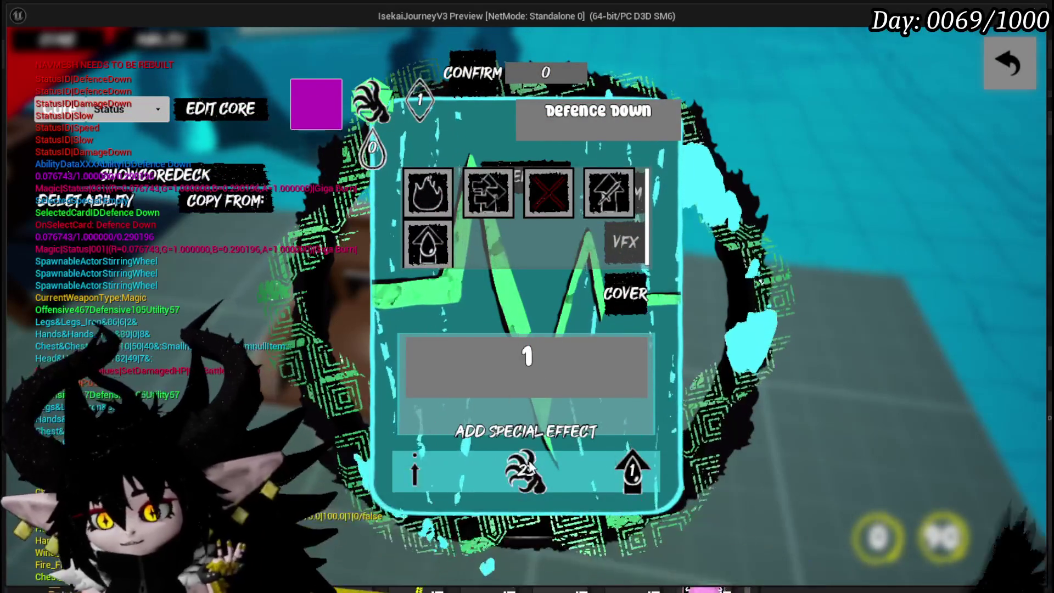
mouse_move(529, 470)
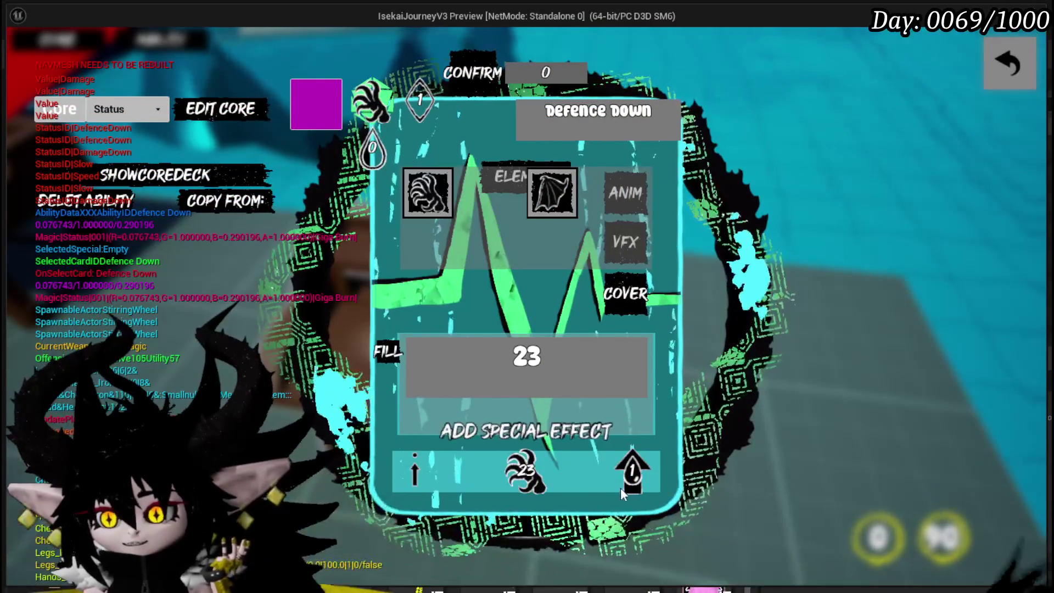
mouse_move(635, 476)
left_click(433, 189)
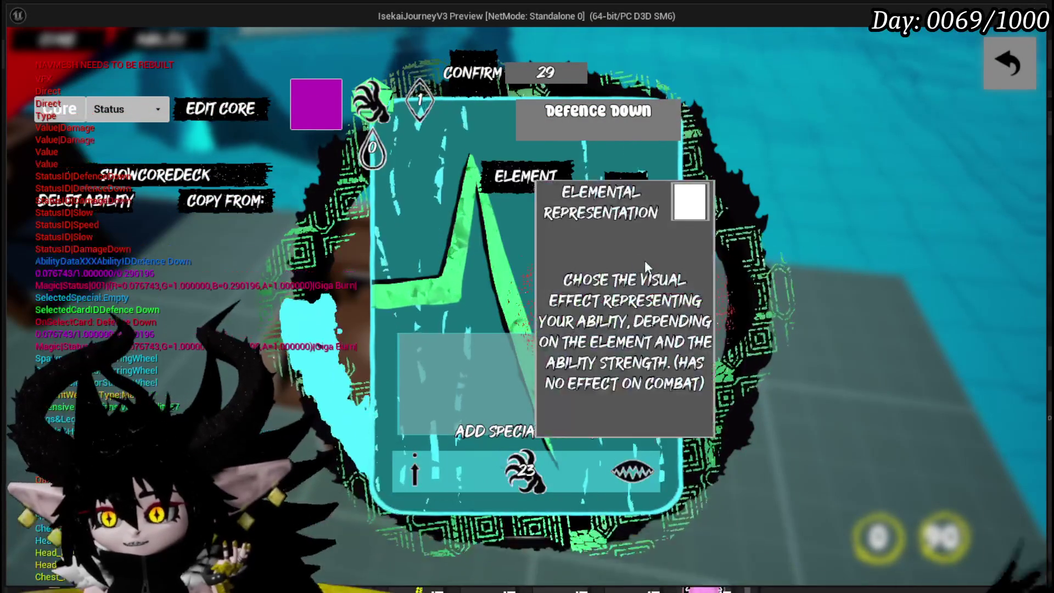
left_click(526, 177)
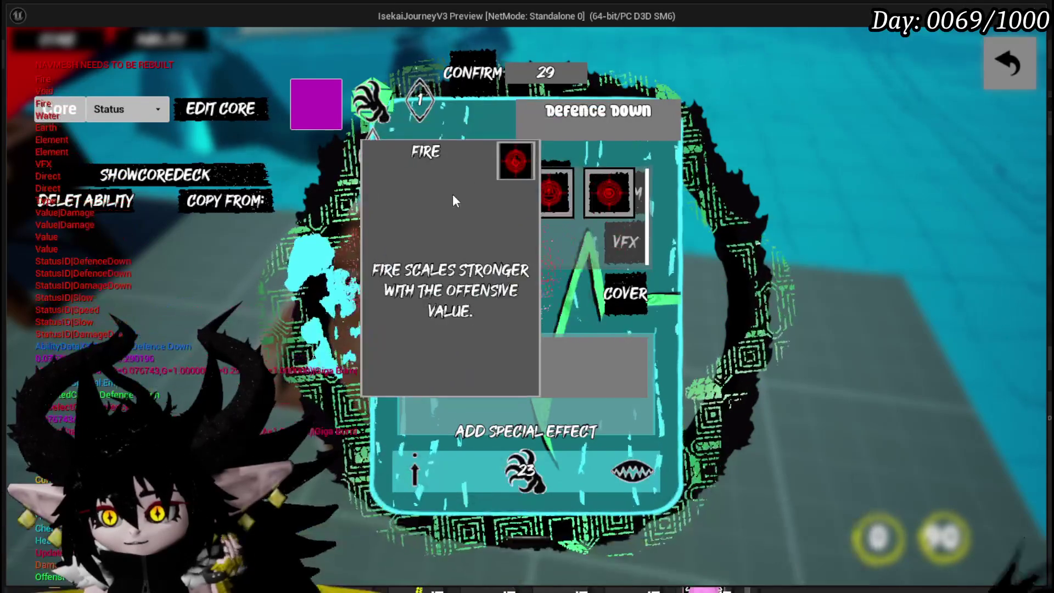
left_click(419, 194)
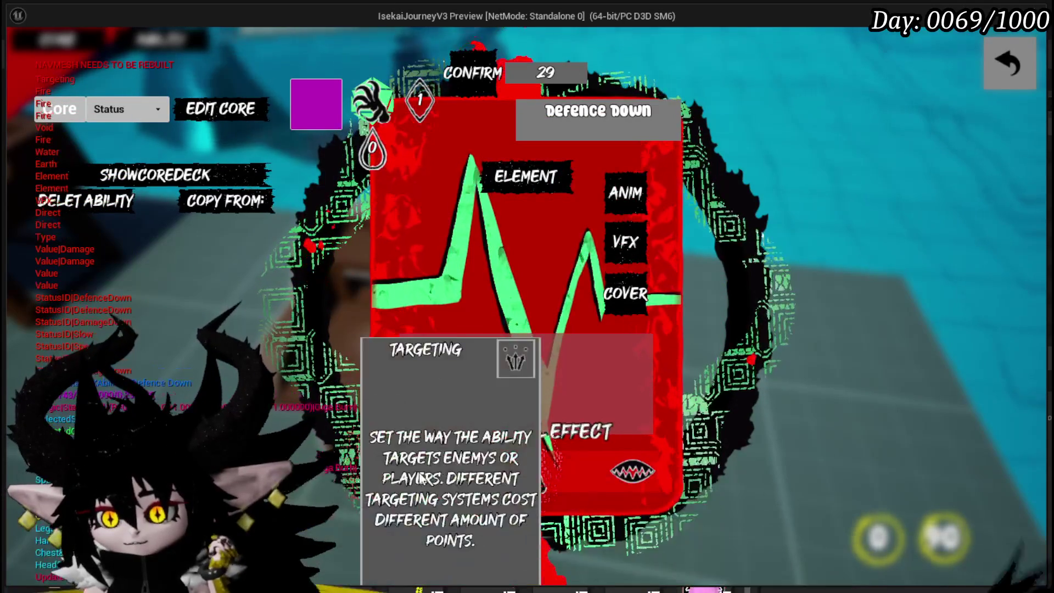
left_click(508, 349)
left_click(485, 195)
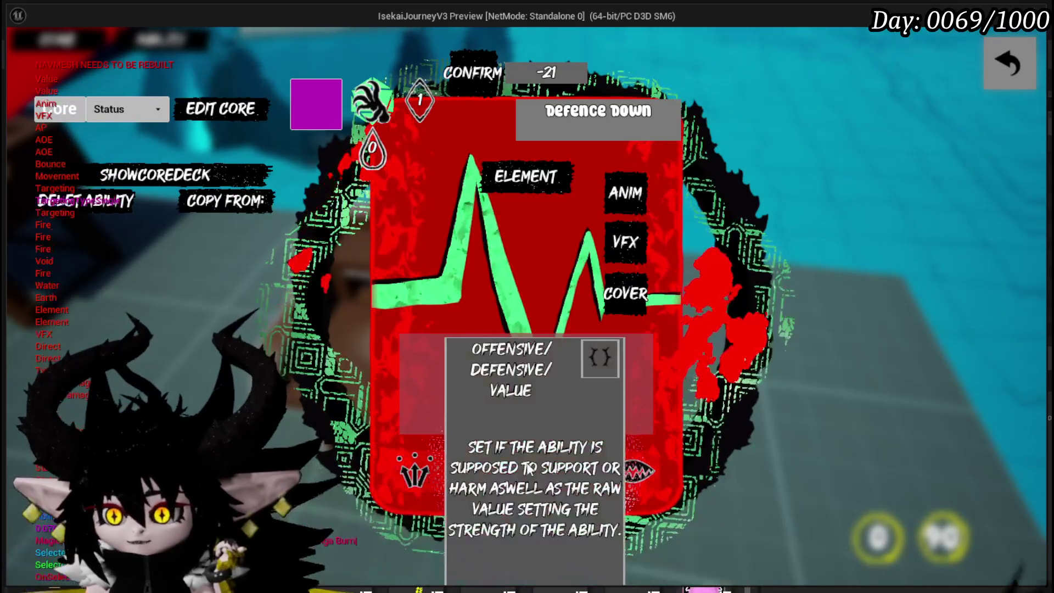
Change the ability's value from 23 to 500
left_click(527, 379)
double_click(527, 357)
type("500")
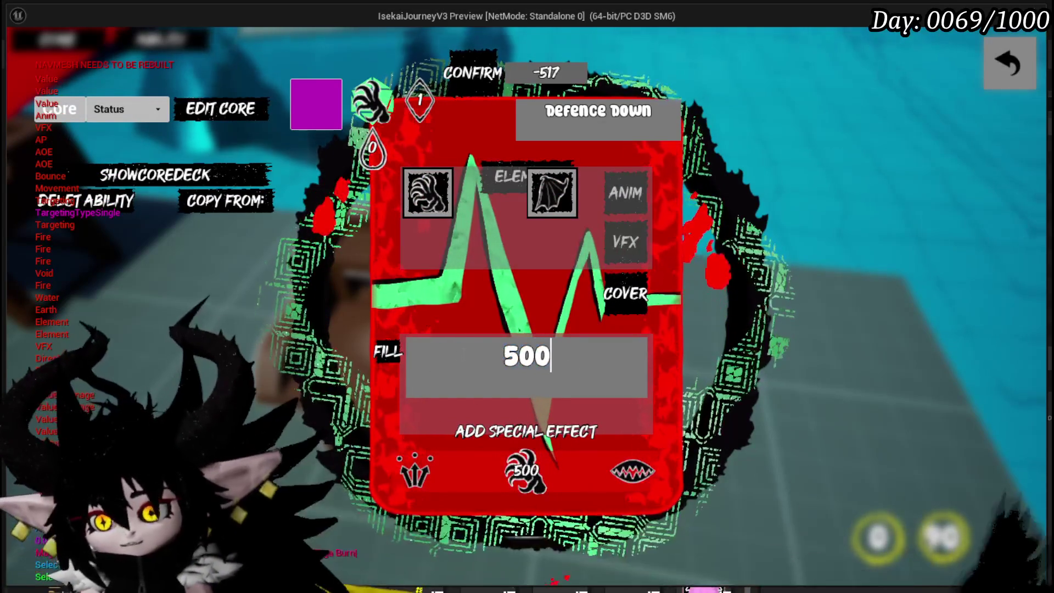
key("Return")
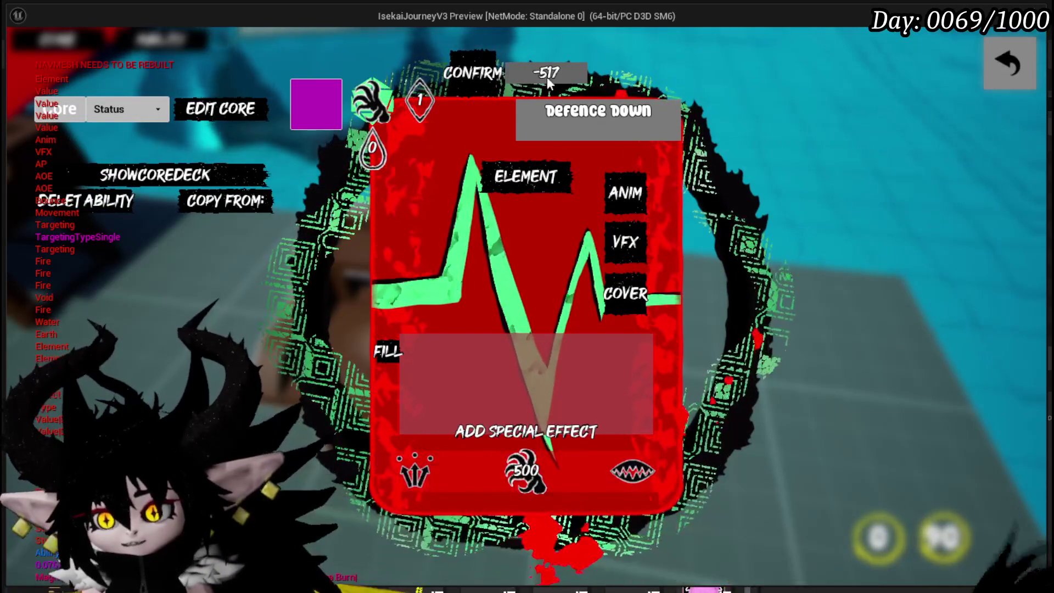
Set the ability point cost to 6 and the mana cost to 250
left_click(429, 99)
double_click(530, 354)
type("4")
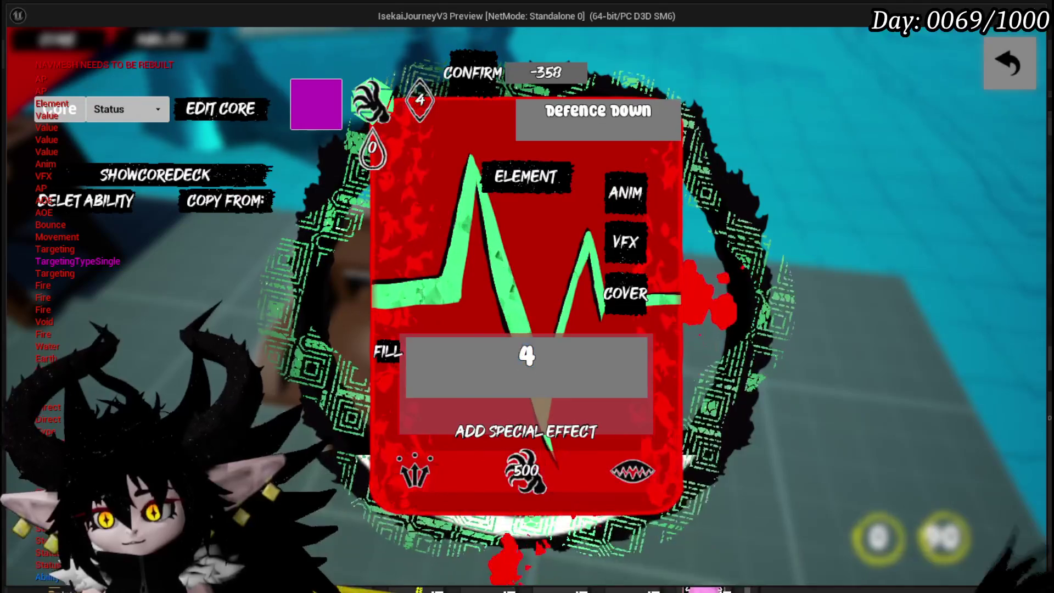
key("Return")
type("5")
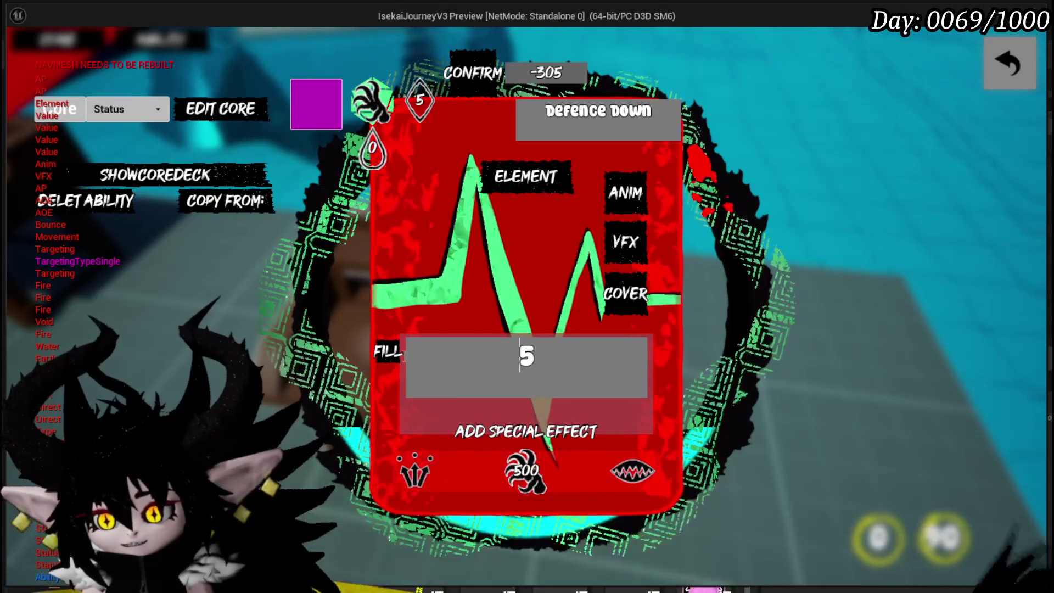
key("BackSpace")
type("6")
left_click(373, 147)
type("250")
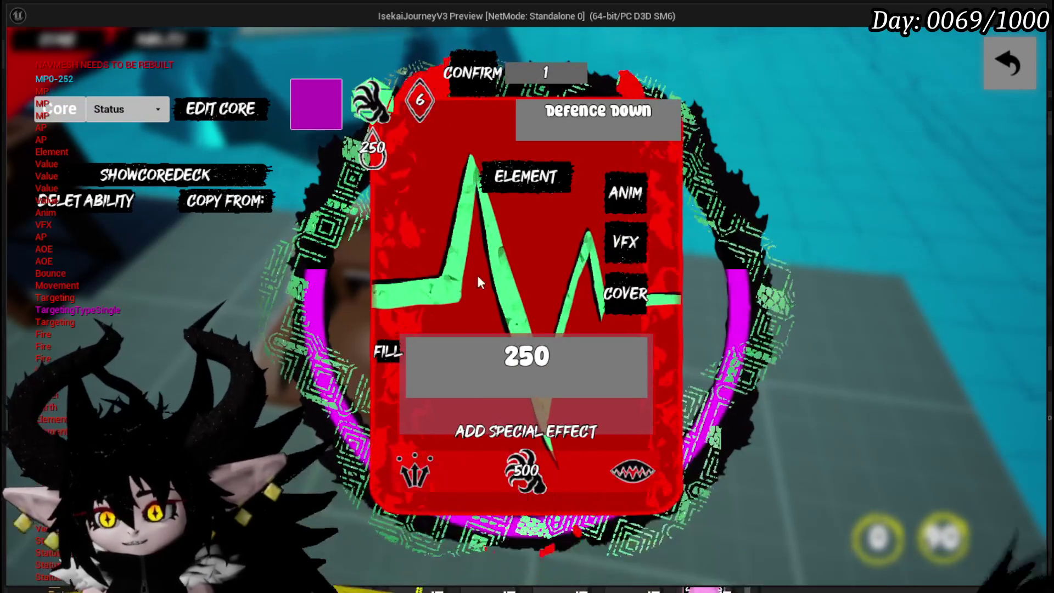
key("Return")
Browse the card's visual effect slots and close them
left_click(641, 248)
mouse_move(504, 248)
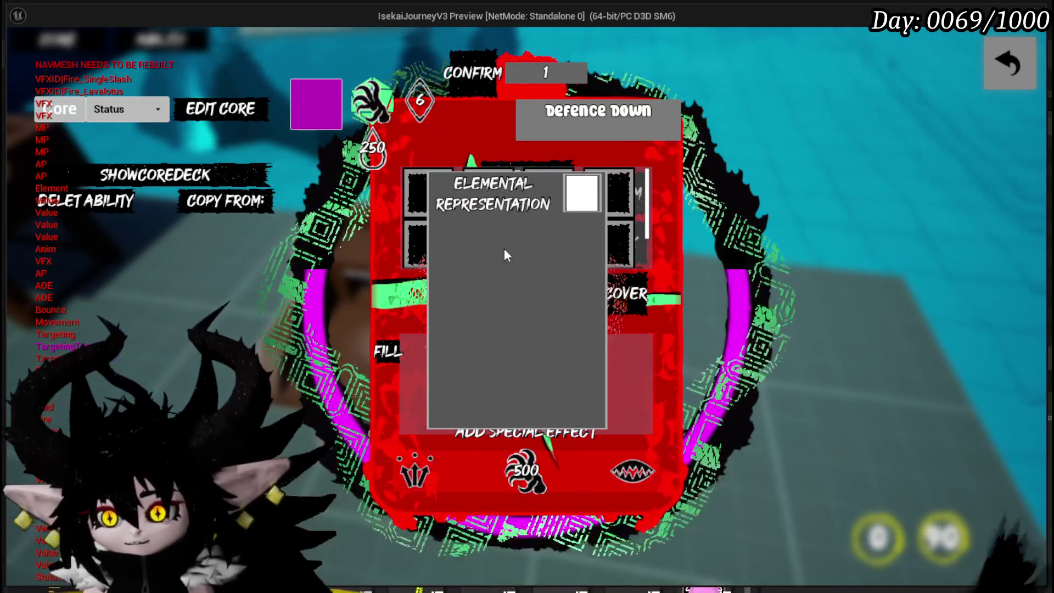
mouse_move(622, 207)
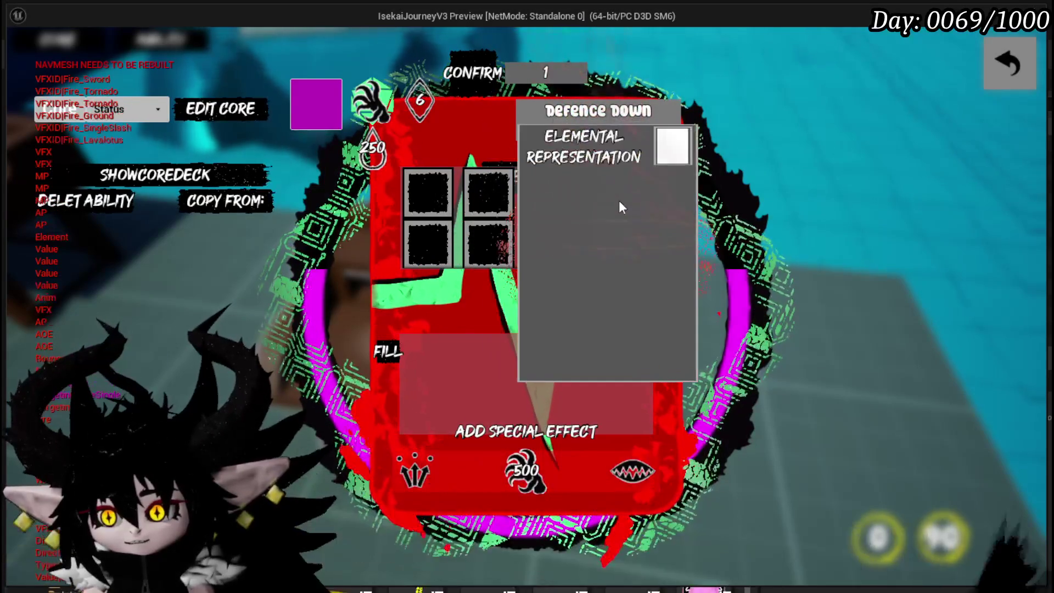
left_click(719, 217)
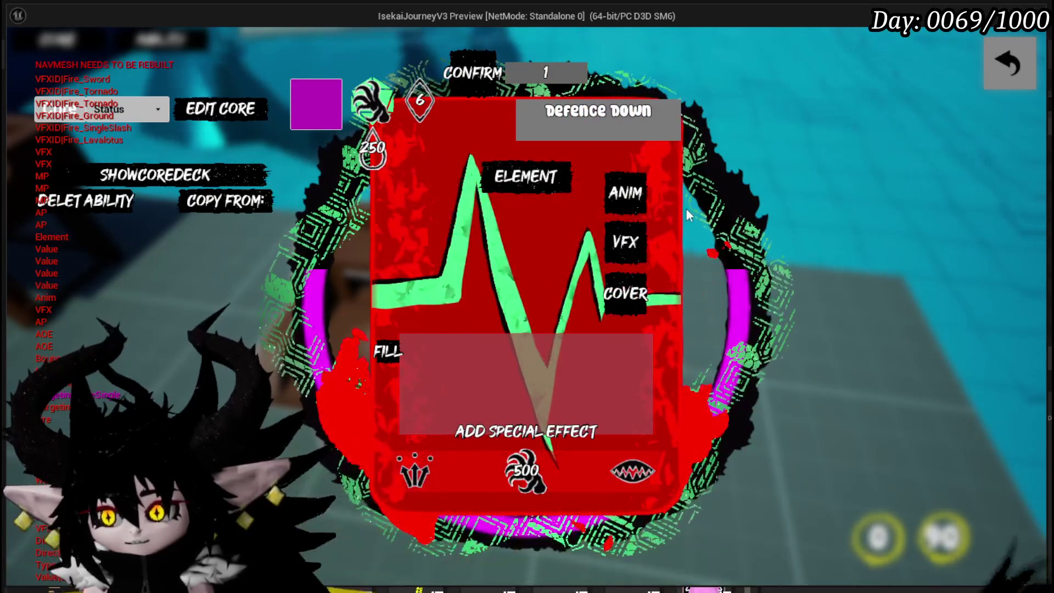
left_click(632, 193)
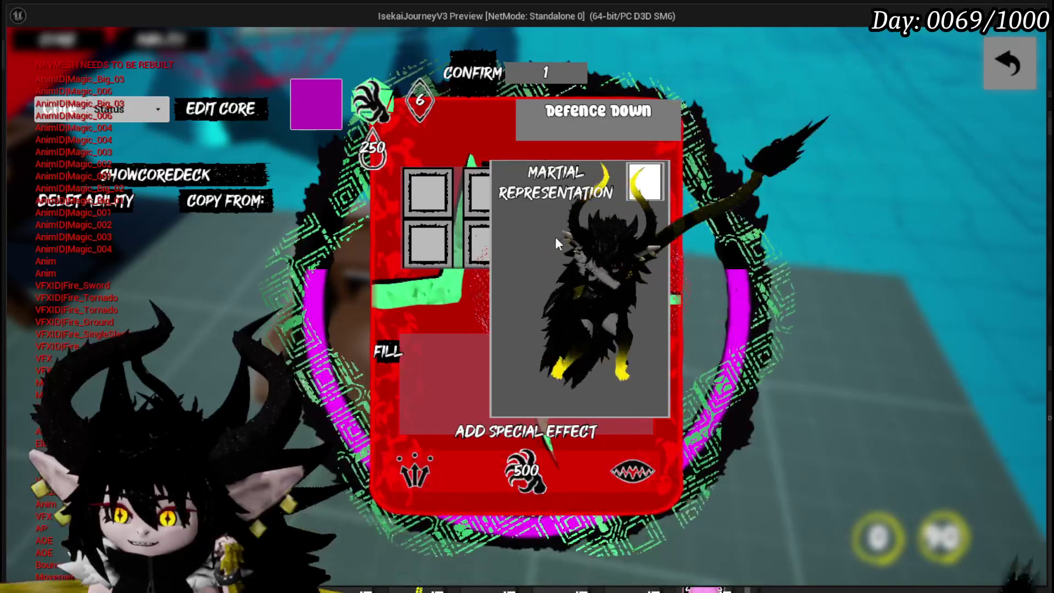
Try several cover images and settle on the black creature cover
left_click(637, 291)
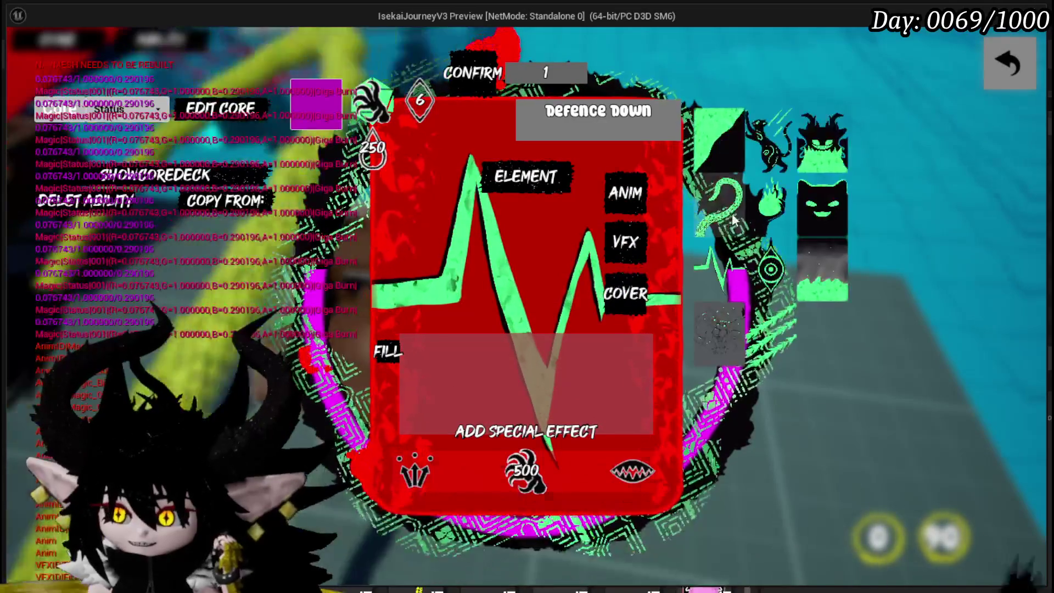
left_click(825, 219)
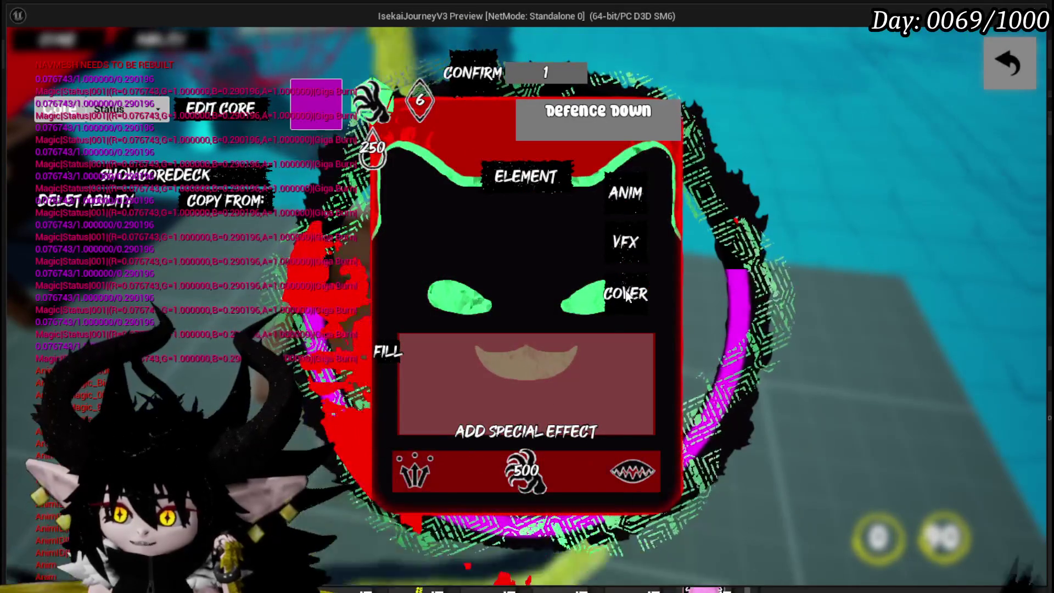
left_click(628, 296)
left_click(784, 280)
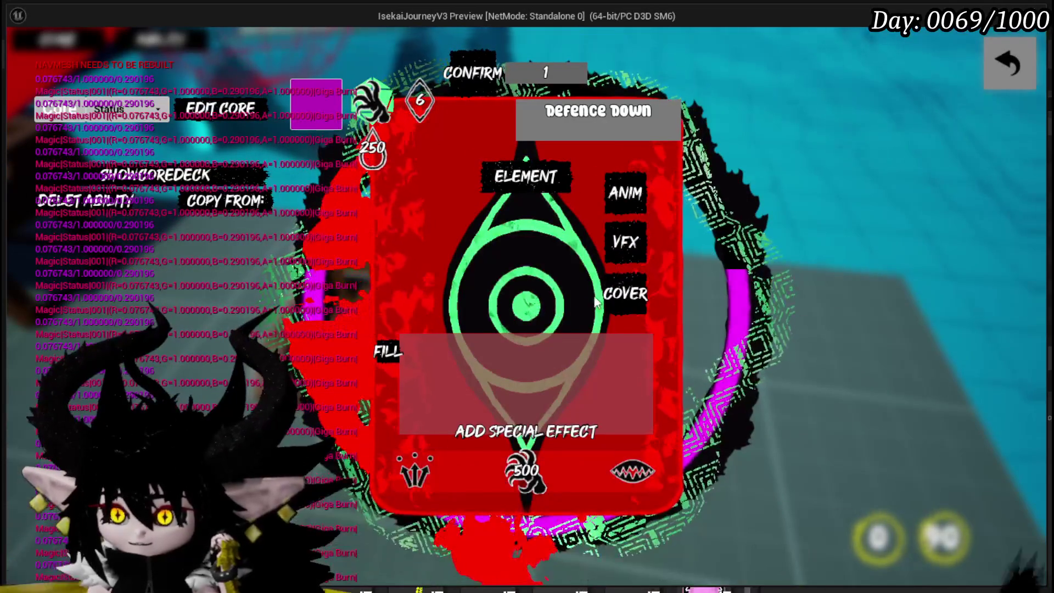
left_click(627, 296)
left_click(790, 144)
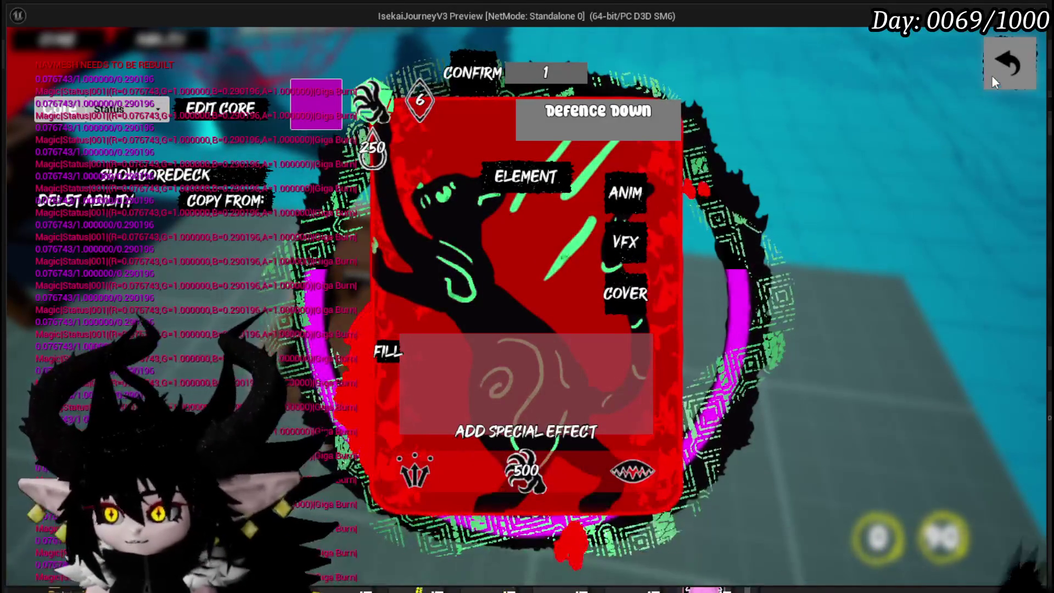
Close the card editor, run the character across the field and desert, then stop the preview
left_click(989, 77)
left_click(994, 69)
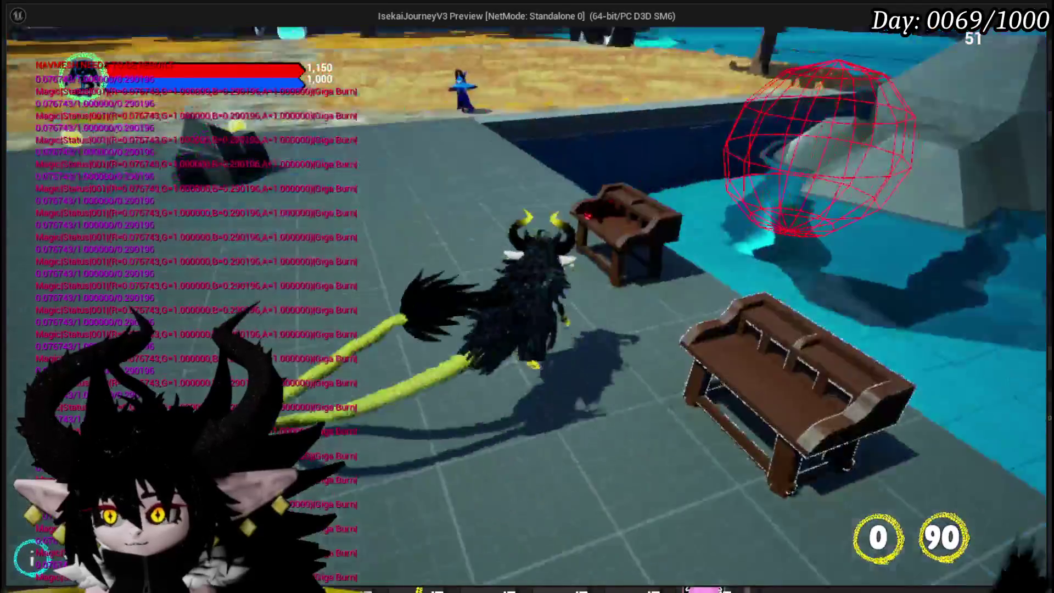
key("w")
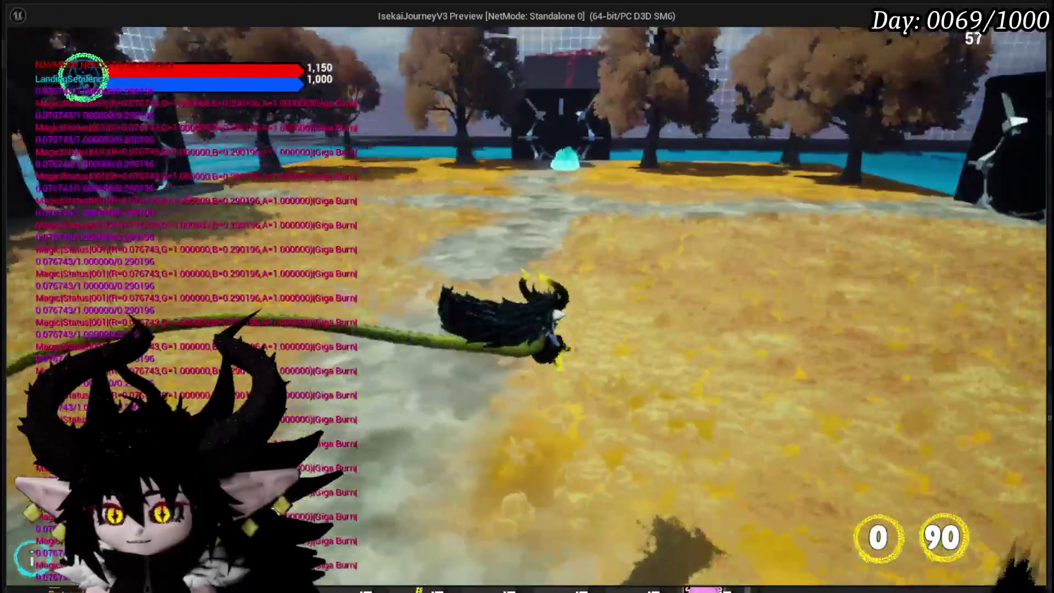
key("a")
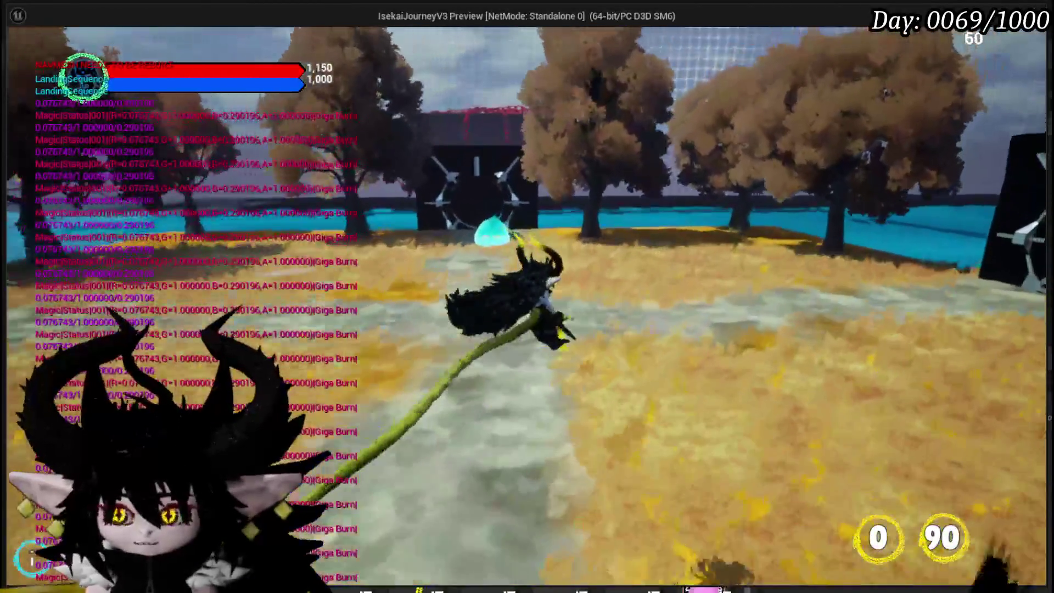
key("w")
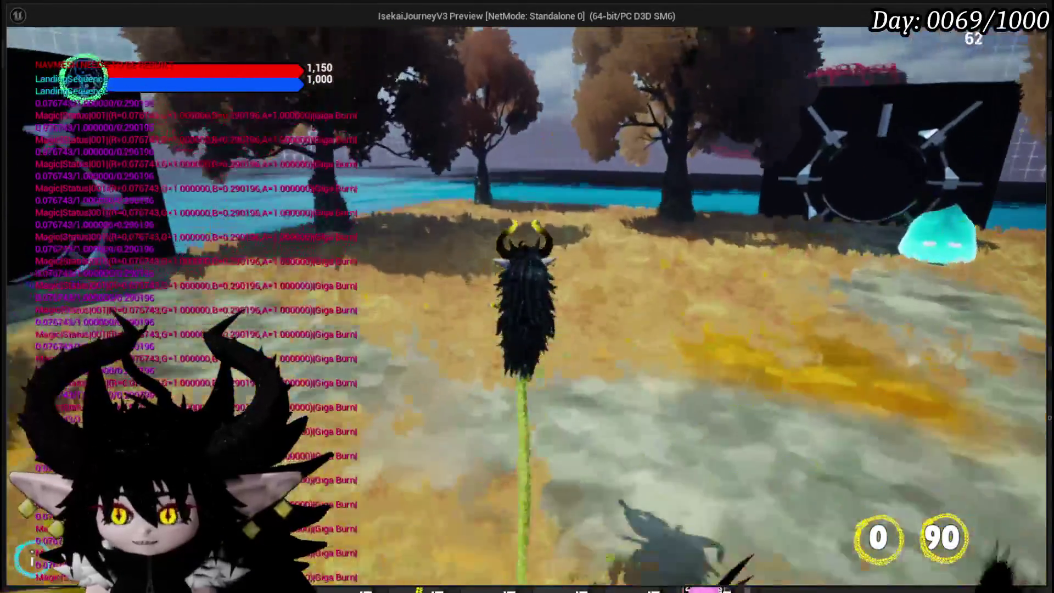
key("a")
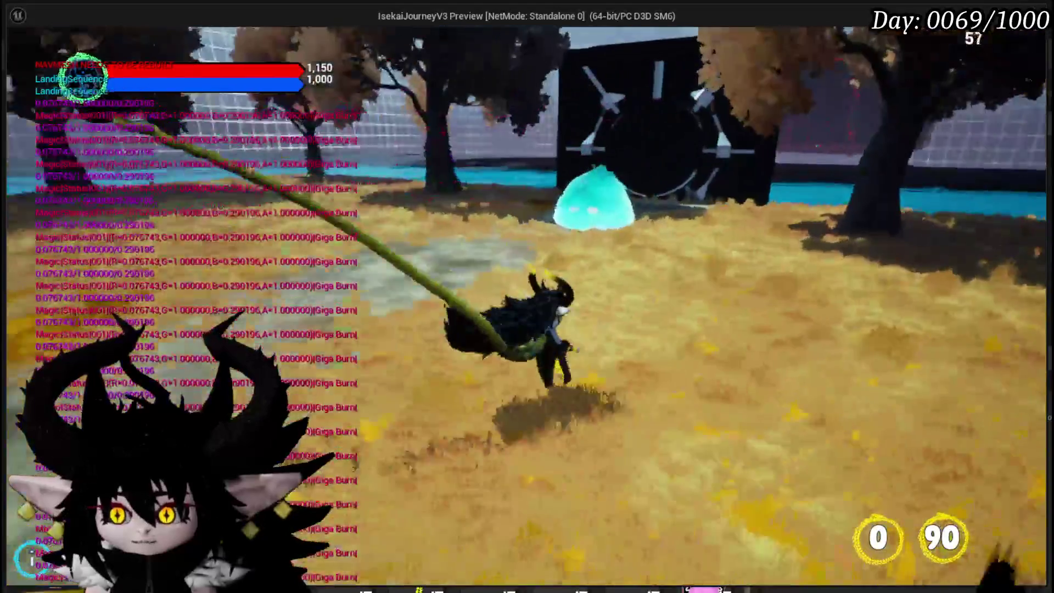
key("w")
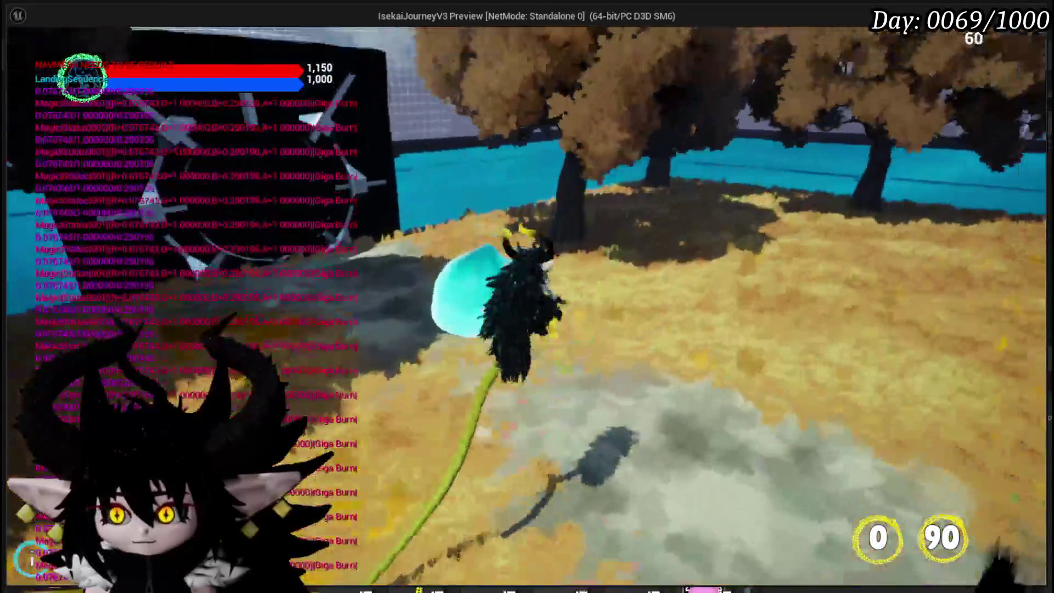
key("d")
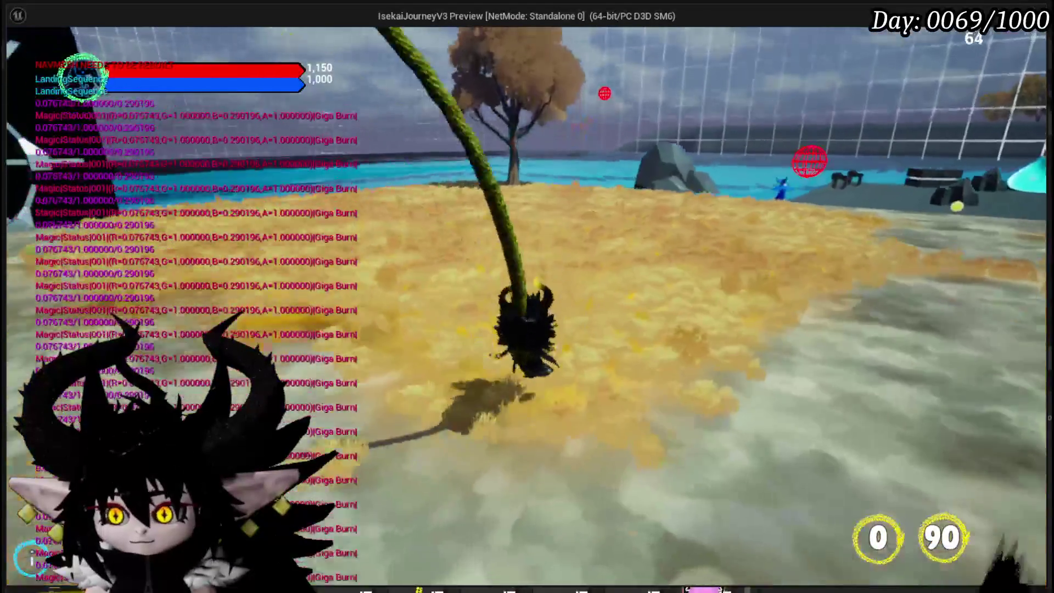
key("w")
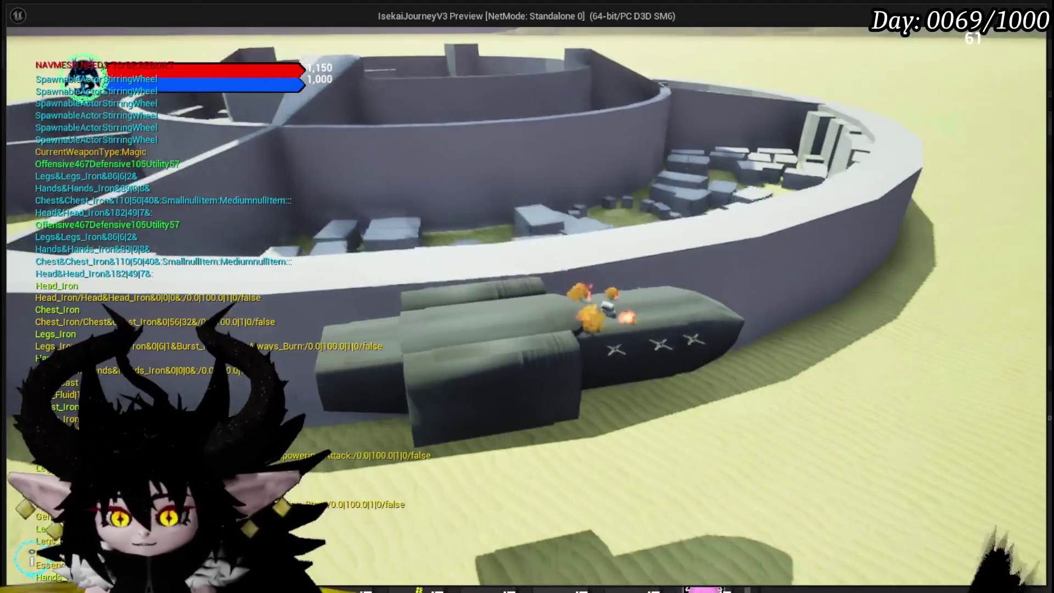
key("a")
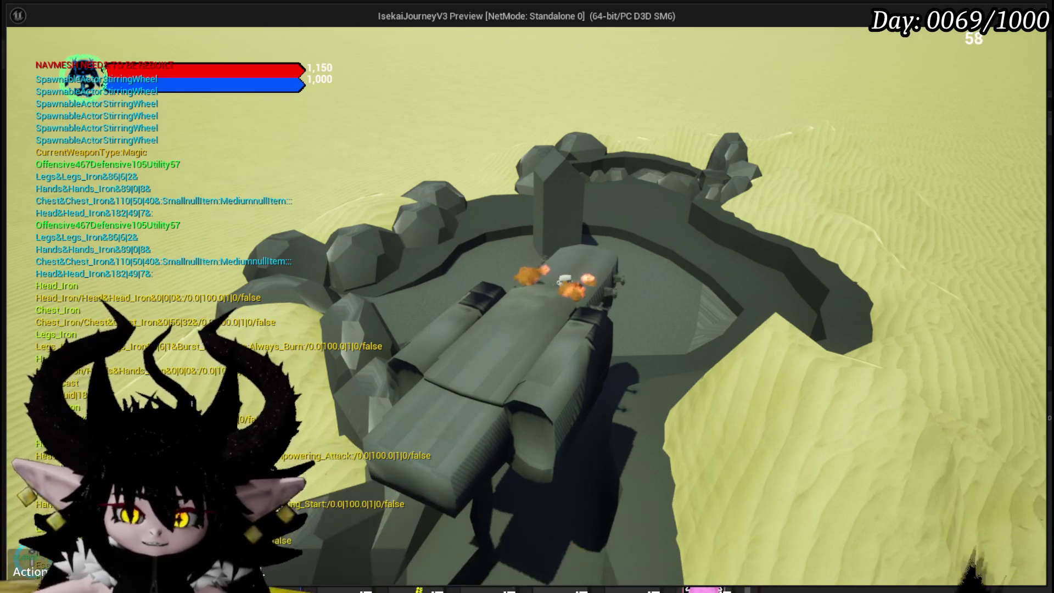
key("Escape")
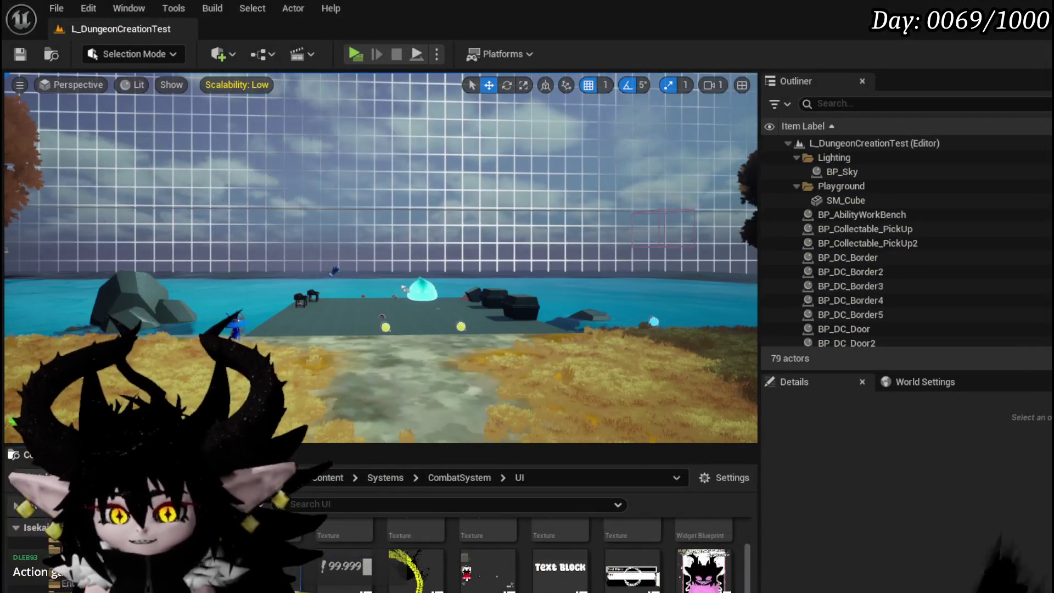
left_click(347, 52)
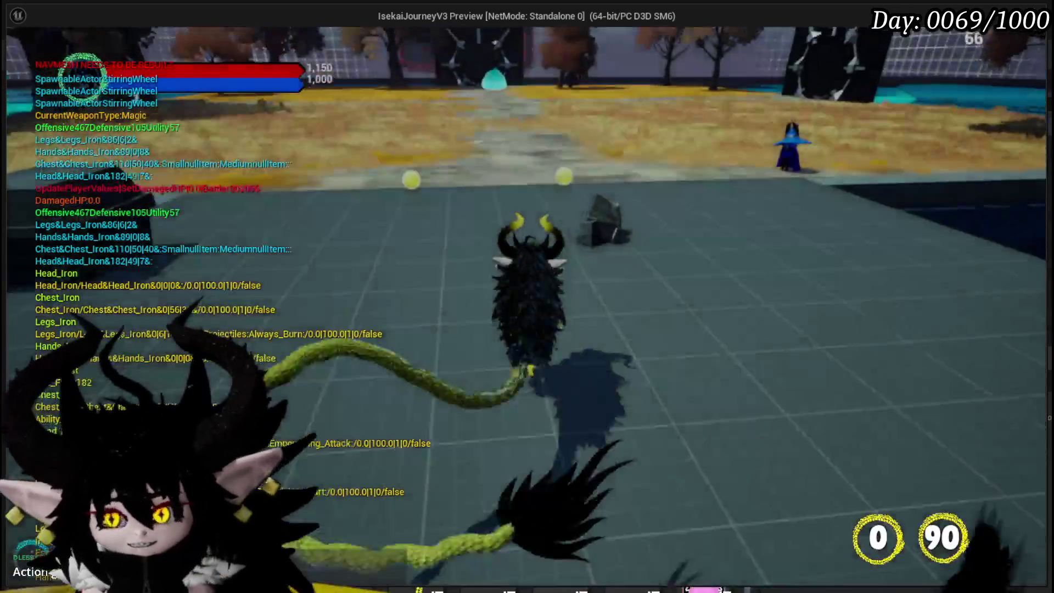
key("w")
key("w")
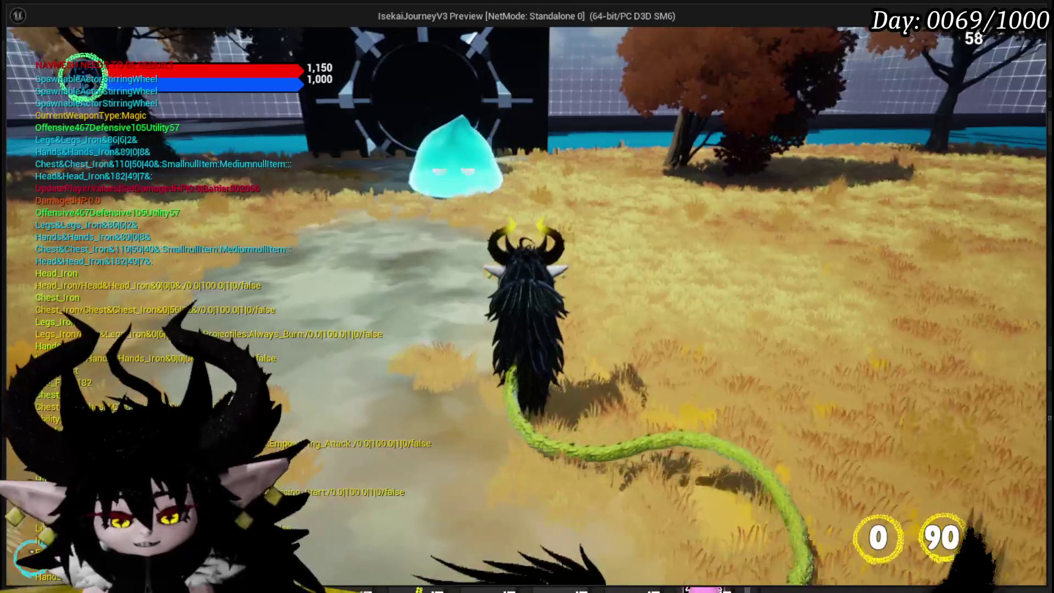
key("Escape")
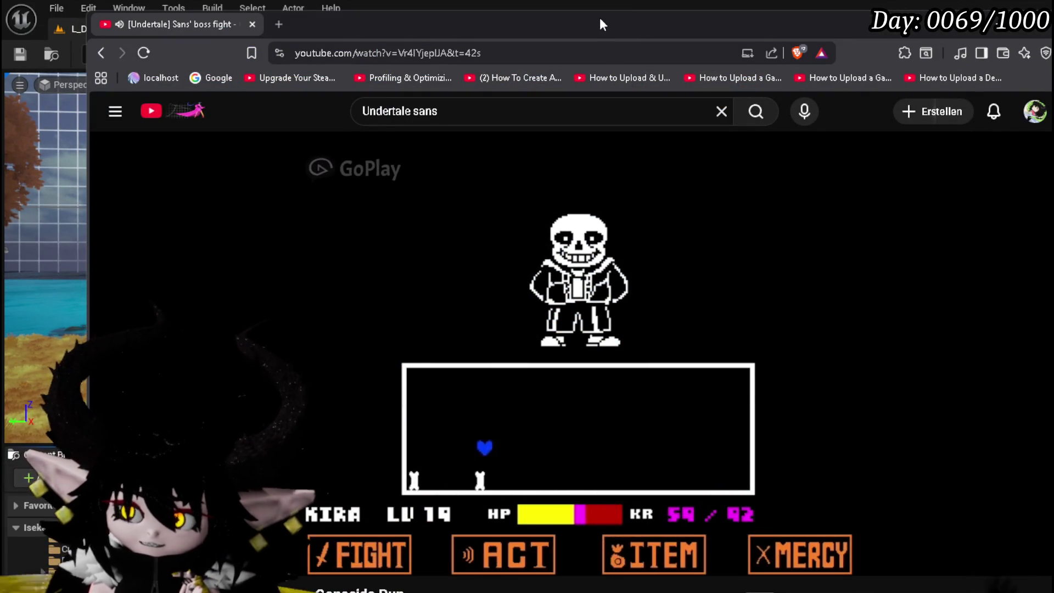
Shift the browser right, resume the Undertale Sans boss fight video, and switch back to Unreal
left_click_drag(601, 19, 623, 18)
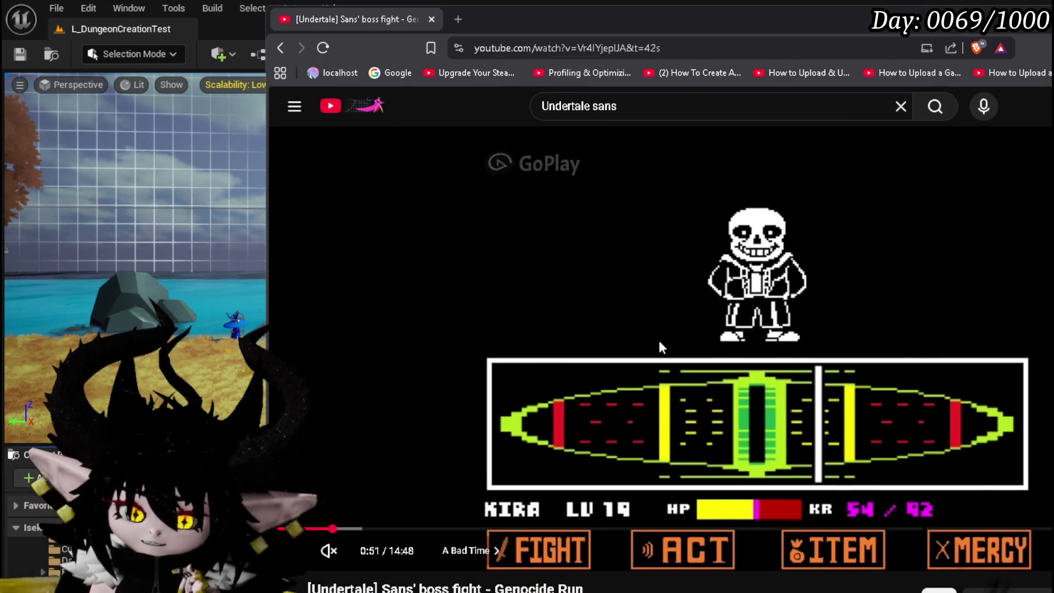
left_click(914, 336)
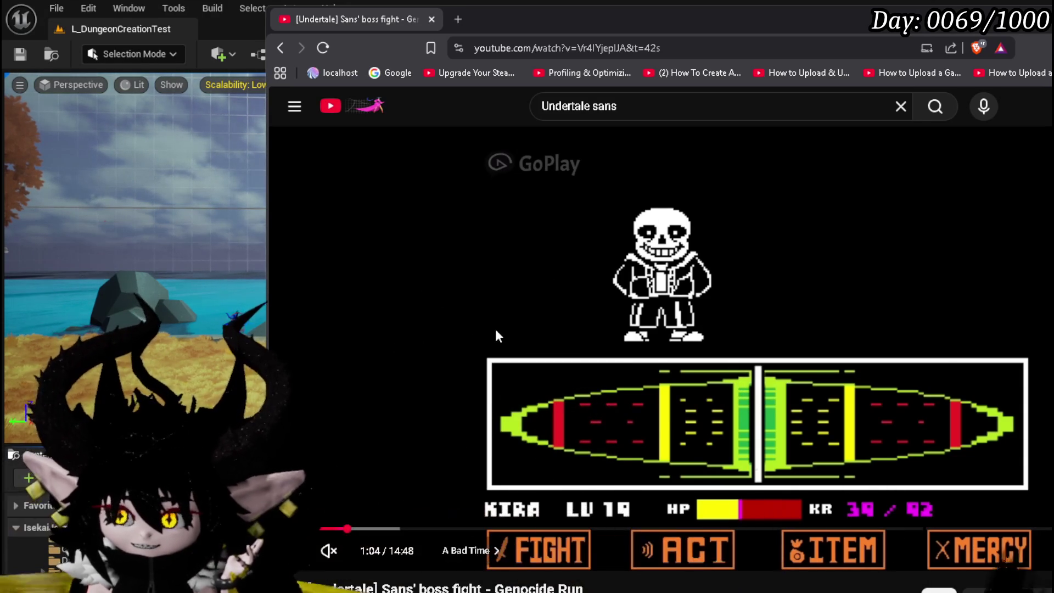
left_click(882, 325)
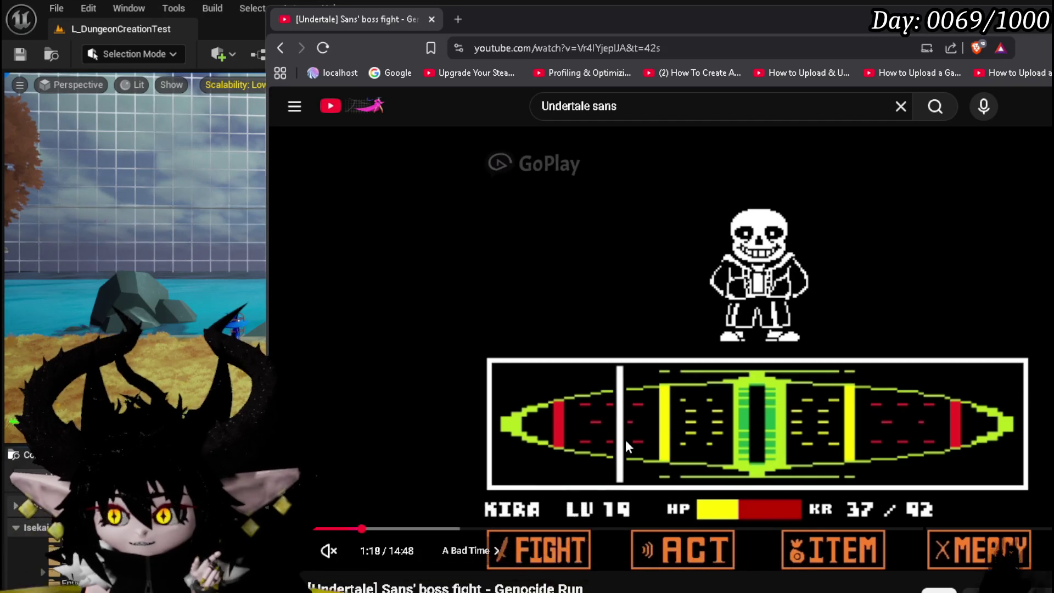
left_click(759, 437)
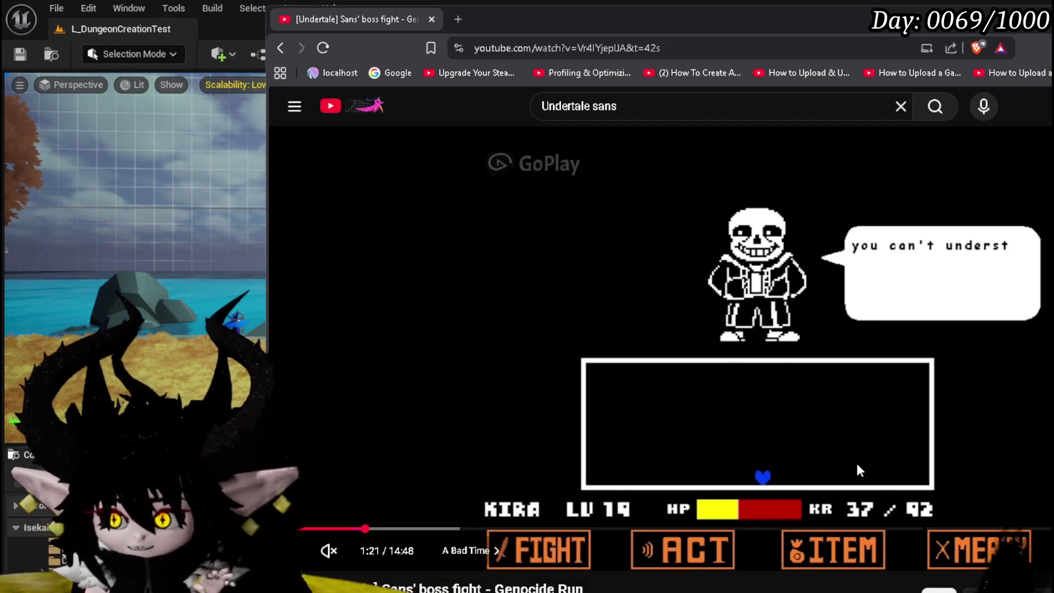
left_click(855, 464)
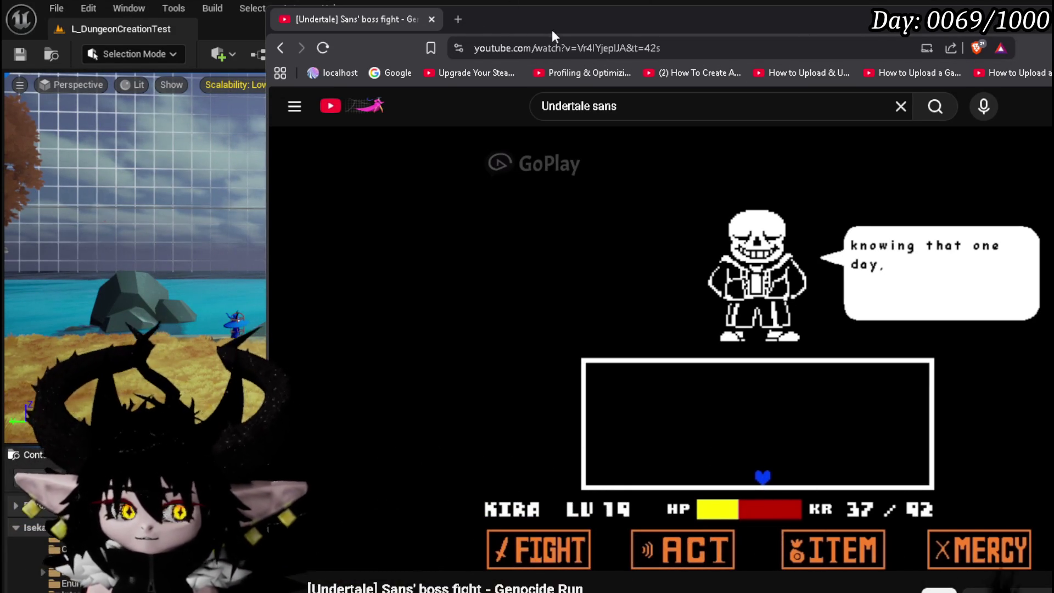
key("alt+Tab")
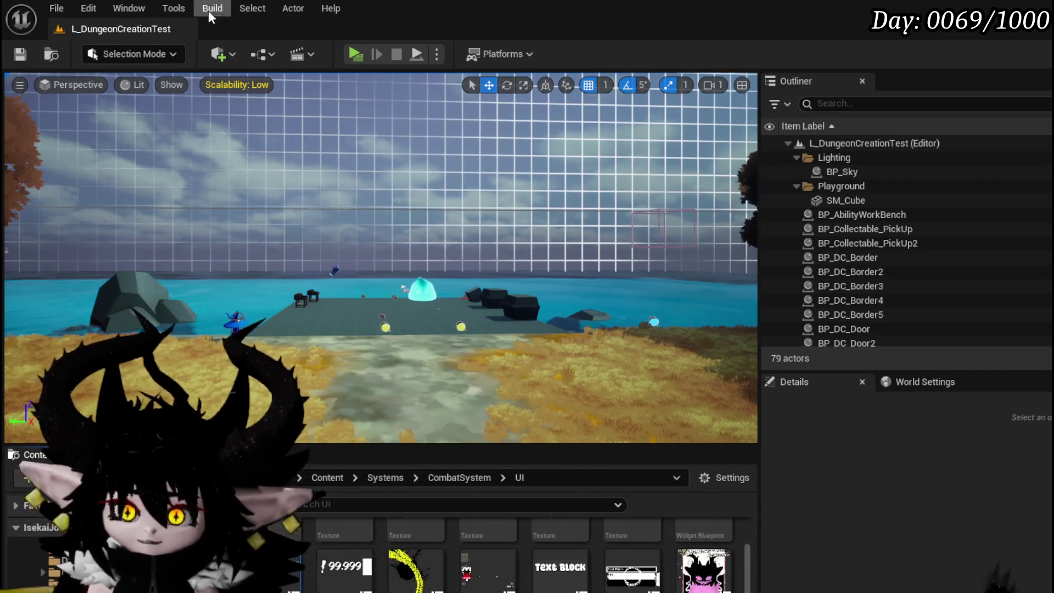
Save all modified L_DungeonCreationTest packages with Ctrl+S, then zoom out over the CreateUIs graph
key("ctrl+s")
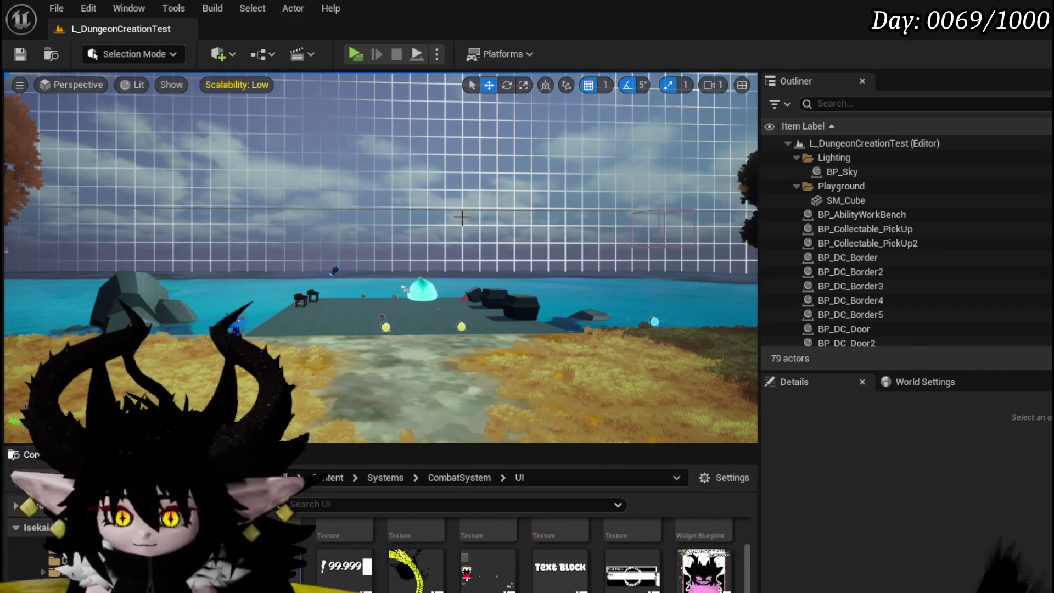
left_click_drag(345, 230, 345, 230)
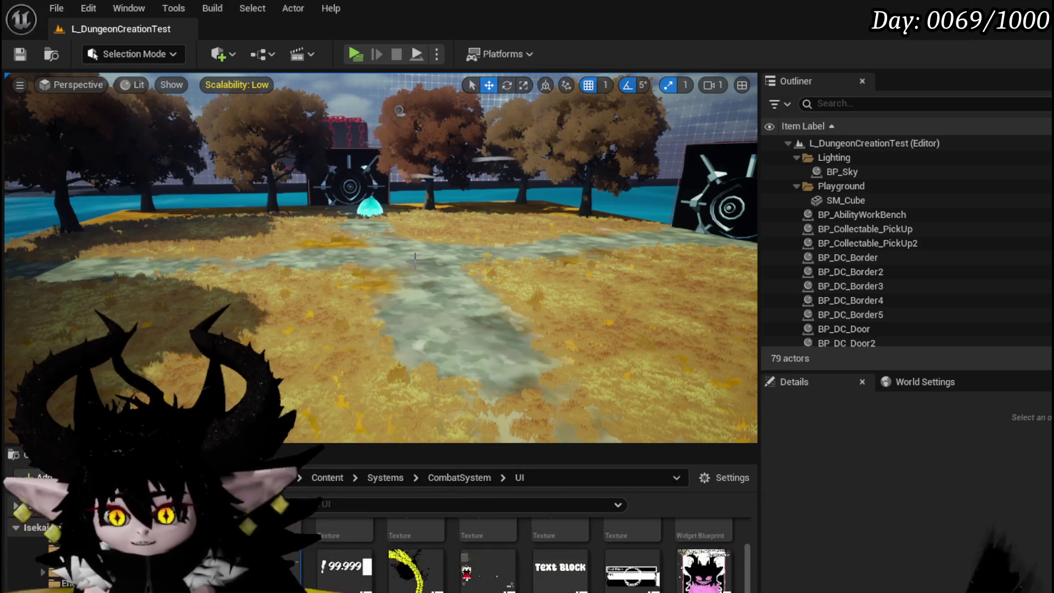
scroll(750, 551, "down", 3)
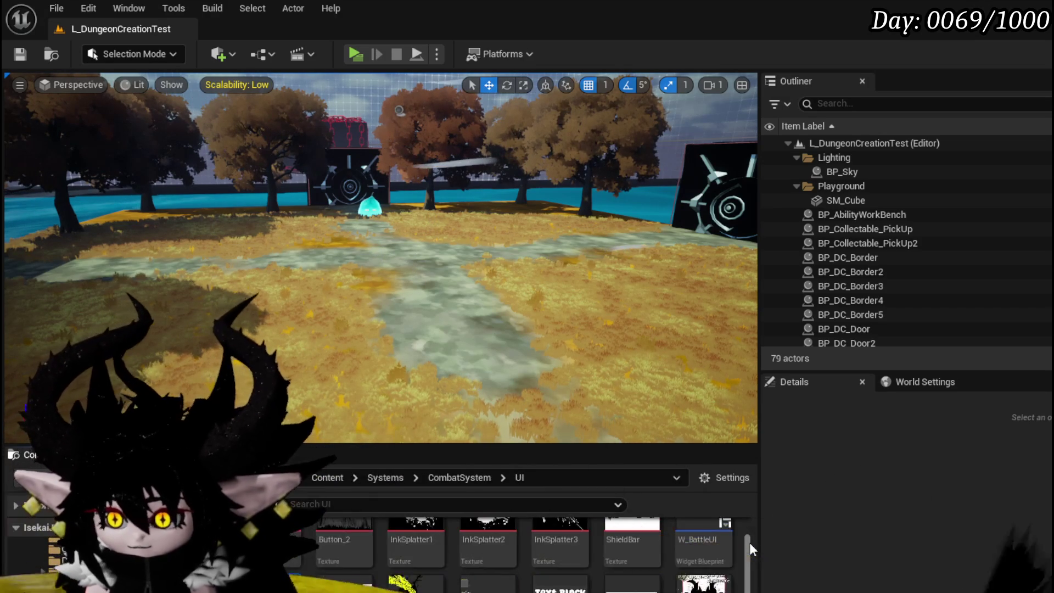
scroll(735, 546, "up", 3)
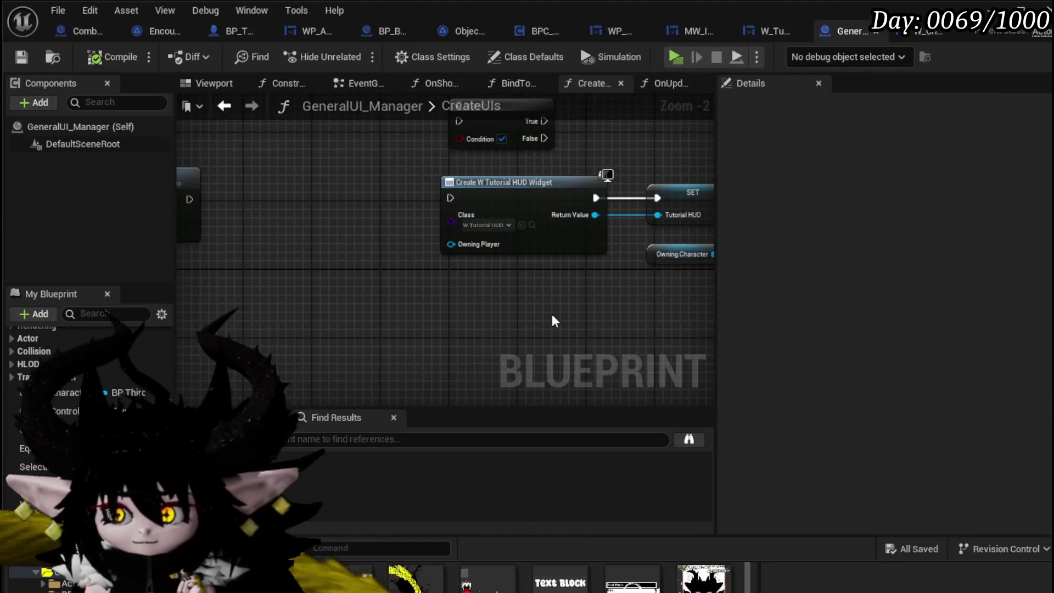
left_click_drag(553, 321, 466, 348)
scroll(480, 302, "down", 2)
Wire Set Owner's exec output into the Create W Tutorial HUD Widget node in CreateUIs
mouse_move(480, 302)
left_mouse_down()
mouse_move(438, 278)
mouse_move(620, 270)
mouse_move(317, 270)
left_mouse_up()
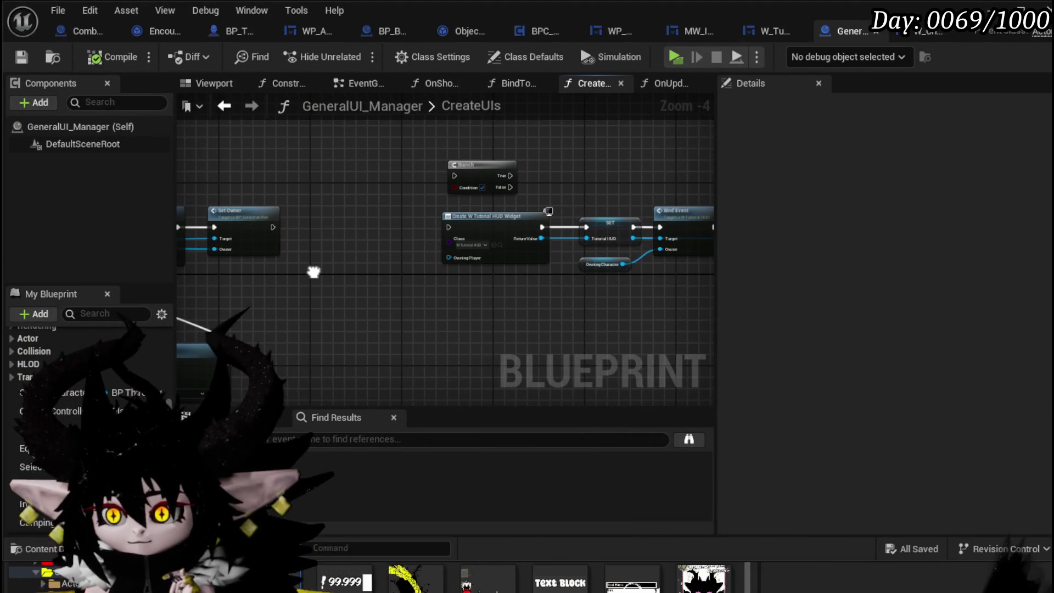
left_click_drag(273, 227, 450, 233)
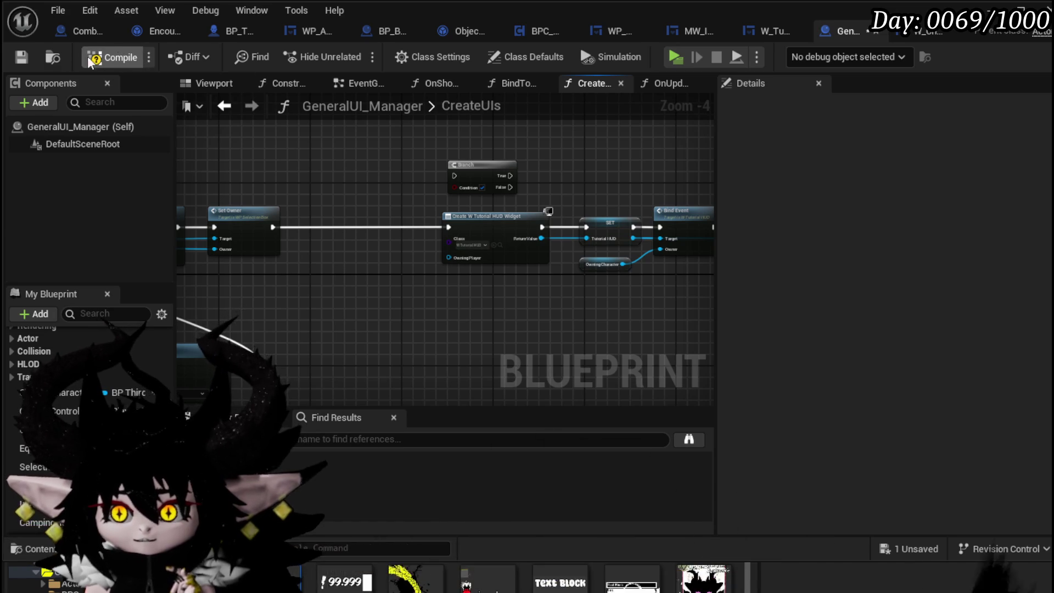
mouse_move(285, 149)
left_mouse_down()
mouse_move(294, 164)
mouse_move(261, 160)
left_mouse_up()
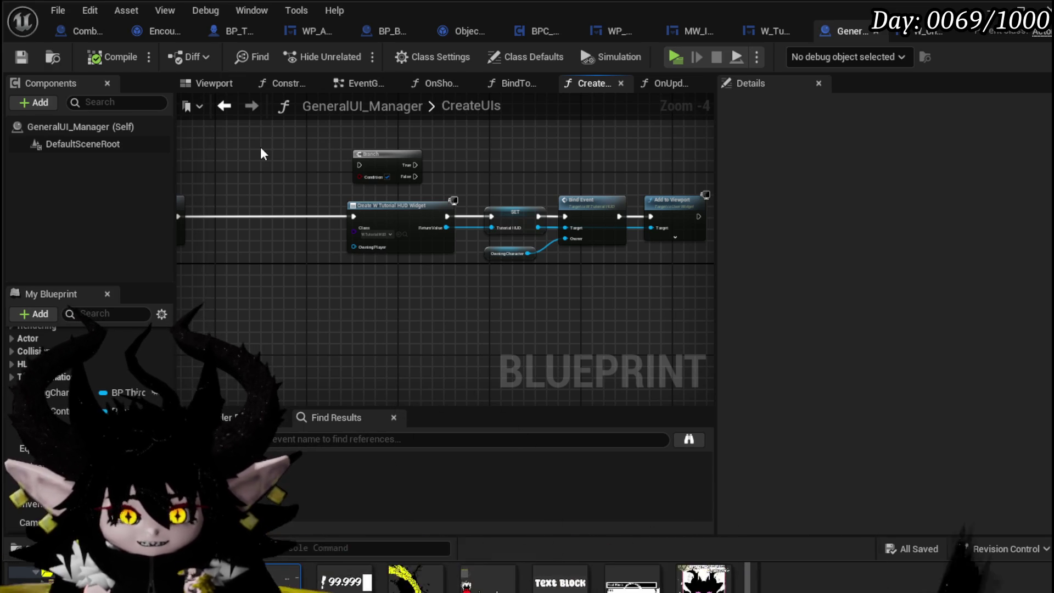
left_click_drag(297, 159, 257, 153)
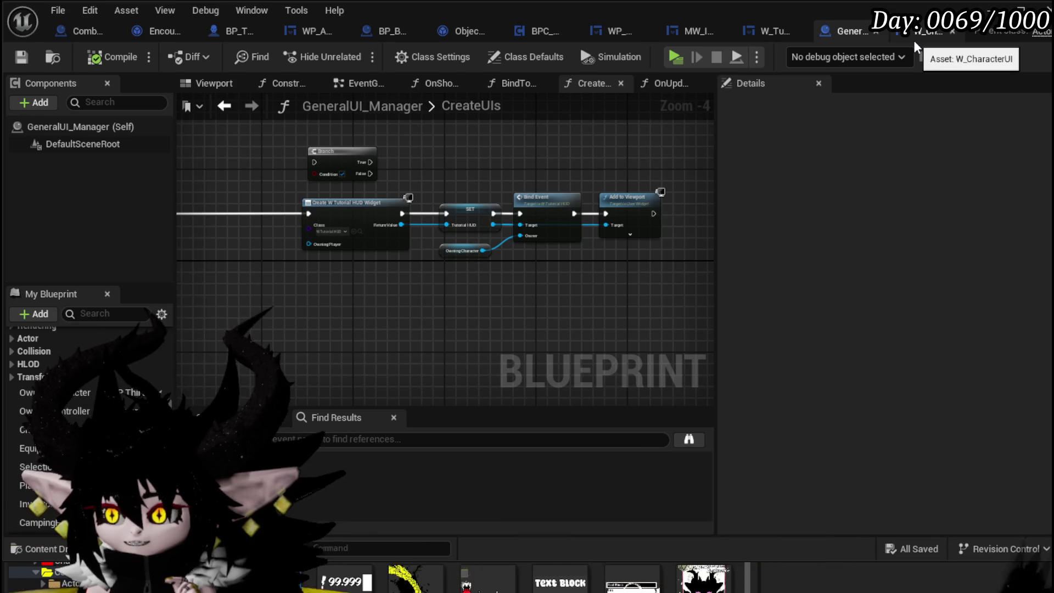
In W_CharacterUI, separate the stacked variable nodes above StartUI and save the blueprint
left_click(914, 39)
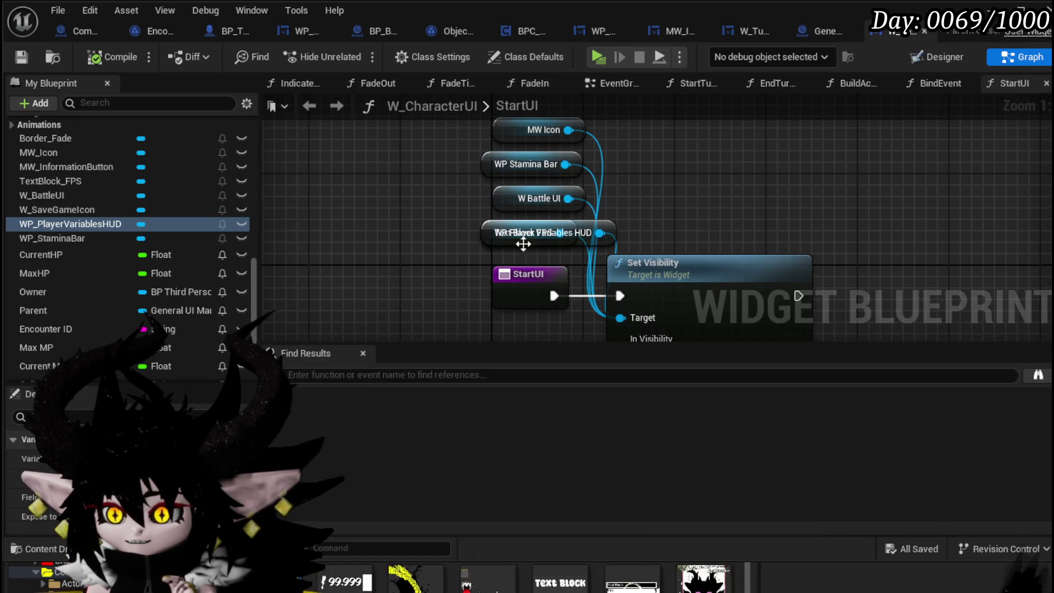
left_click_drag(405, 183, 389, 228)
mouse_move(479, 276)
left_mouse_down()
mouse_move(474, 281)
mouse_move(517, 197)
left_mouse_up()
mouse_move(612, 194)
left_mouse_down()
mouse_move(609, 219)
mouse_move(571, 221)
left_mouse_up()
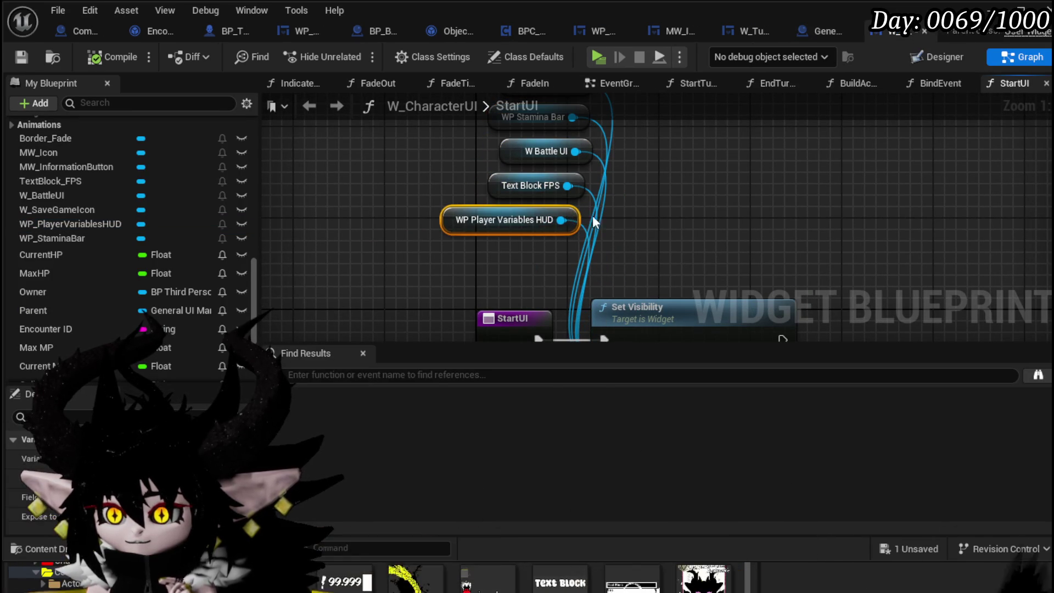
left_click(22, 57)
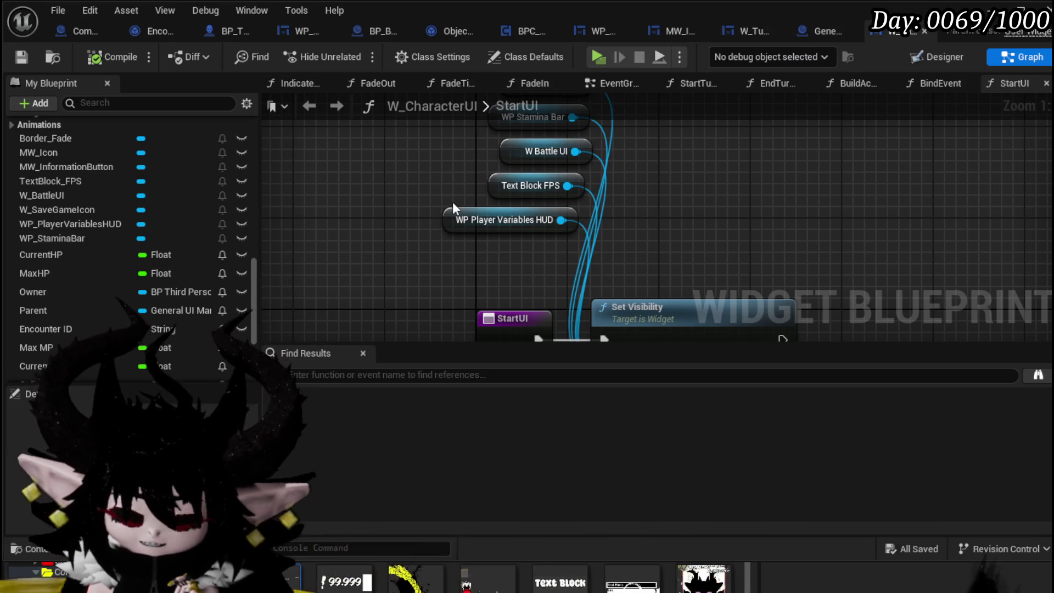
left_click(755, 31)
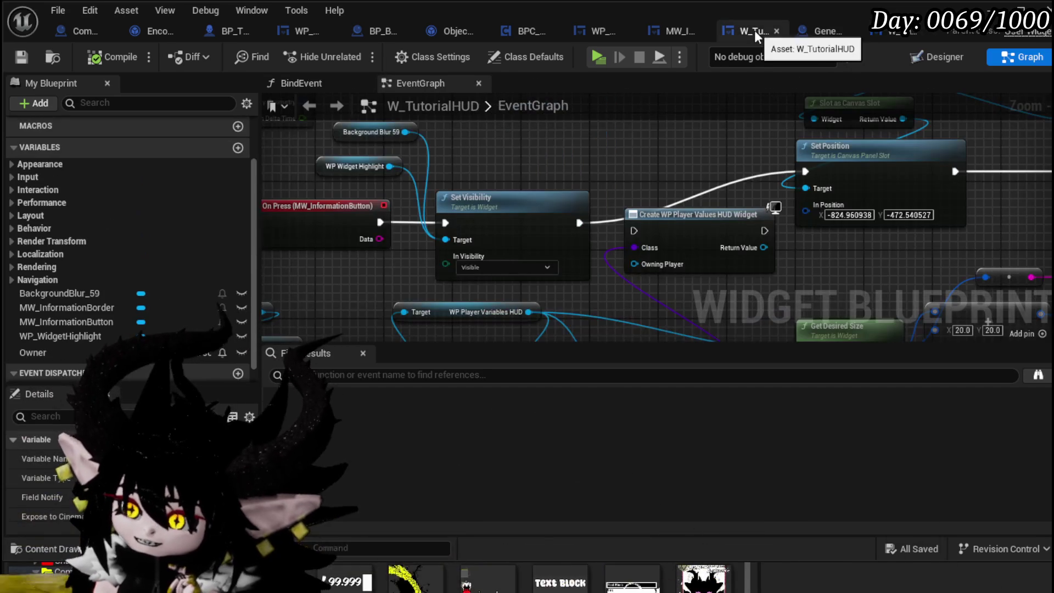
Tidy the W_TutorialHUD EventGraph, nudging the Create WP Player Values HUD Widget node, and save
mouse_move(540, 177)
left_mouse_down()
mouse_move(470, 175)
mouse_move(660, 174)
mouse_move(407, 175)
left_mouse_up()
scroll(707, 254, "down", 3)
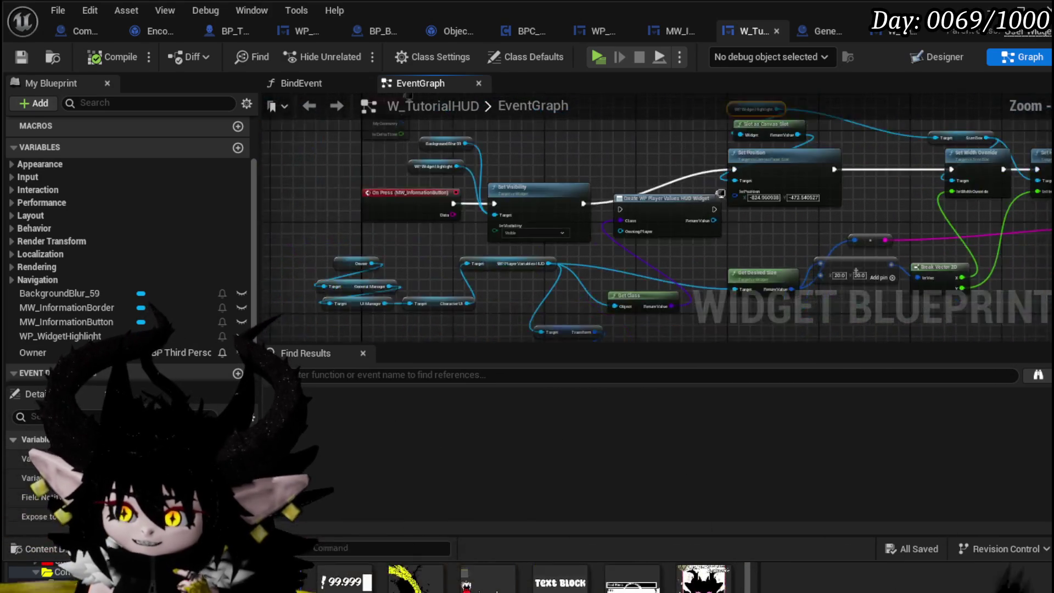
left_click_drag(809, 219, 621, 186)
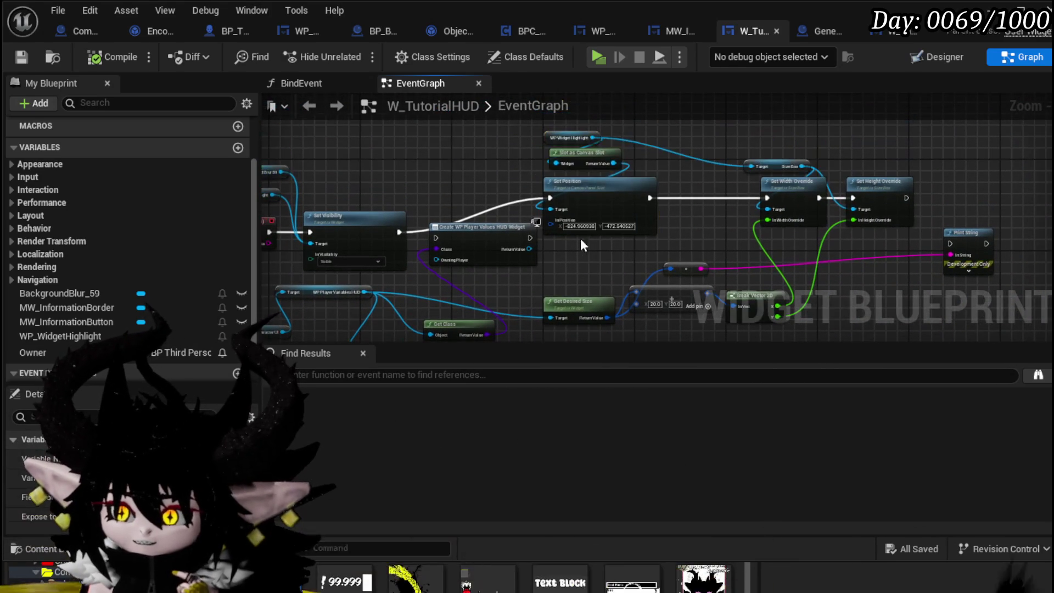
left_click(637, 148)
left_click_drag(643, 146, 625, 196)
left_click_drag(534, 206, 522, 223)
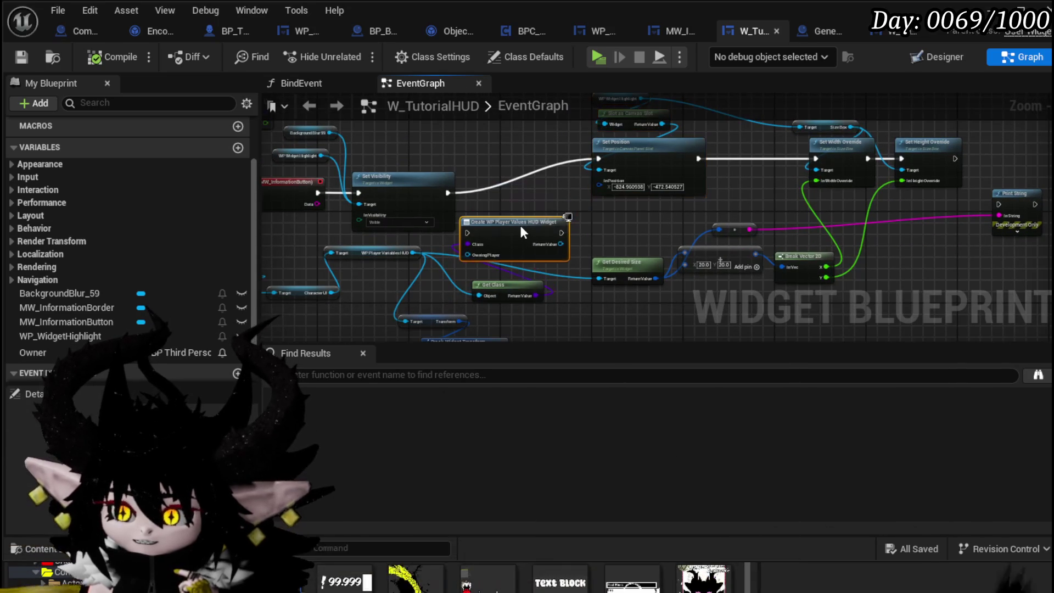
left_click(622, 246)
left_click(30, 58)
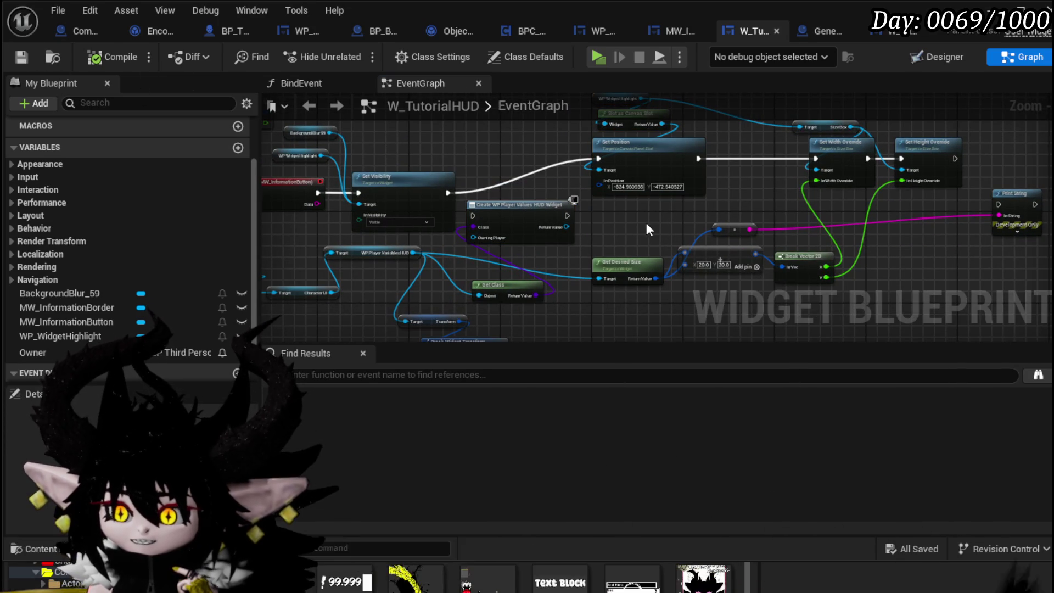
Add a Get SizeBox_Content node pulled from WP Widget Highlight
mouse_move(626, 223)
left_mouse_down()
mouse_move(558, 289)
mouse_move(545, 281)
left_mouse_up()
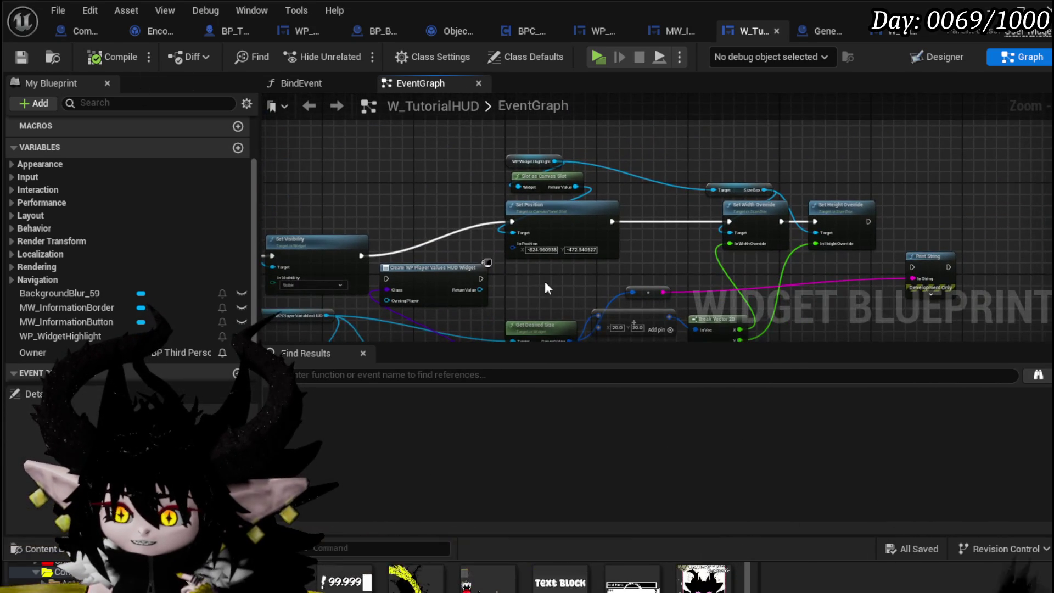
scroll(542, 158, "up", 2)
left_click_drag(572, 168, 681, 137)
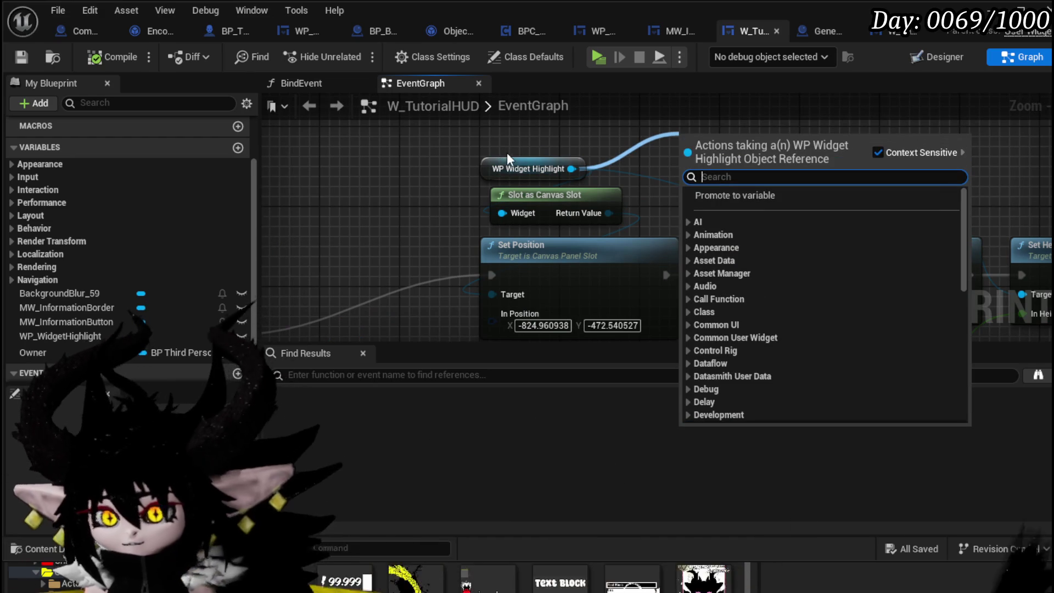
type("Content")
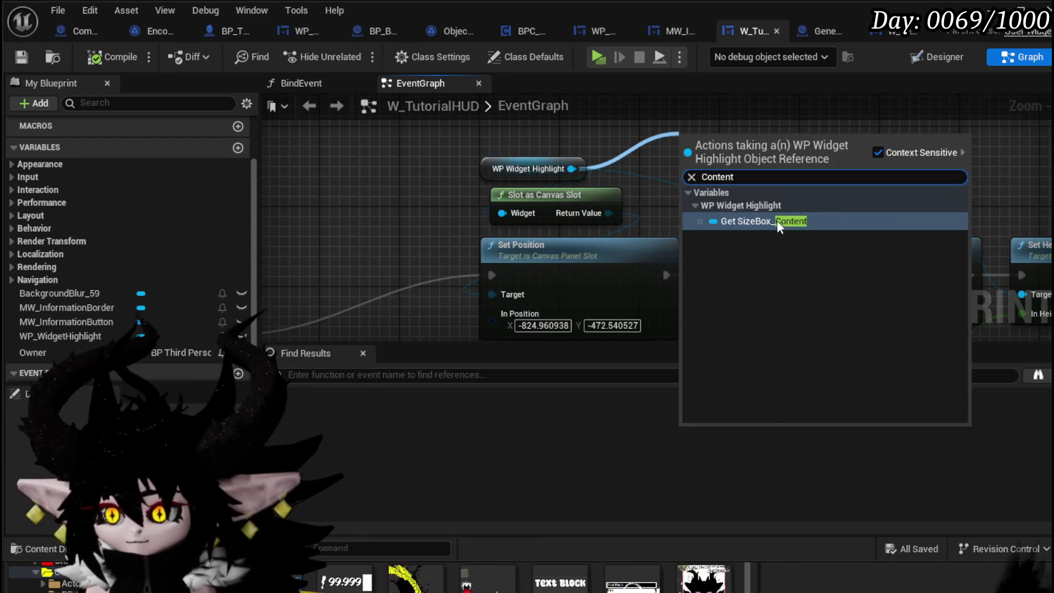
left_click(776, 221)
scroll(701, 171, "down", 2)
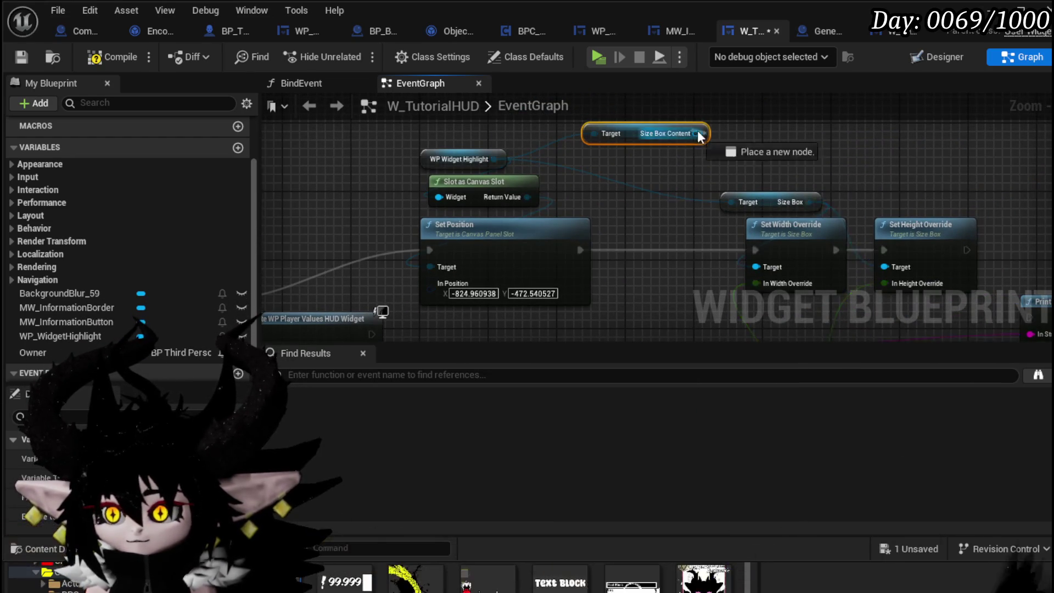
Add an Add Child node from Size Box Content and move it higher in the graph
left_click_drag(696, 134, 740, 136)
type("add")
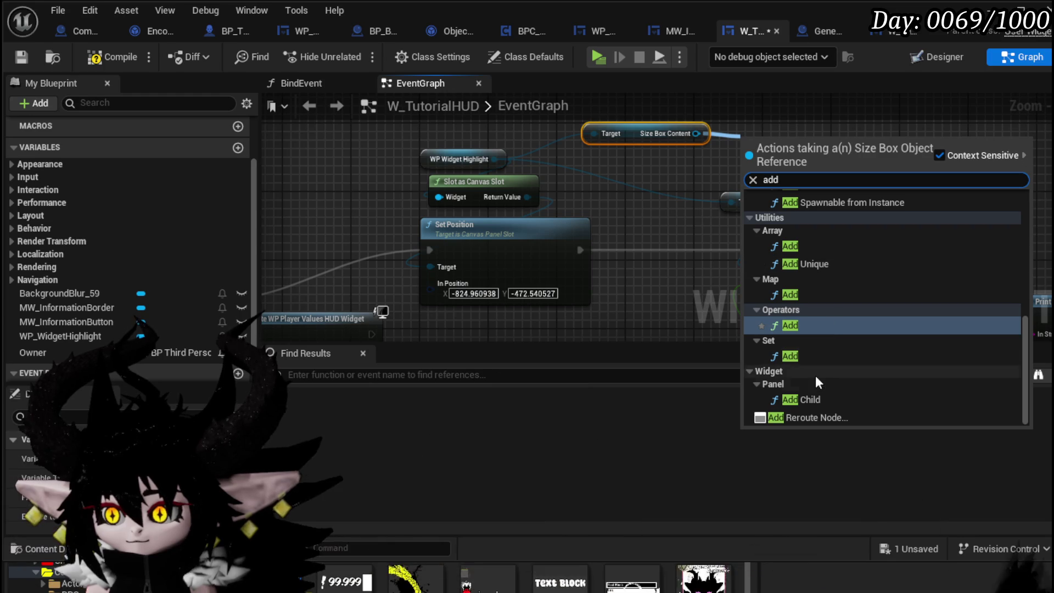
left_click(801, 400)
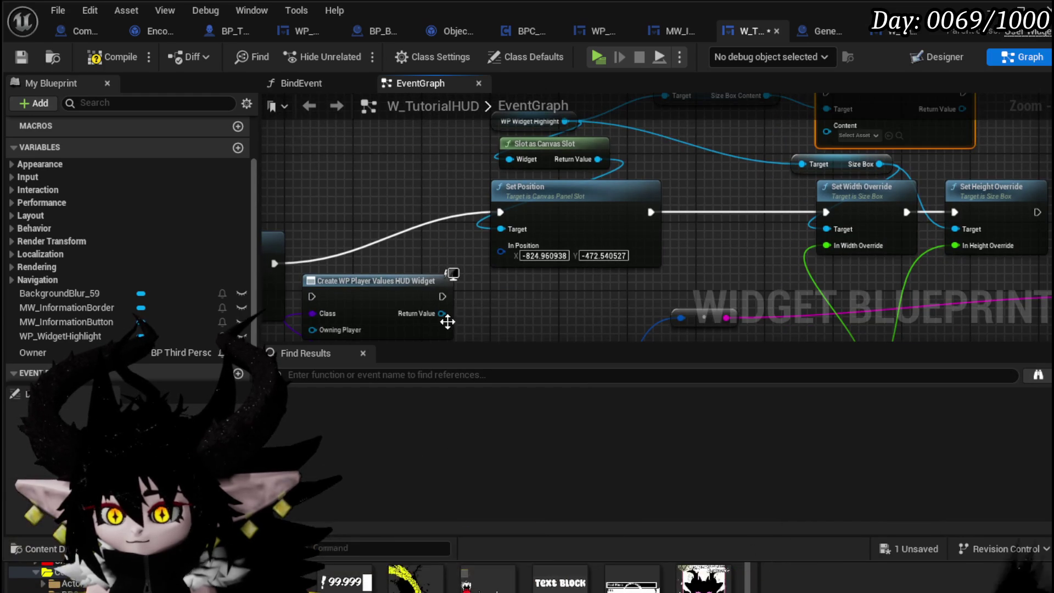
mouse_move(835, 137)
left_mouse_down()
mouse_move(726, 156)
mouse_move(647, 143)
mouse_move(806, 162)
left_mouse_up()
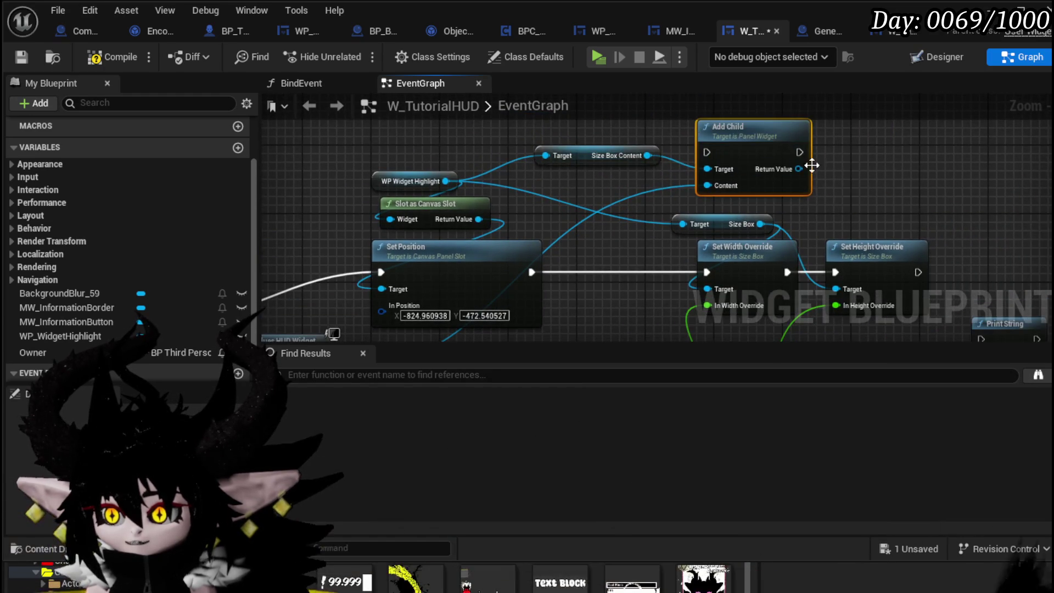
scroll(630, 152, "down", 5)
Wire Create Widget after Set Height Override into Add Child, then compile and save W_TutorialHUD
mouse_move(601, 125)
left_mouse_down()
mouse_move(824, 164)
mouse_move(835, 146)
mouse_move(675, 156)
left_mouse_up()
scroll(675, 157, "up", 3)
scroll(670, 167, "up", 2)
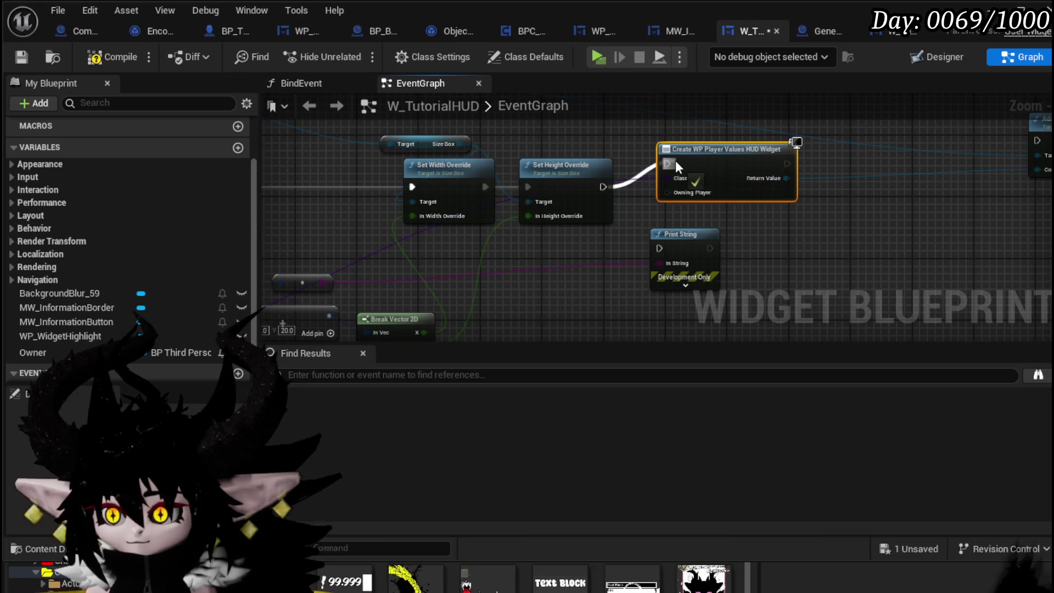
mouse_move(787, 163)
left_mouse_down()
mouse_move(1036, 141)
mouse_move(837, 141)
left_mouse_up()
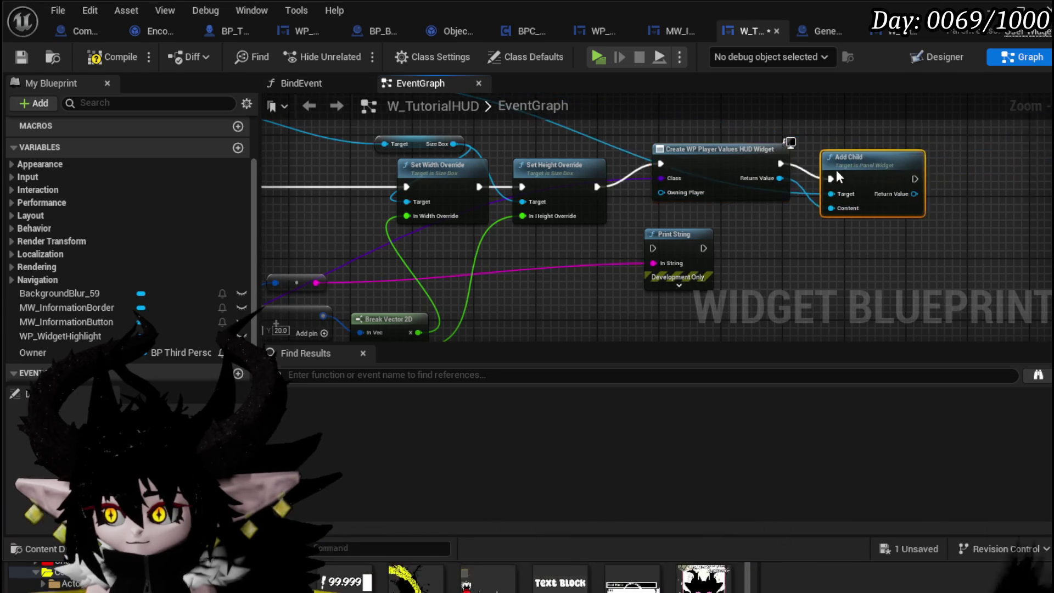
left_click(110, 57)
left_click(22, 57)
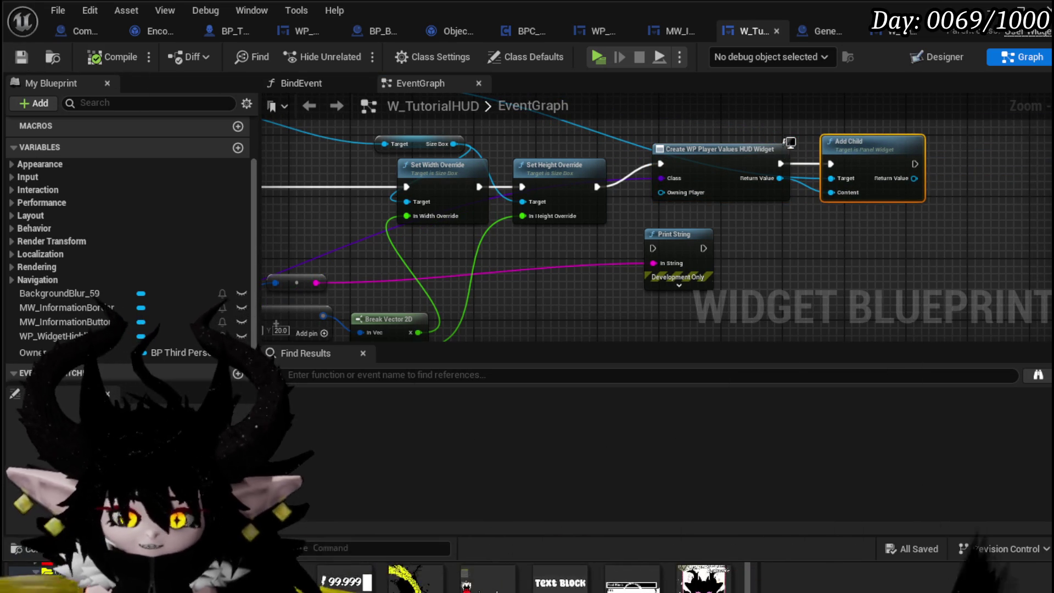
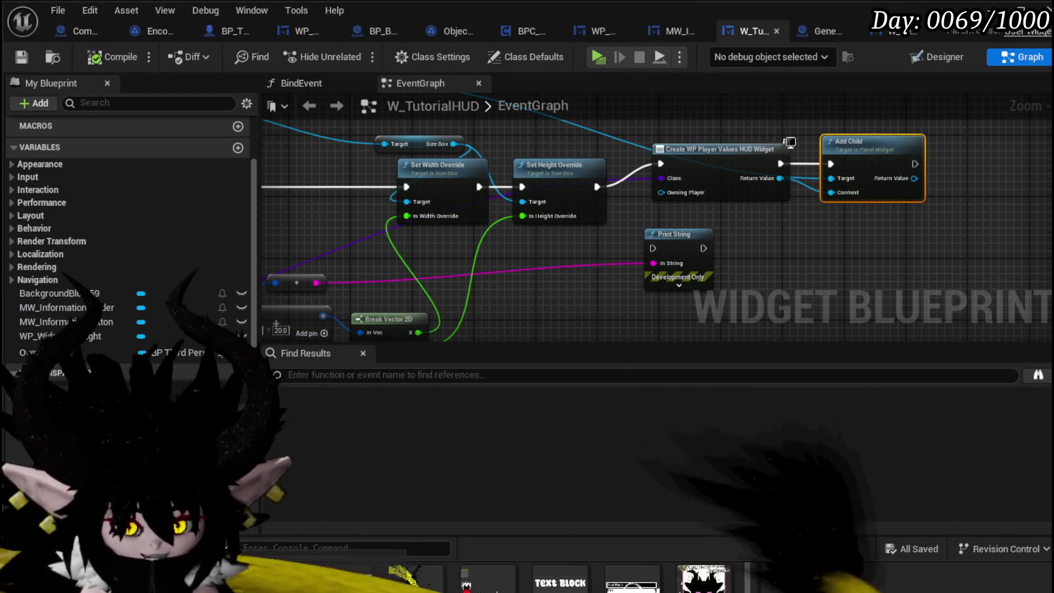
Pan the W_TutorialHUD EventGraph across the Set Position, Set Visibility and Get Class nodes
mouse_move(752, 219)
left_mouse_down()
mouse_move(890, 214)
mouse_move(861, 217)
left_mouse_up()
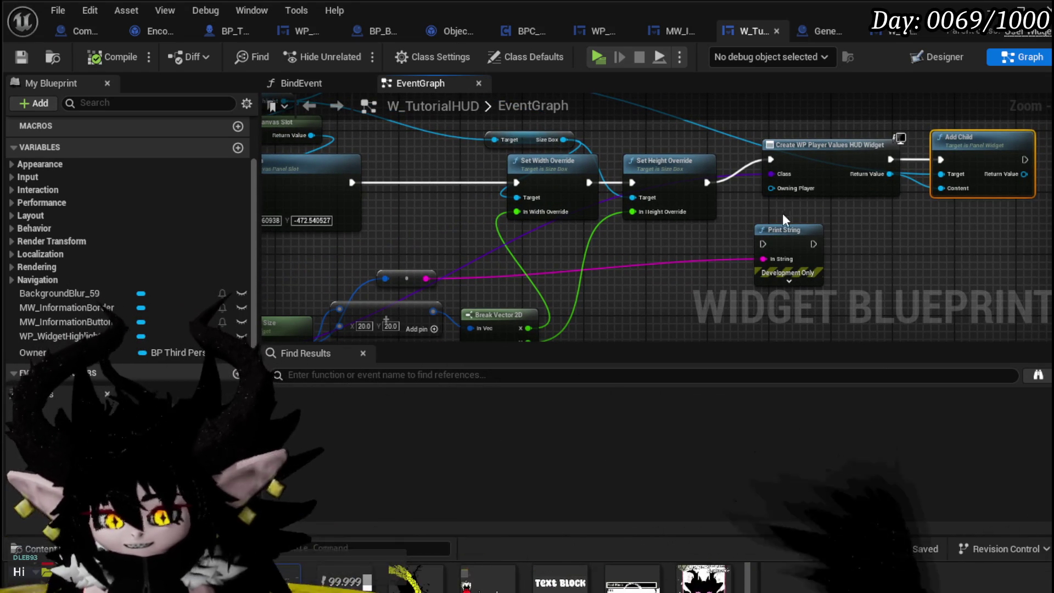
mouse_move(765, 222)
left_mouse_down()
mouse_move(796, 216)
mouse_move(749, 197)
mouse_move(757, 208)
left_mouse_up()
scroll(647, 219, "down", 4)
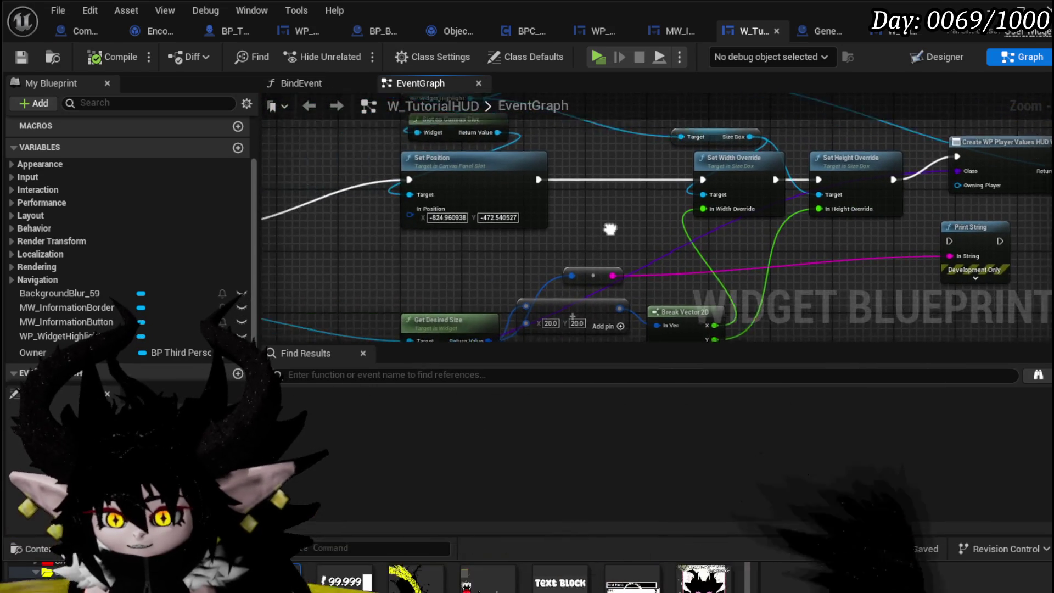
left_click_drag(621, 209, 737, 192)
scroll(511, 242, "up", 2)
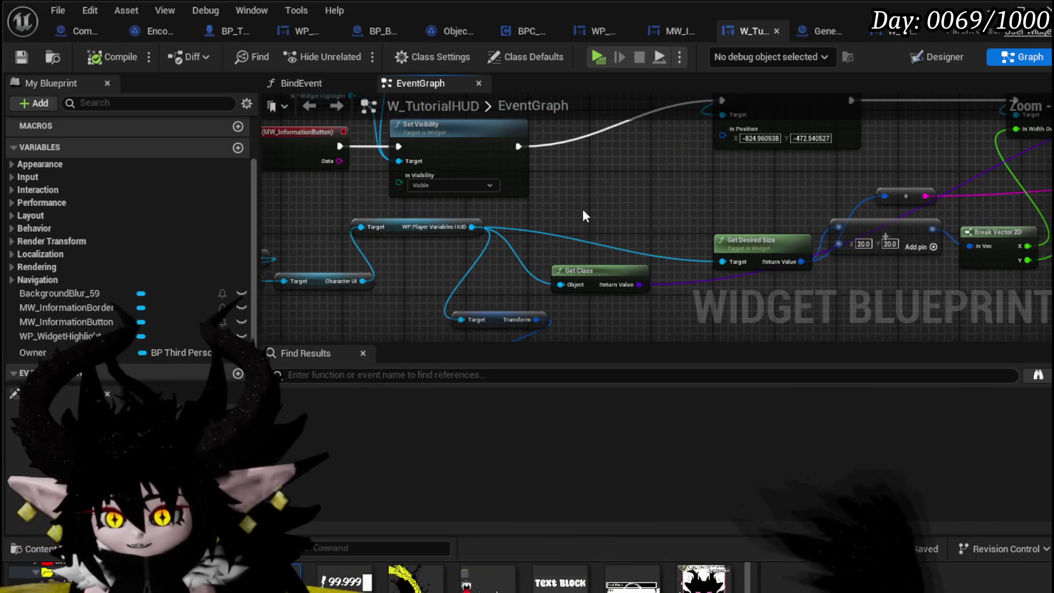
scroll(582, 209, "up", 1)
Center the Create WP and Add Child nodes, then return to the level editor and start Play
mouse_move(522, 275)
left_mouse_down()
mouse_move(703, 248)
mouse_move(373, 241)
mouse_move(259, 307)
left_mouse_up()
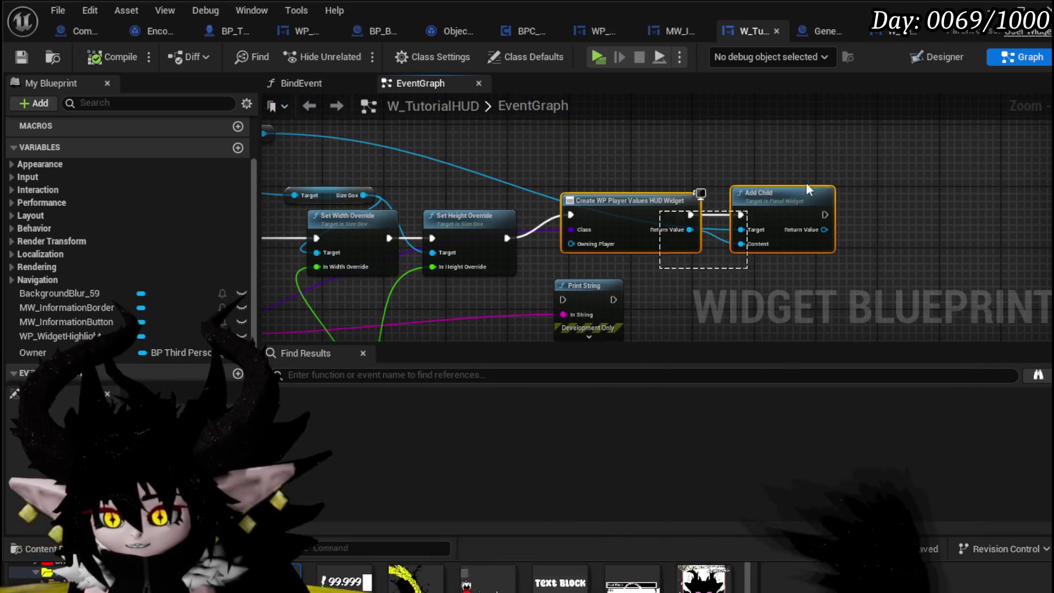
mouse_move(877, 146)
left_mouse_down()
mouse_move(908, 157)
mouse_move(856, 145)
mouse_move(930, 146)
left_mouse_up()
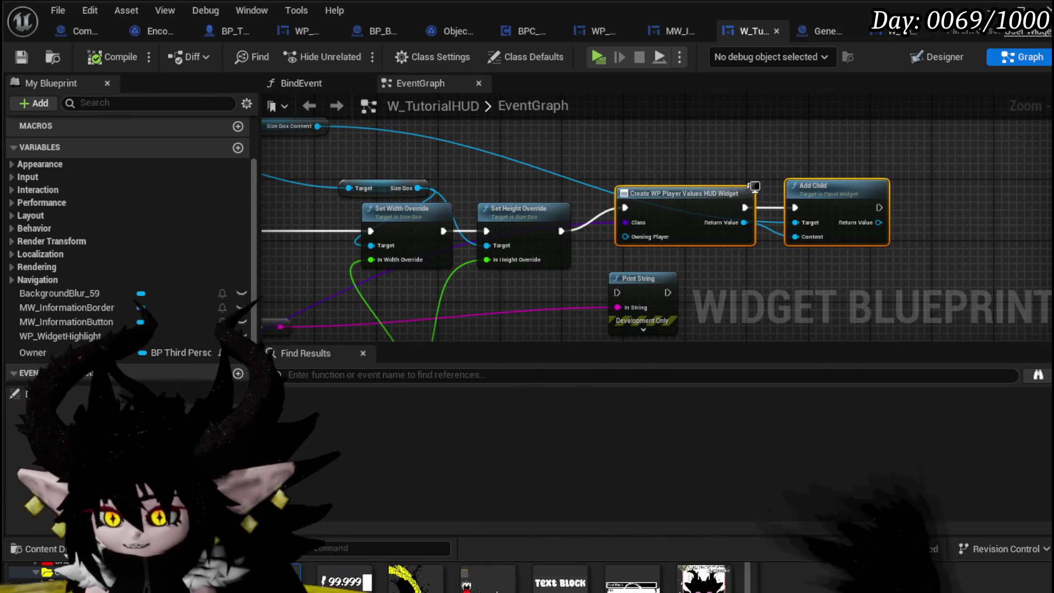
key("alt+Tab")
left_click(347, 54)
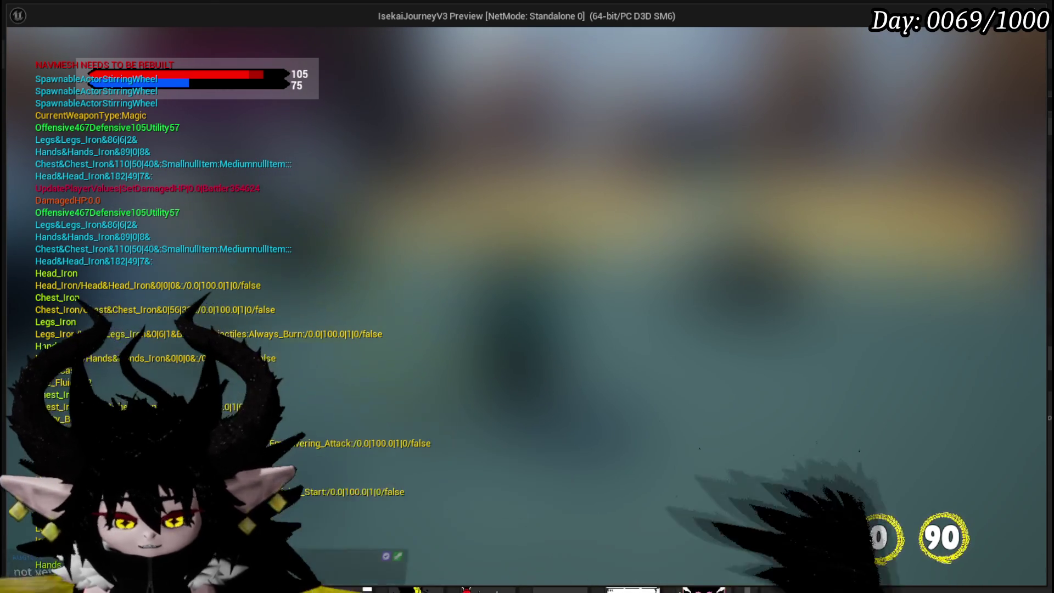
Stop the standalone preview and save the L_DungeonCreationTest level
key("Escape")
left_click(29, 58)
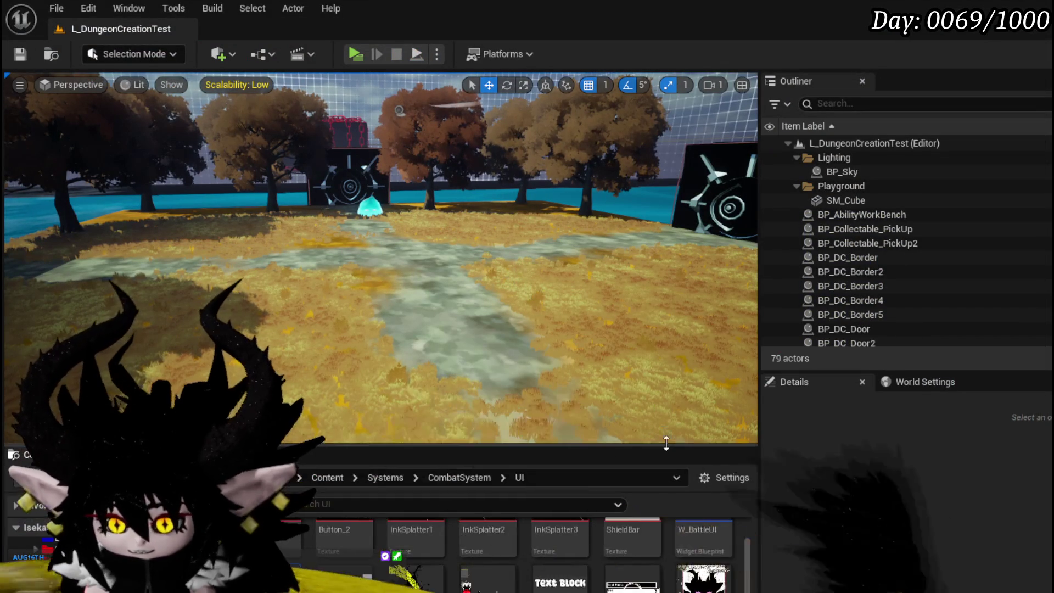
Bring the W_TutorialHUD EventGraph forward, showing the Create WP and Add Child nodes
scroll(659, 549, "up", 2)
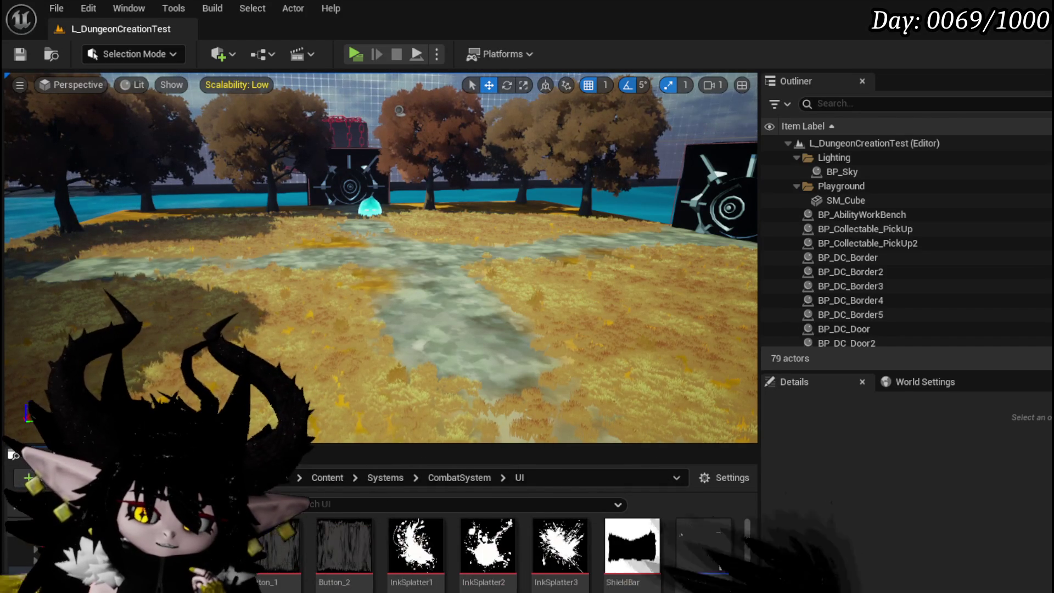
key("alt+Tab")
mouse_move(739, 254)
left_mouse_down()
mouse_move(720, 223)
mouse_move(735, 256)
left_mouse_up()
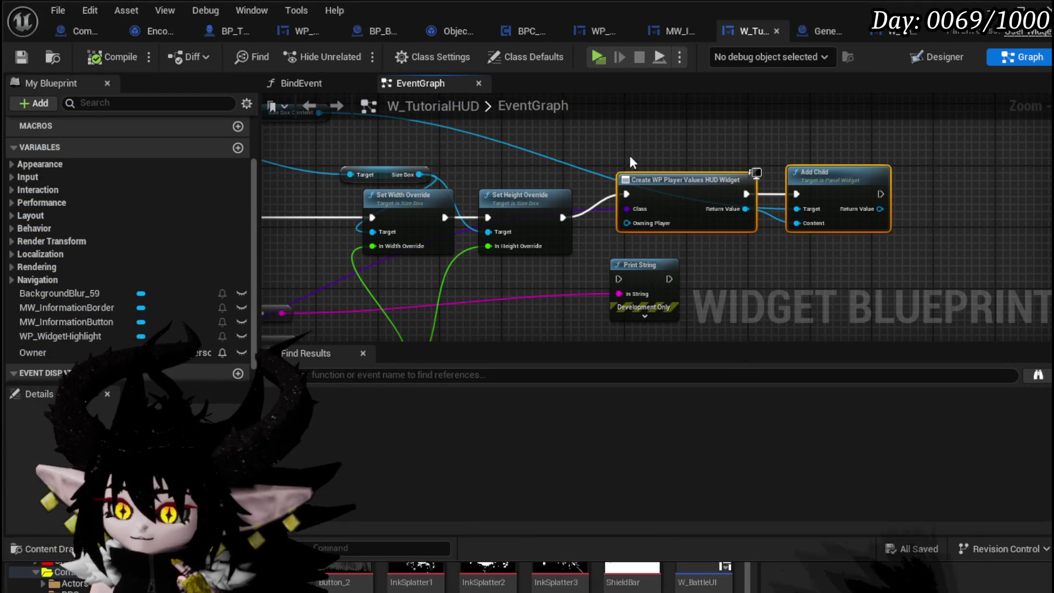
Select then deselect the Create WP and Add Child nodes, and minimize the Blueprint editor
mouse_move(593, 142)
left_mouse_down()
mouse_move(777, 223)
mouse_move(898, 243)
left_mouse_up()
left_click(900, 245)
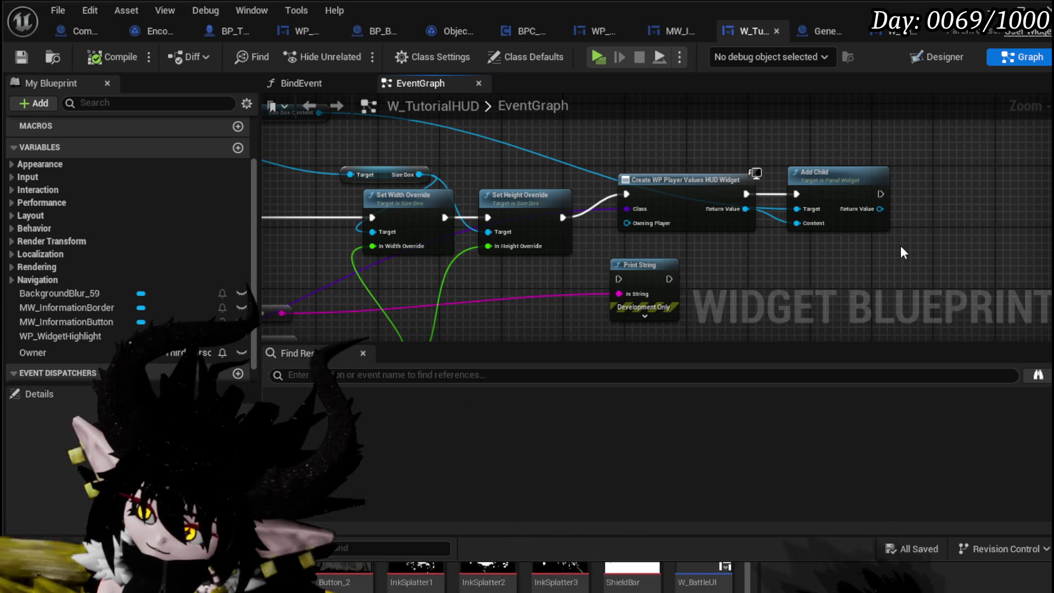
left_click(972, 5)
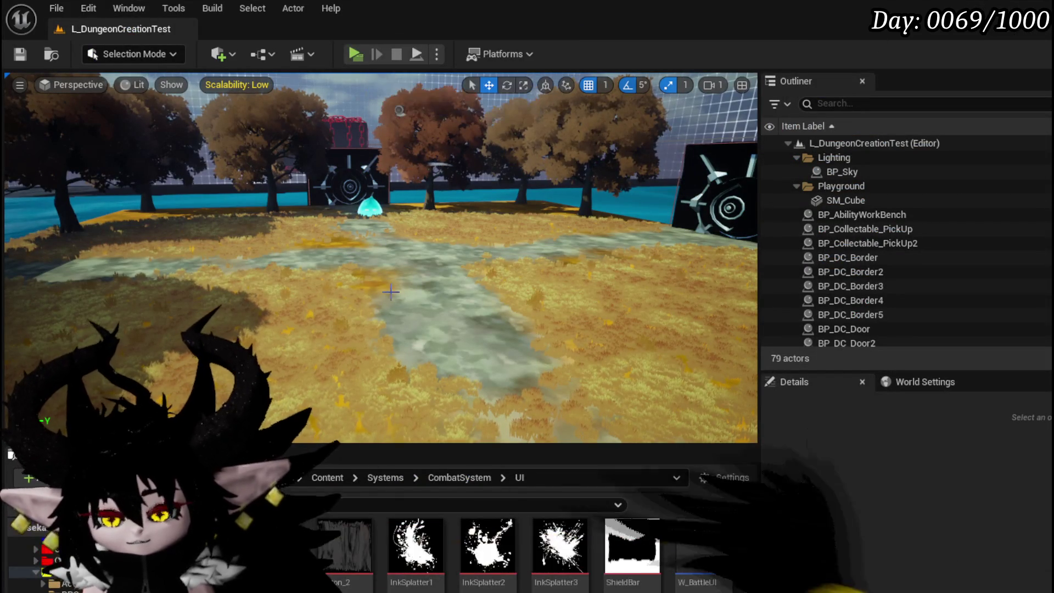
Play-test the level in a preview window, stop it, and save the map with Ctrl+S
left_click(355, 53)
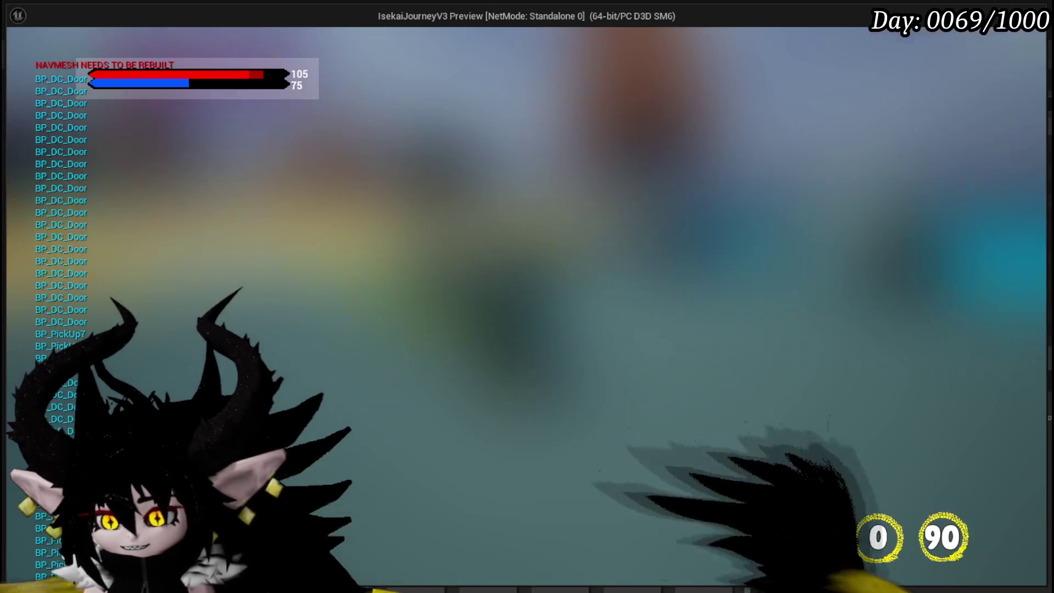
key("Escape")
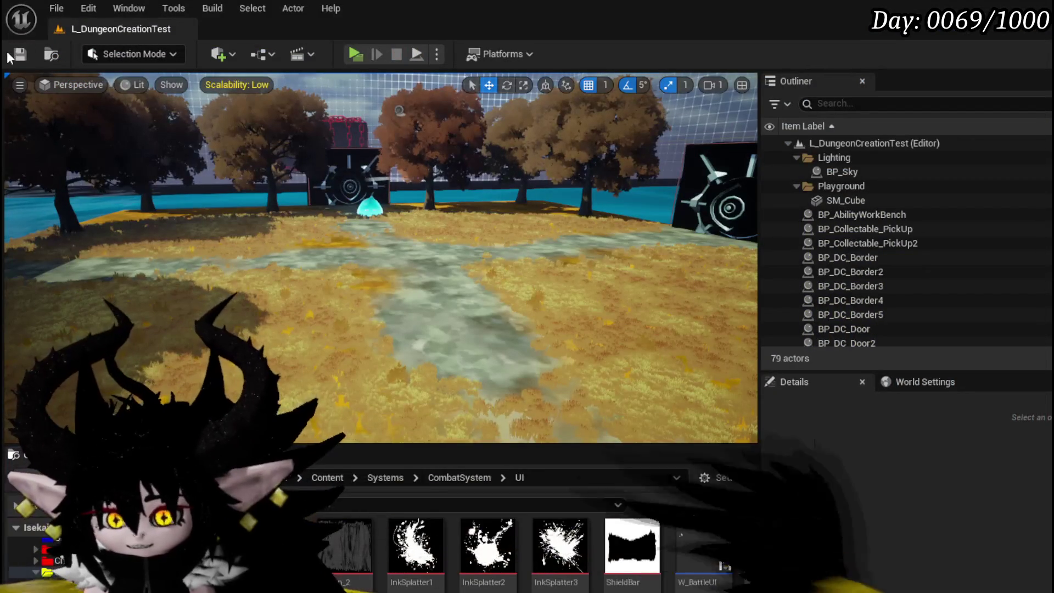
key("ctrl+s")
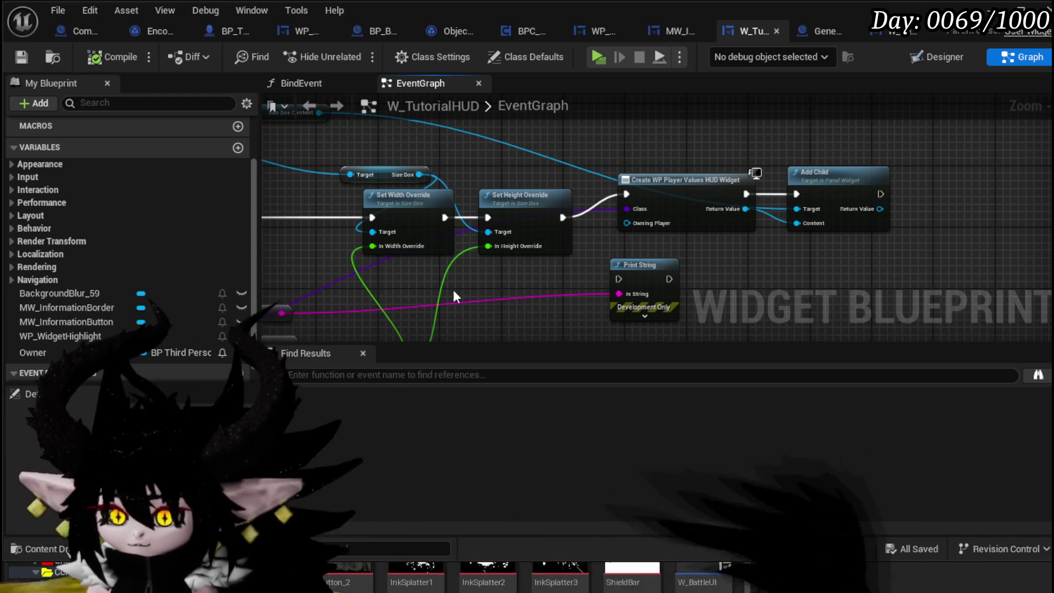
Move the Size Box getter node slightly left beside Set Position in the EventGraph
left_click_drag(453, 289, 668, 294)
mouse_move(478, 261)
left_mouse_down()
mouse_move(465, 280)
mouse_move(507, 195)
mouse_move(656, 125)
mouse_move(610, 187)
mouse_move(519, 229)
mouse_move(501, 265)
mouse_move(441, 309)
mouse_move(344, 333)
left_mouse_up()
left_click_drag(397, 184, 416, 199)
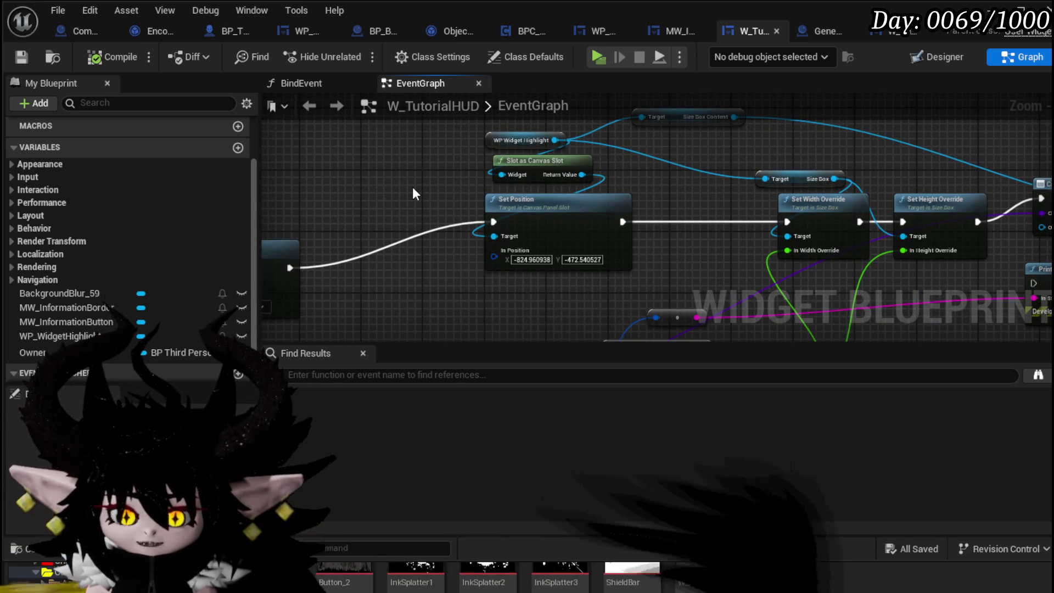
mouse_move(797, 161)
left_mouse_down()
mouse_move(541, 212)
mouse_move(489, 183)
mouse_move(612, 197)
mouse_move(487, 174)
mouse_move(571, 174)
mouse_move(388, 183)
left_mouse_up()
scroll(605, 189, "up", 2)
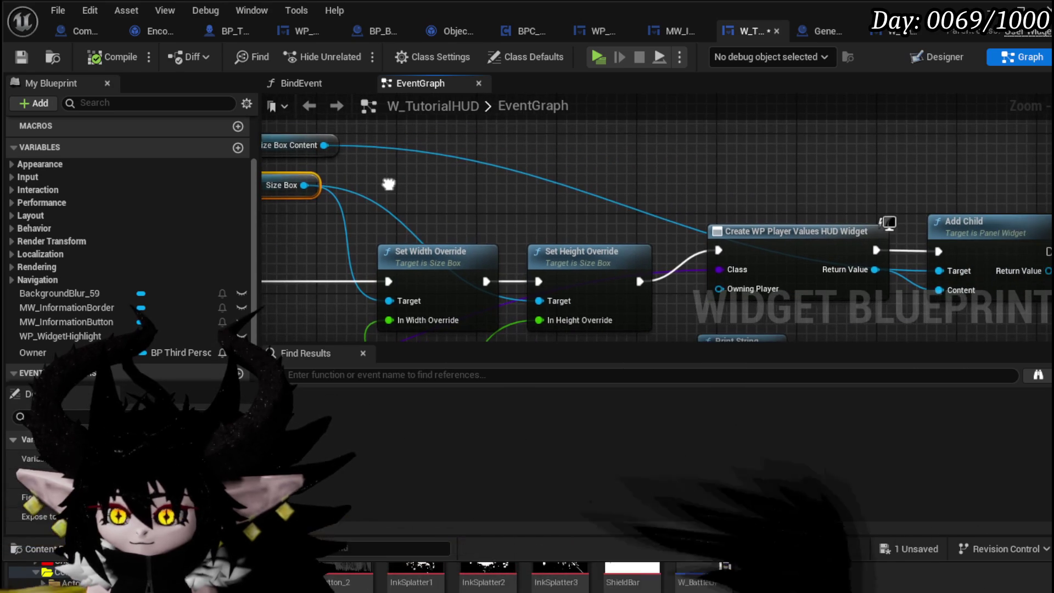
mouse_move(577, 165)
left_mouse_down()
mouse_move(413, 160)
mouse_move(463, 167)
mouse_move(479, 203)
mouse_move(532, 207)
left_mouse_up()
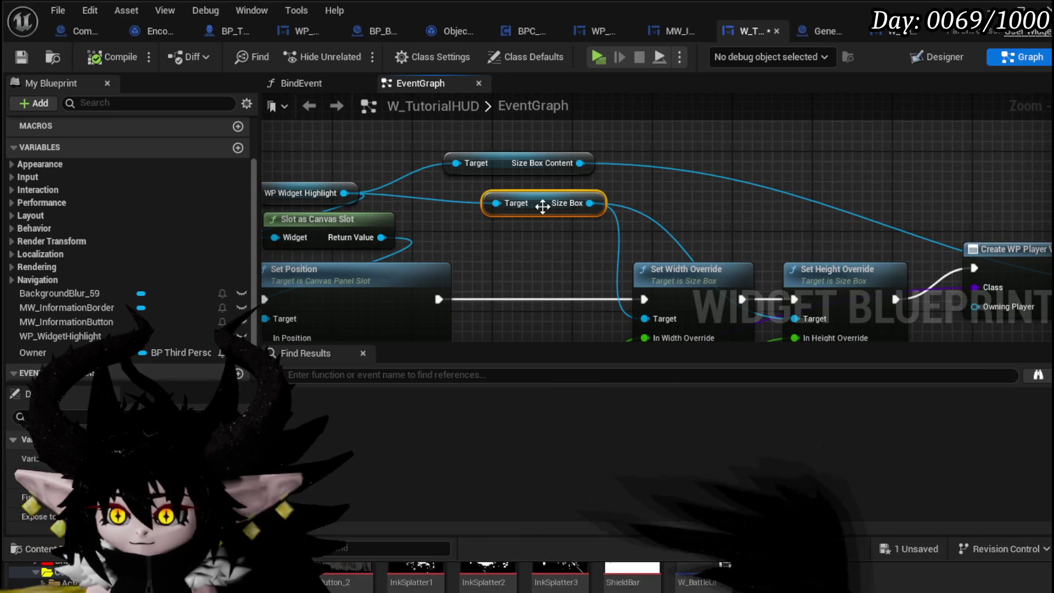
left_click_drag(634, 194, 733, 186)
left_click_drag(630, 198, 620, 196)
left_click(320, 116)
Save W_TutorialHUD and select WP_WidgetHighlight in the Designer
left_click(23, 57)
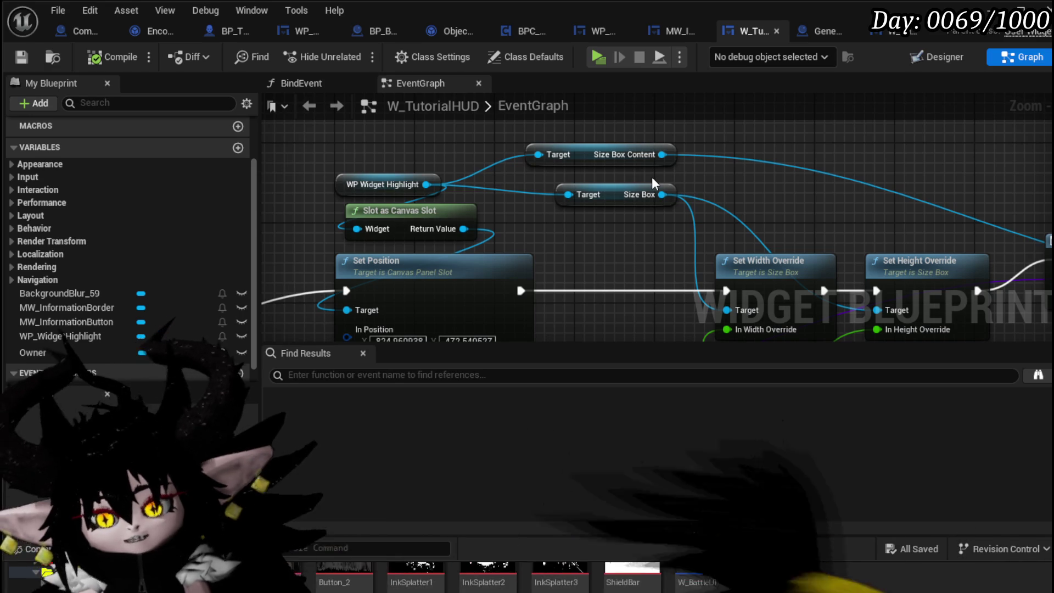
left_click(936, 57)
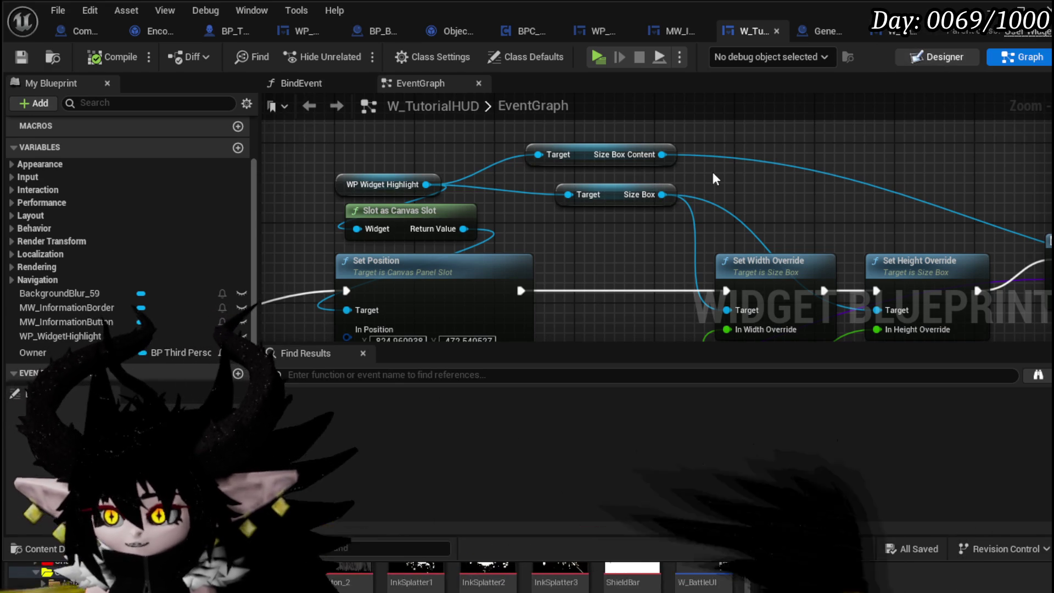
left_click(511, 251)
scroll(507, 251, "up", 5)
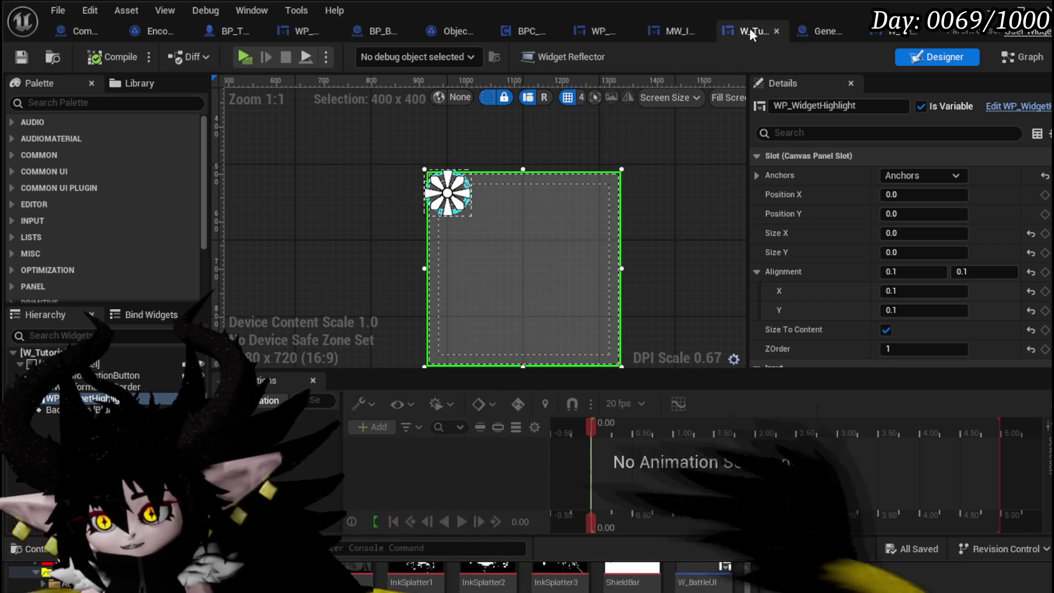
Glance at MW_InformationButton, then open the WP_WidgetHighlight widget blueprint's Designer
left_click(681, 32)
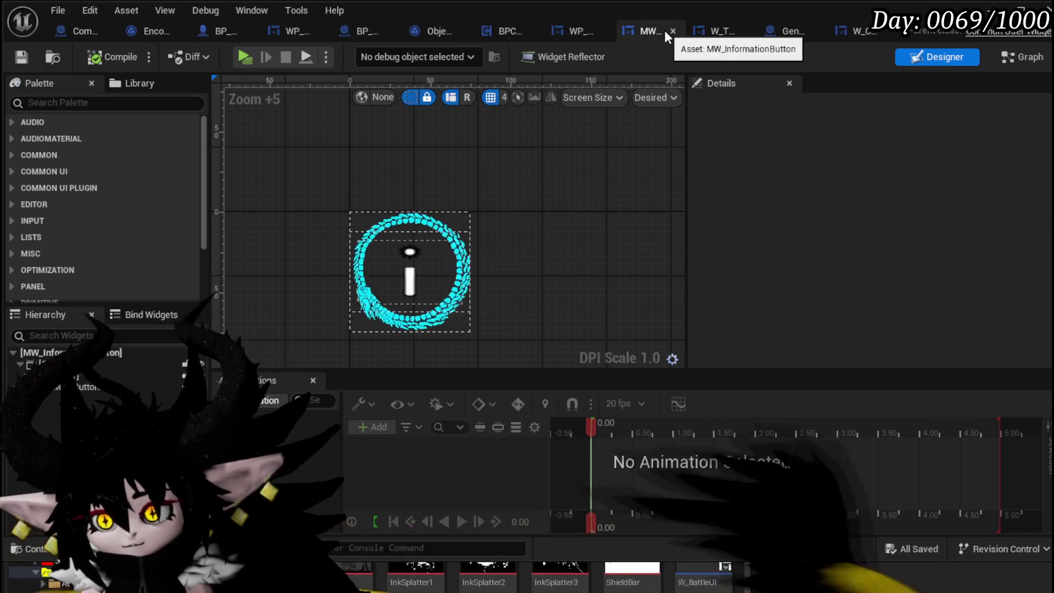
left_click(733, 33)
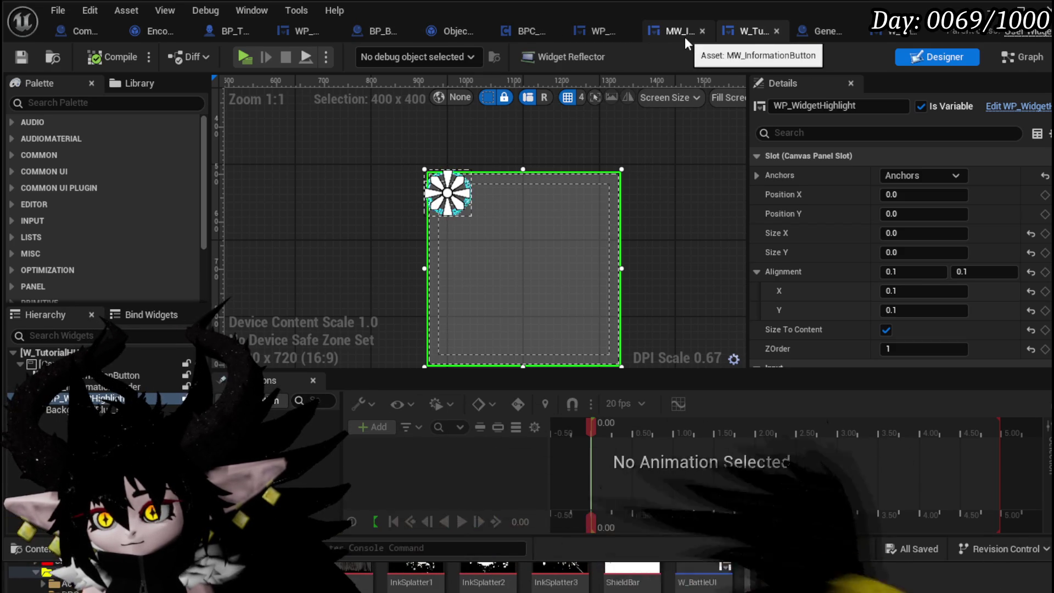
left_click(592, 30)
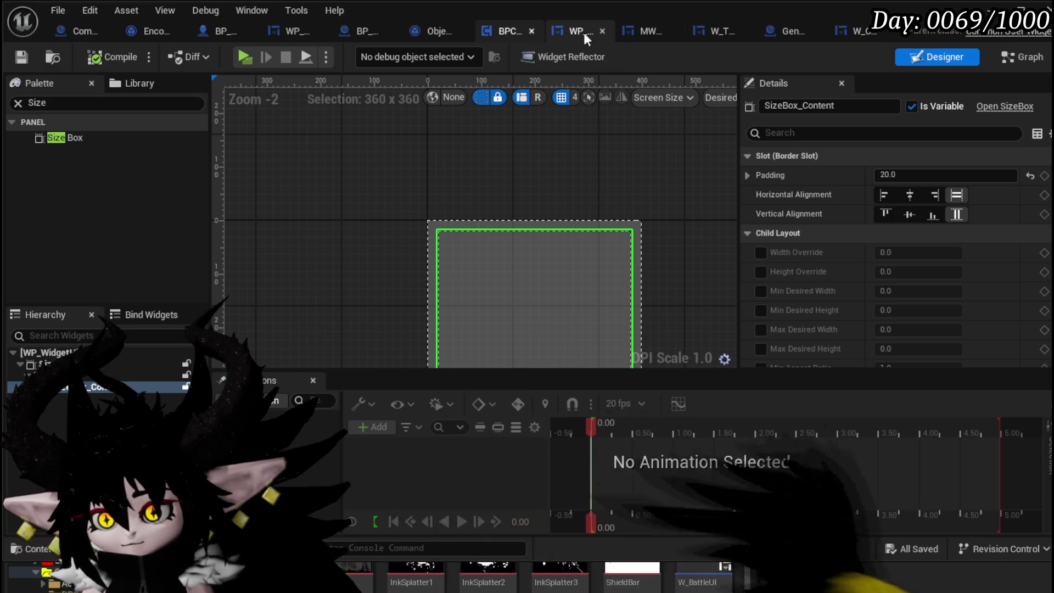
left_click(710, 31)
scroll(601, 174, "down", 3)
scroll(601, 174, "down", 5)
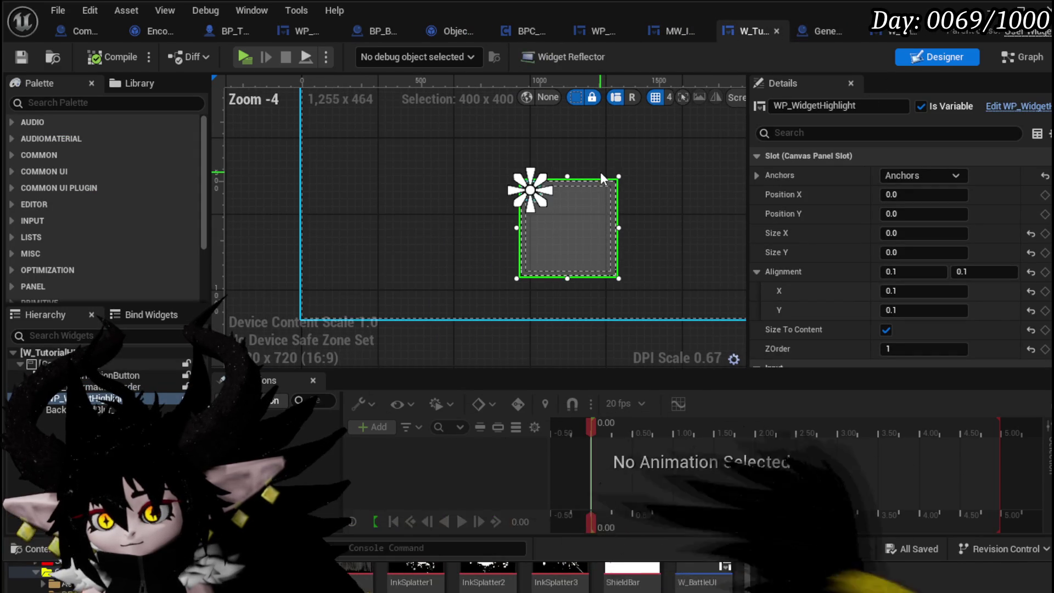
left_click_drag(495, 149, 401, 171)
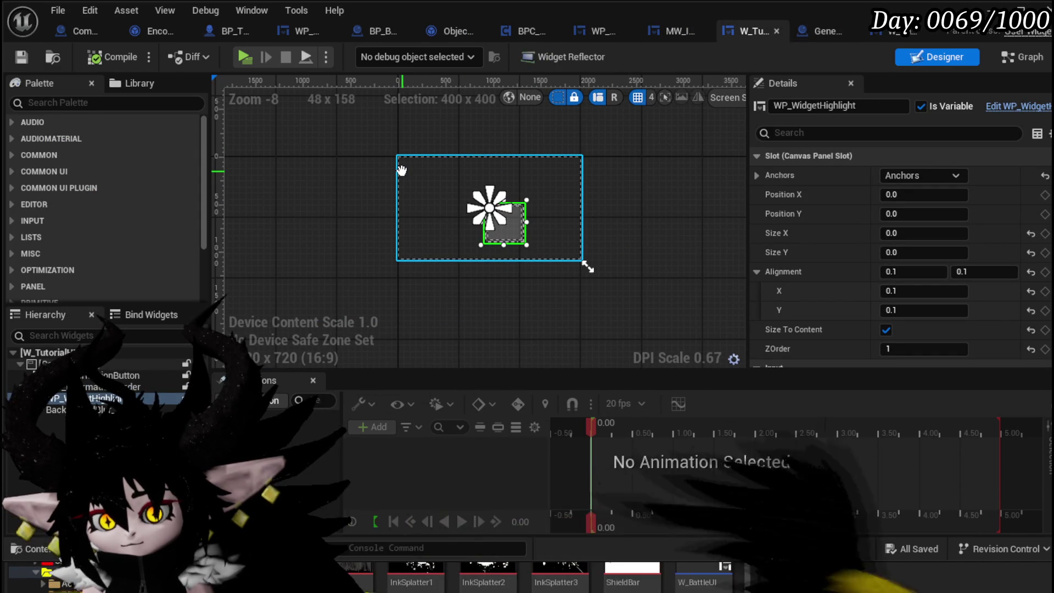
scroll(388, 289, "up", 4)
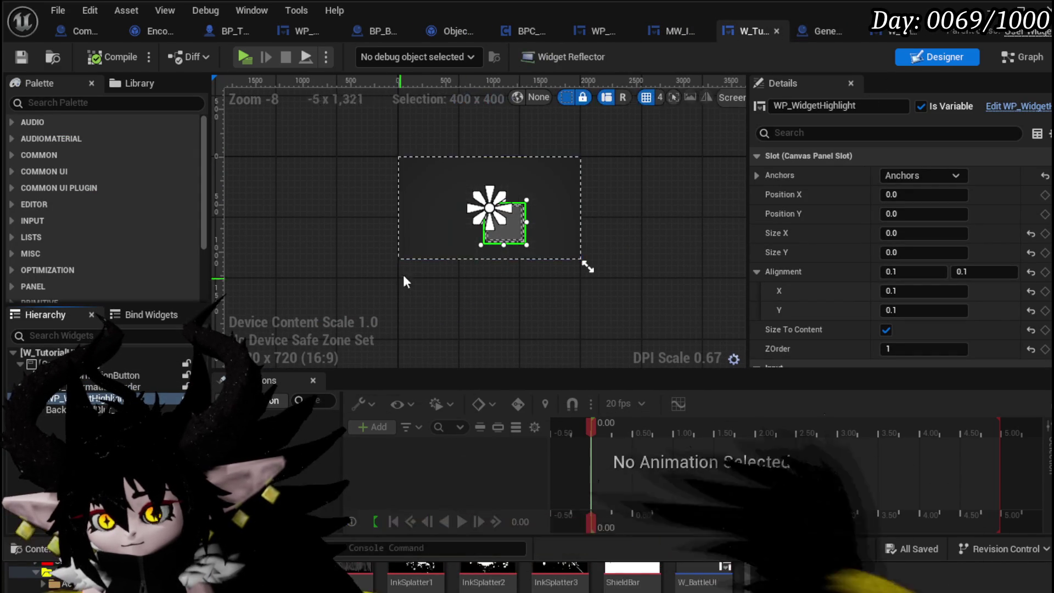
mouse_move(411, 254)
left_mouse_down()
mouse_move(378, 276)
mouse_move(366, 326)
left_mouse_up()
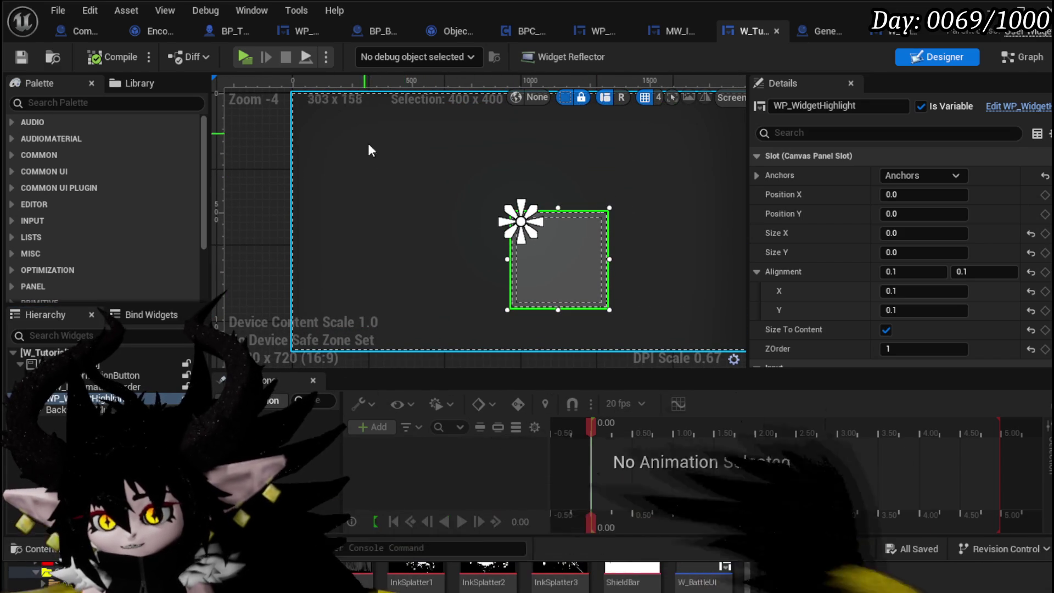
scroll(912, 247, "down", 5)
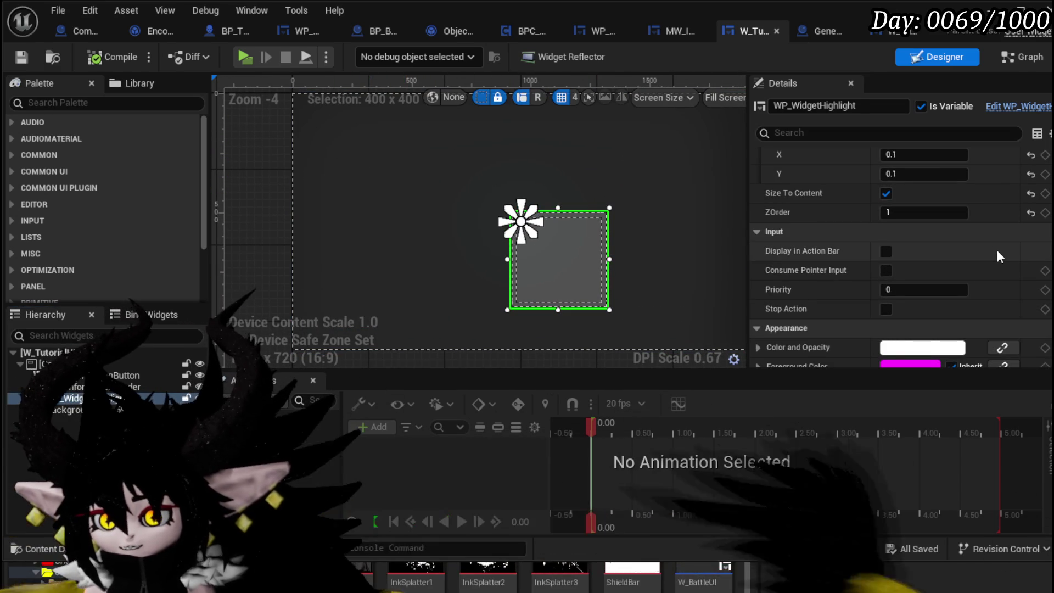
mouse_move(807, 271)
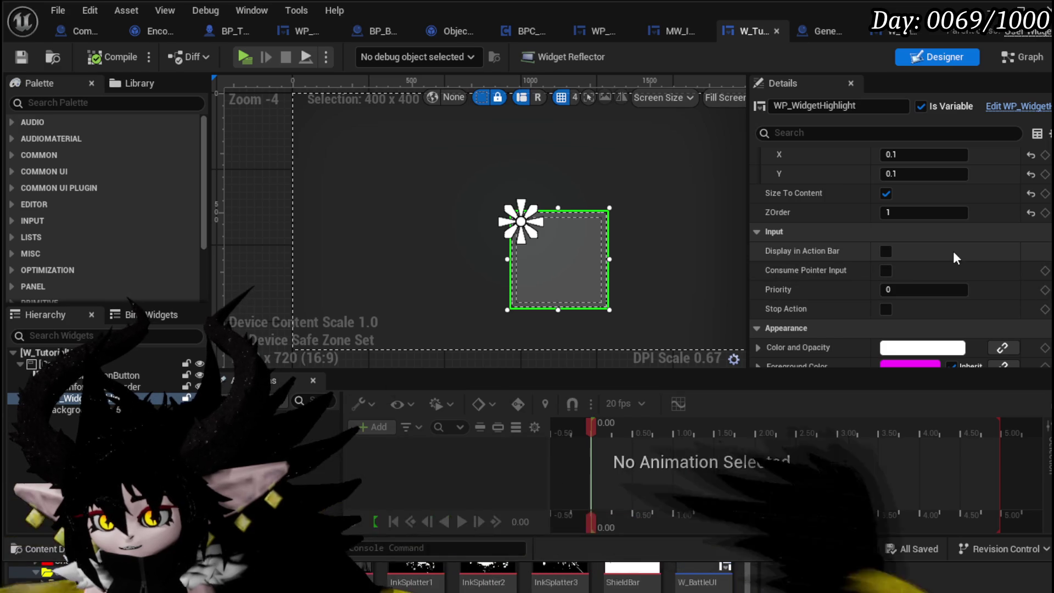
scroll(956, 257, "down", 2)
scroll(954, 254, "down", 8)
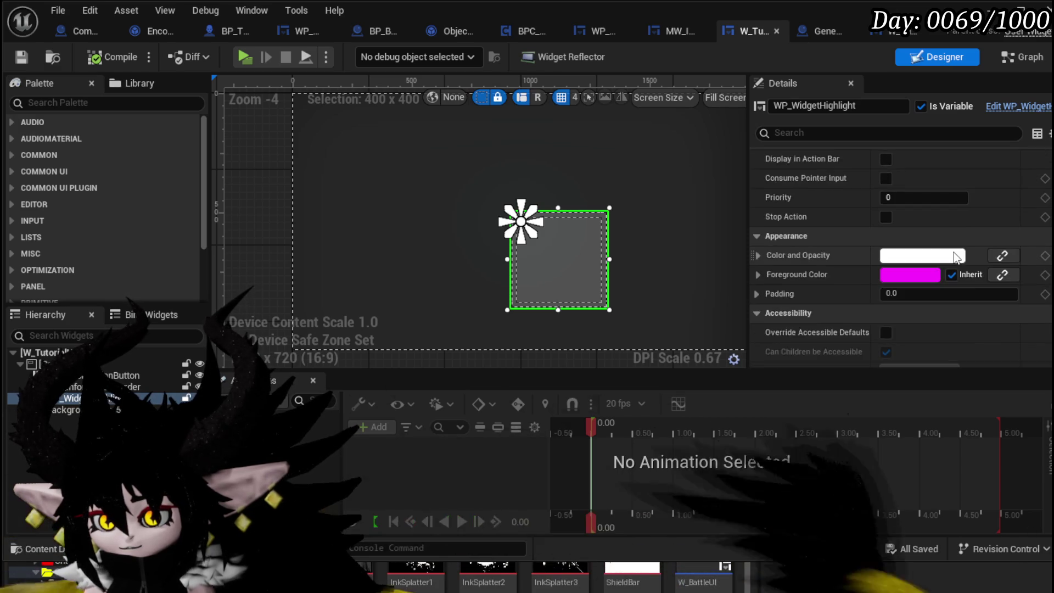
scroll(954, 253, "down", 3)
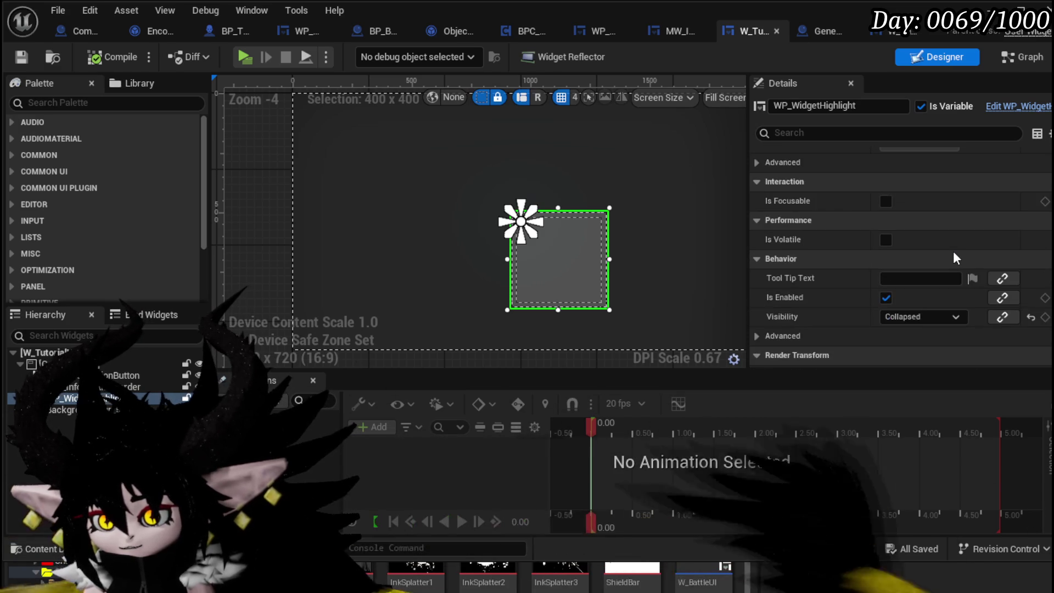
scroll(952, 252, "down", 6)
scroll(952, 254, "down", 10)
scroll(950, 252, "up", 10)
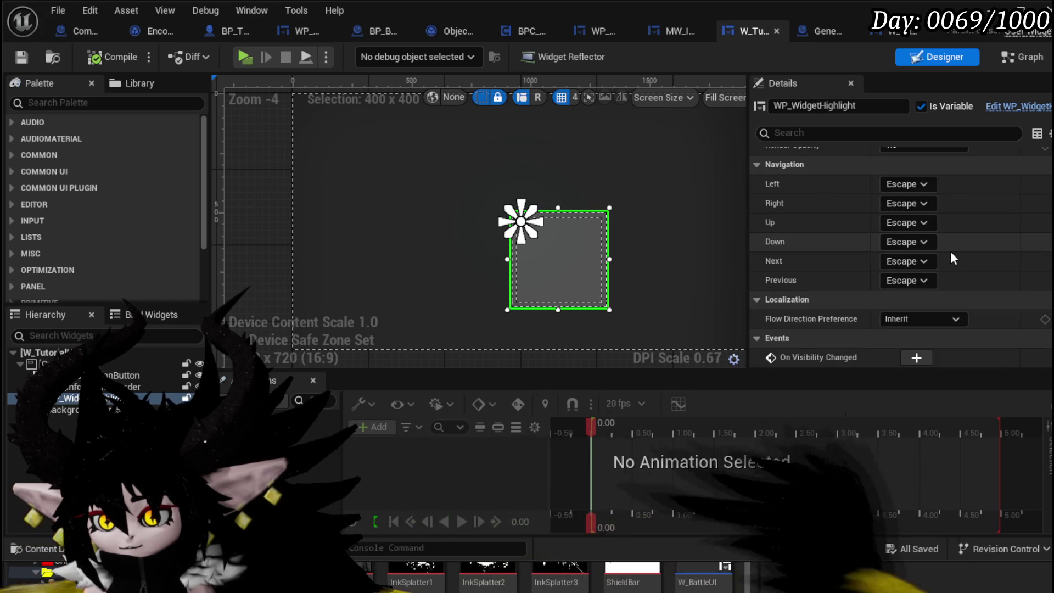
scroll(950, 252, "up", 10)
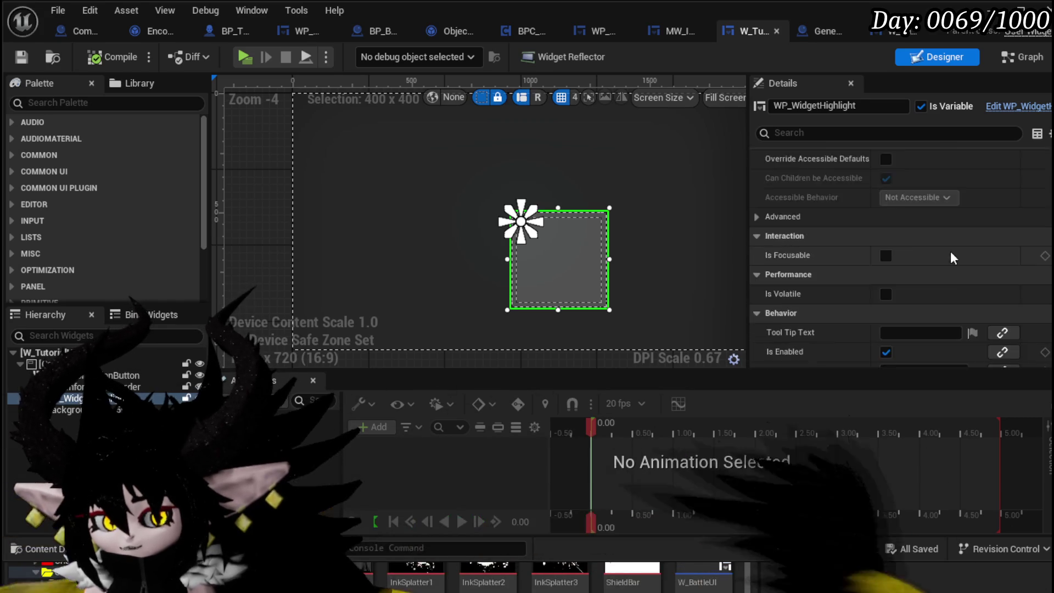
scroll(951, 251, "up", 2)
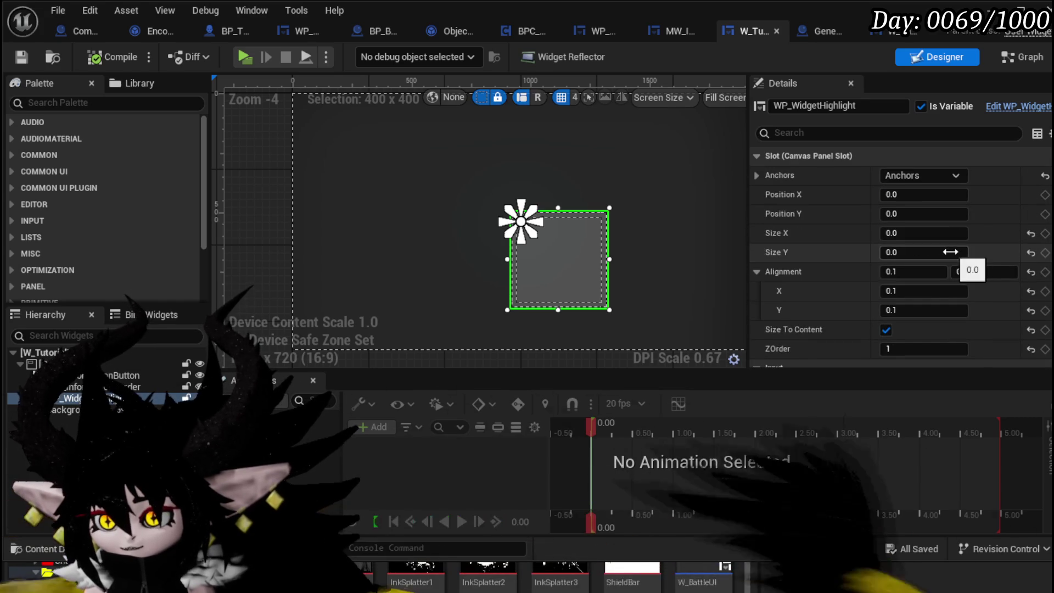
left_click(429, 277)
key("Delete")
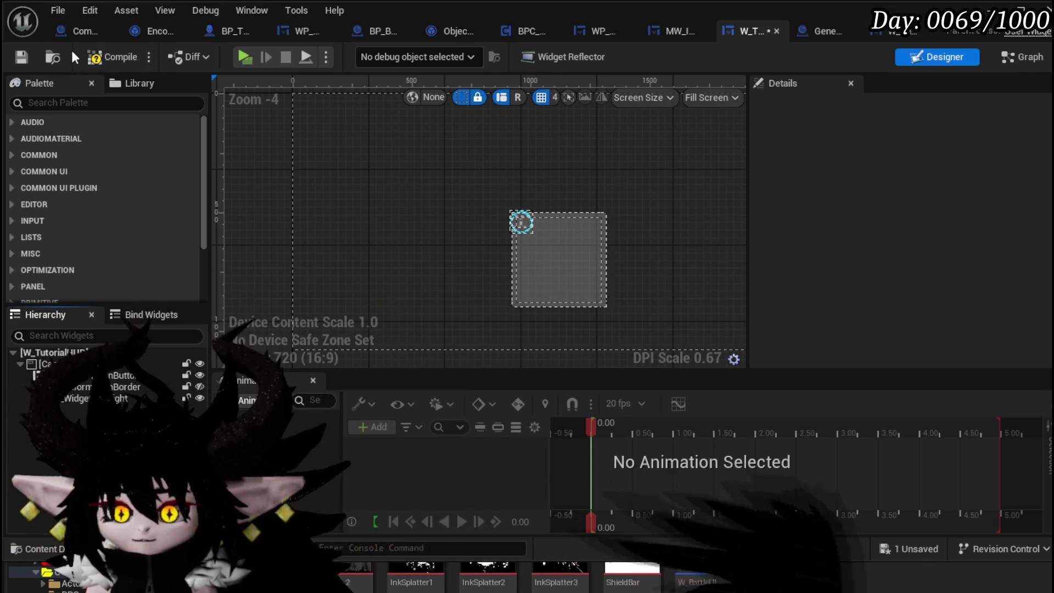
Compile, then delete the broken Background Blur 59 node flagged by the error
left_click(113, 57)
left_click(22, 57)
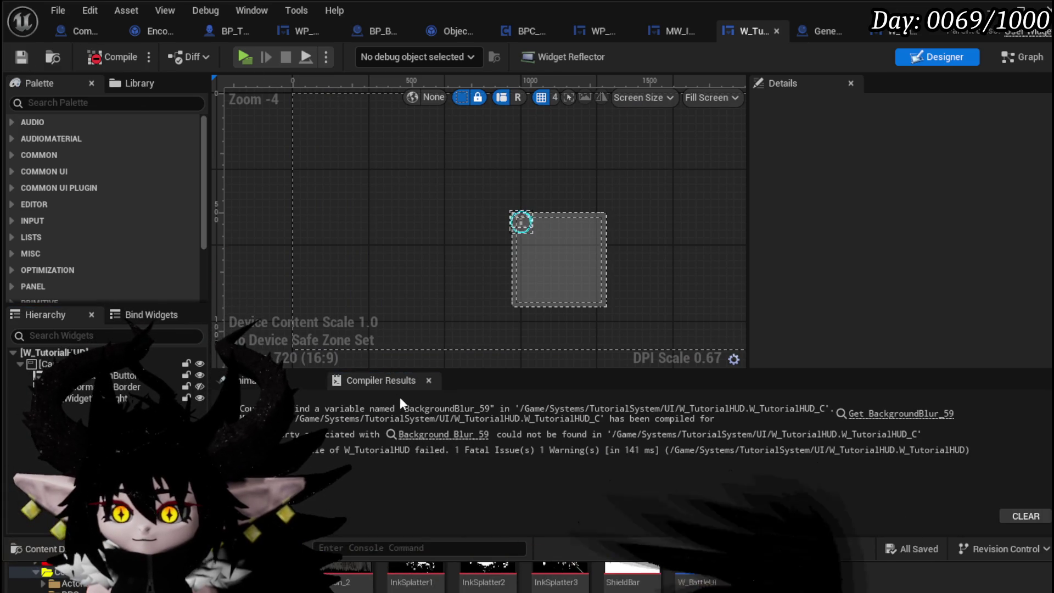
left_click(448, 435)
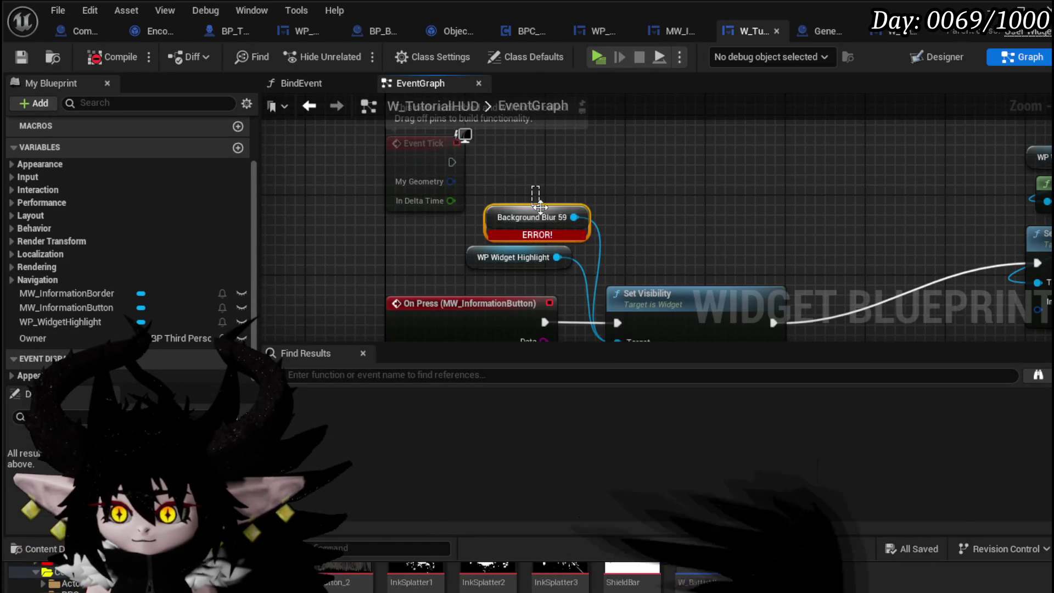
key("Delete")
left_click(22, 57)
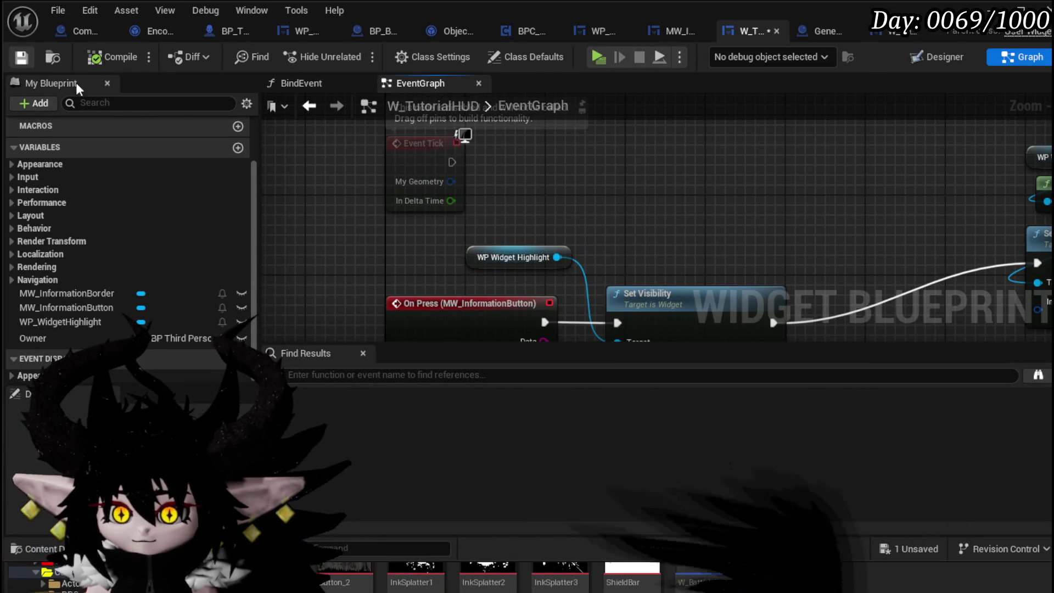
Delete the Create WP Player Values HUD Widget, Add Child and Print String nodes
scroll(700, 196, "down", 2)
mouse_move(855, 179)
left_mouse_down()
mouse_move(608, 180)
mouse_move(626, 181)
left_mouse_up()
left_click_drag(673, 136, 869, 236)
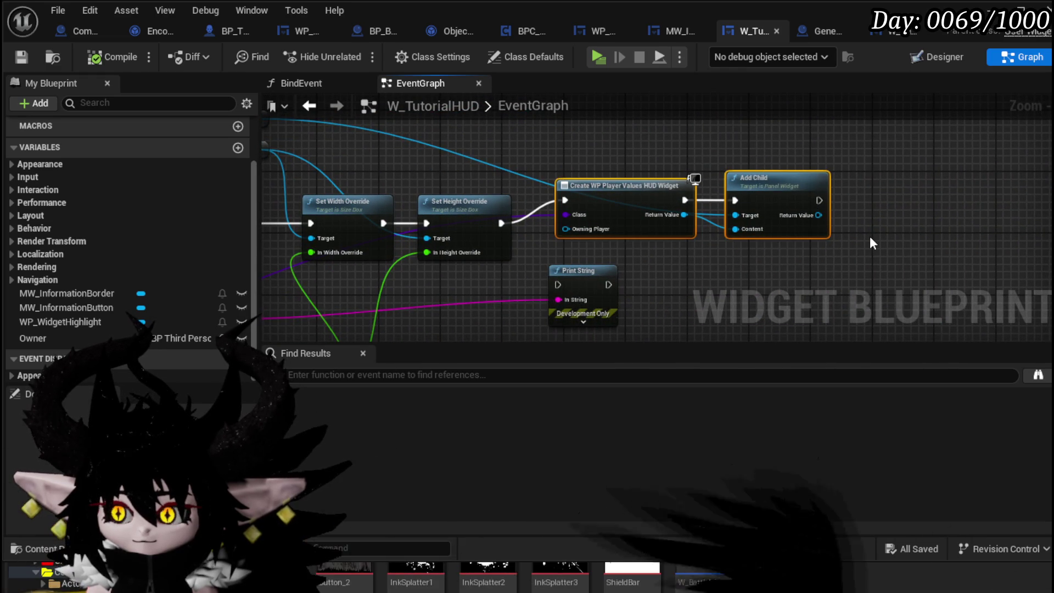
key("Delete")
left_click(582, 270)
key("Delete")
Compile and save the cleaned-up W_TutorialHUD blueprint
left_click_drag(619, 250, 920, 204)
scroll(579, 208, "down", 2)
mouse_move(522, 212)
left_mouse_down()
mouse_move(595, 200)
mouse_move(614, 224)
left_mouse_up()
left_click(95, 57)
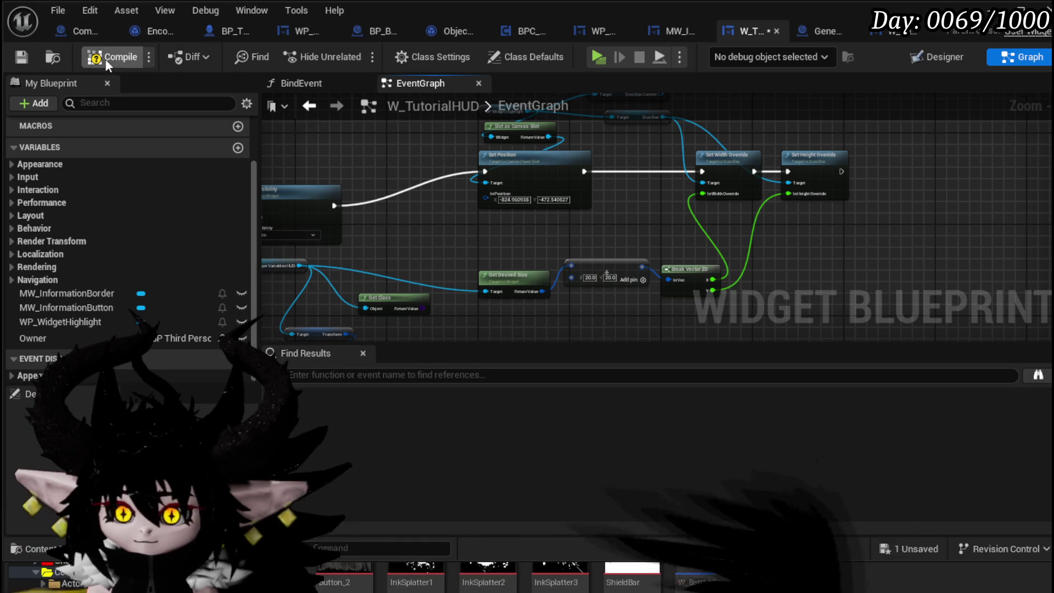
left_click(20, 57)
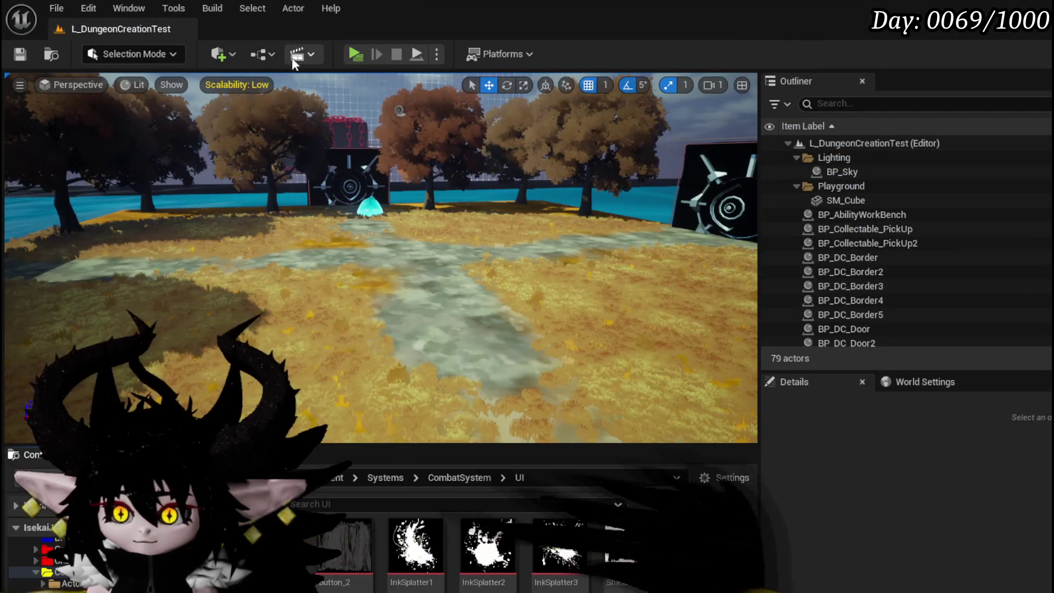
Run a Play-In-Editor test with Alt+P, stop it, and switch over to Krita
key("alt+p")
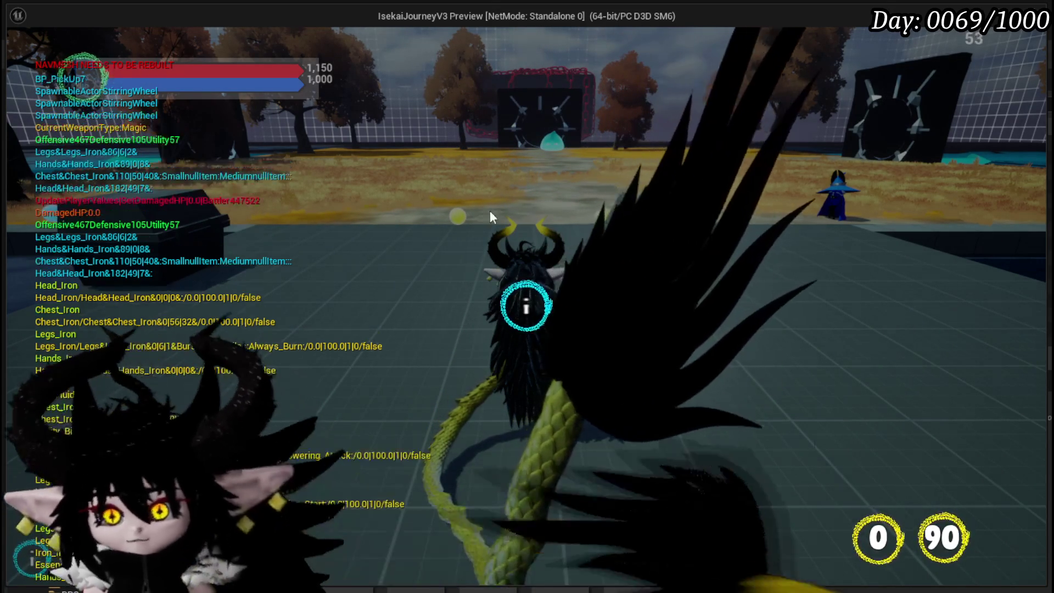
left_click(285, 165)
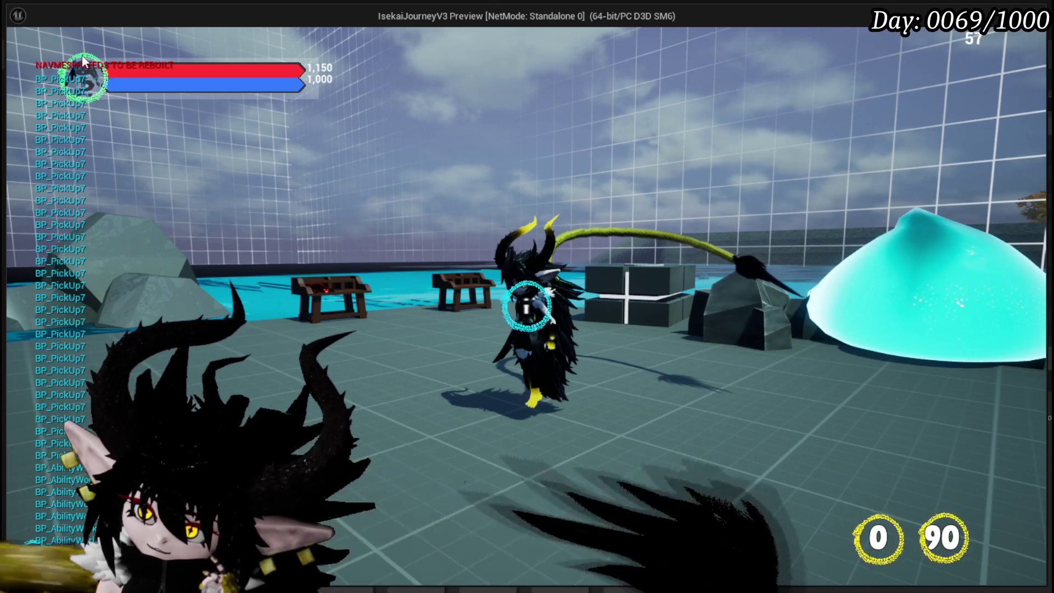
key("Escape")
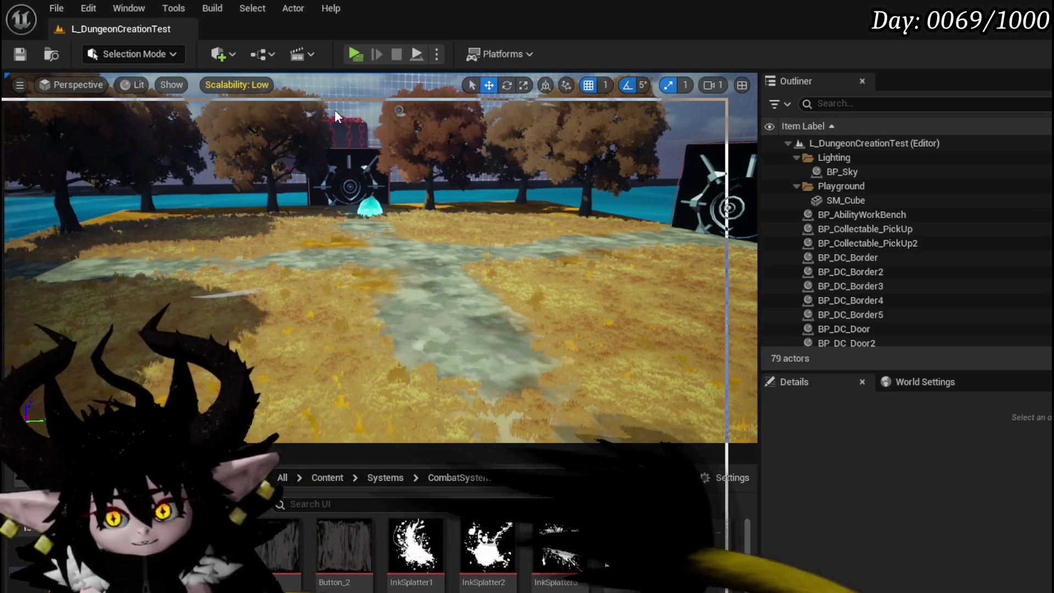
key("alt+Tab")
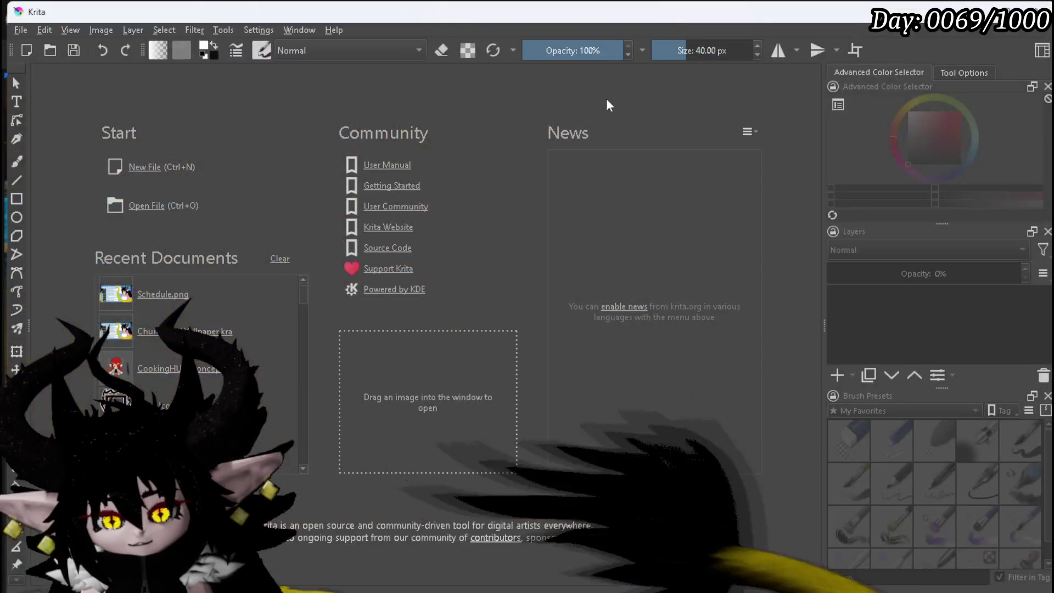
Create a new 512 × 512 px document and unlock its Background layer
left_click(24, 30)
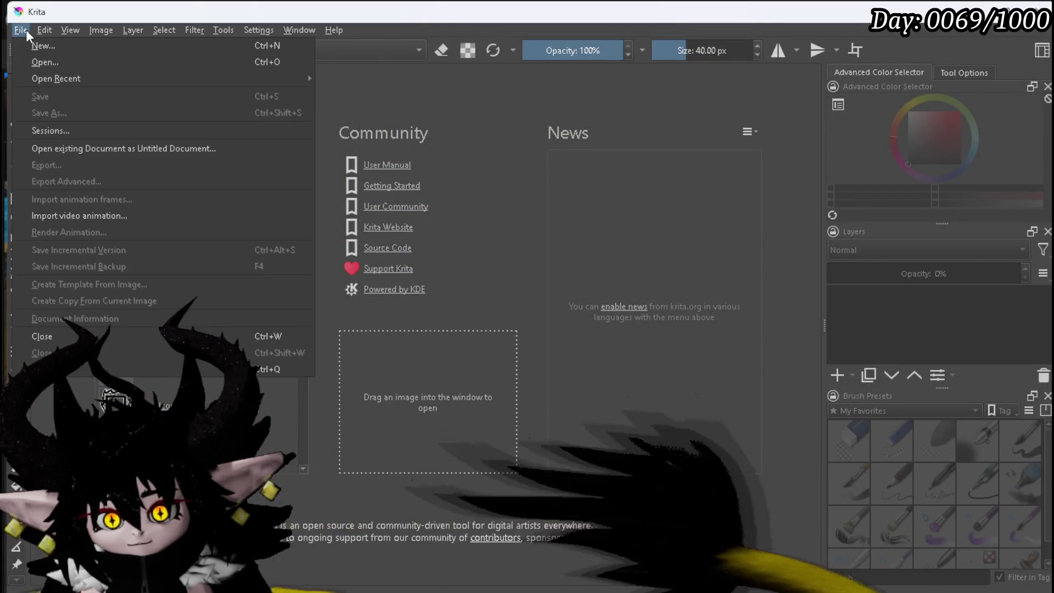
left_click(63, 42)
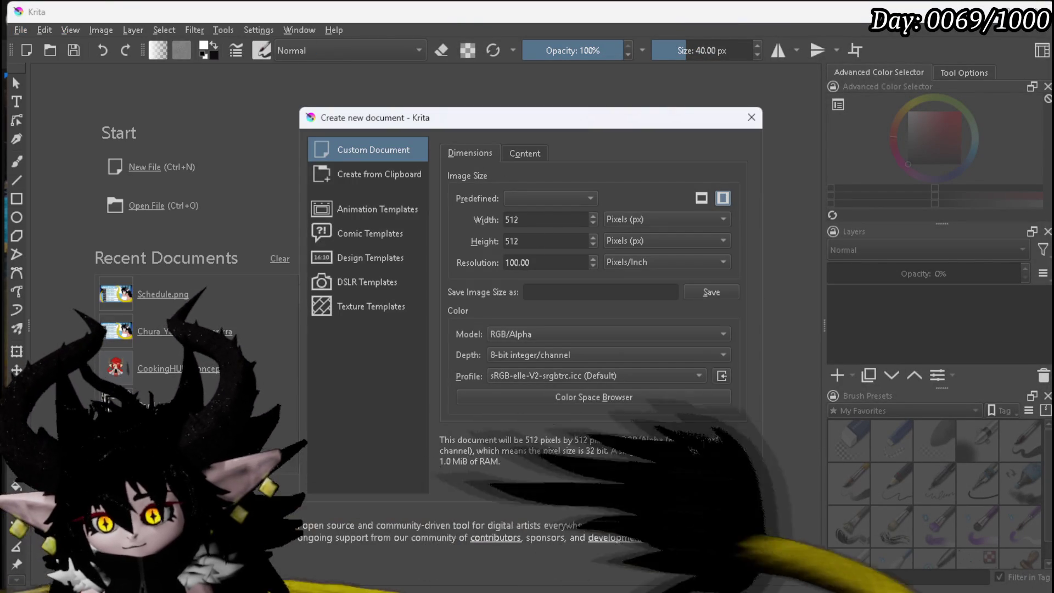
left_click(658, 479)
scroll(360, 281, "up", 1)
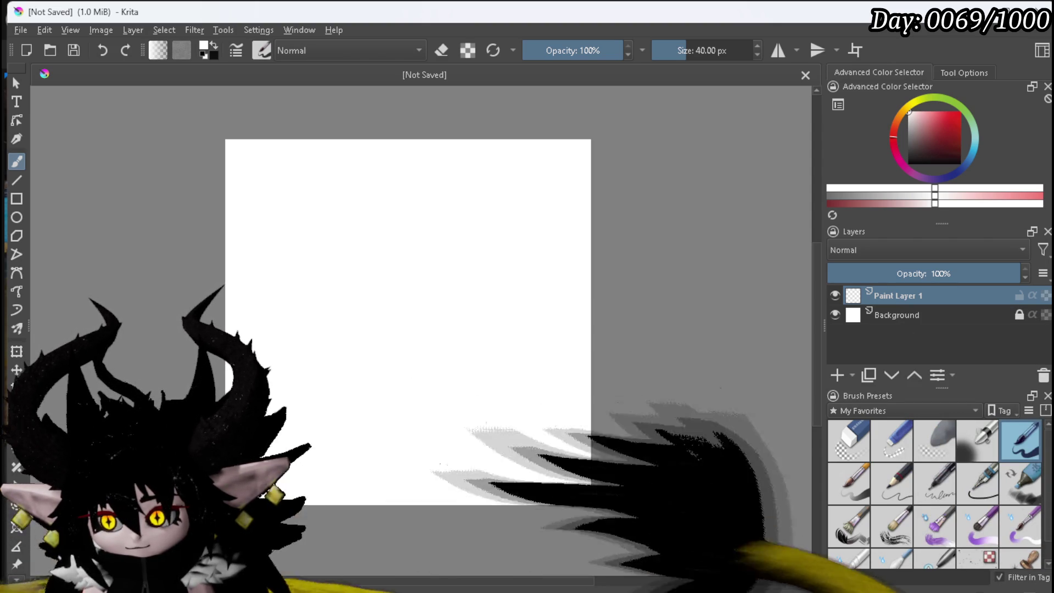
left_click(1019, 315)
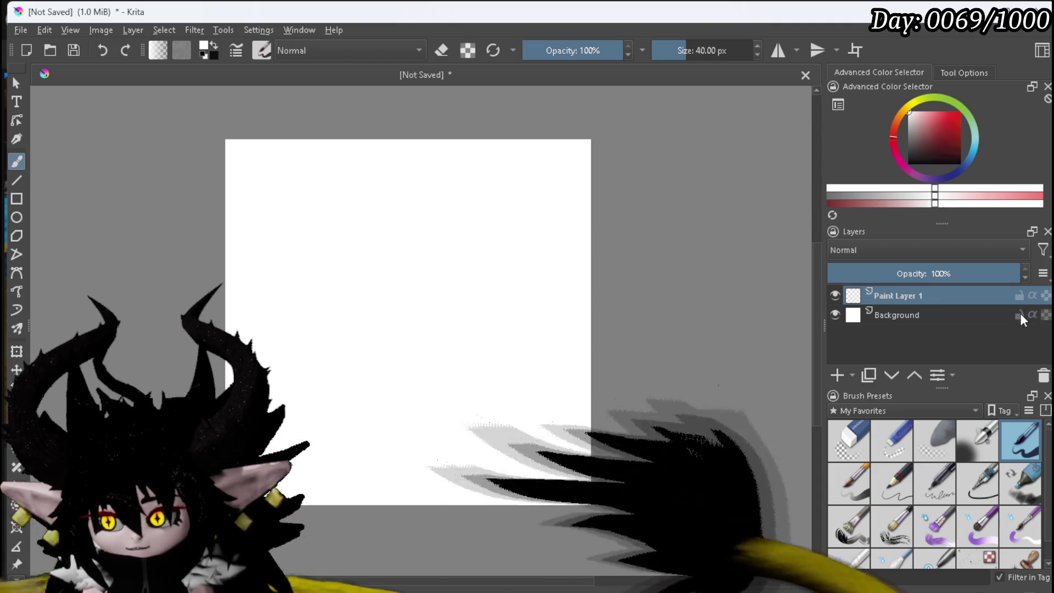
Hide the Background layer and draw a centred 450×450 white square outline on the canvas
left_click(834, 315)
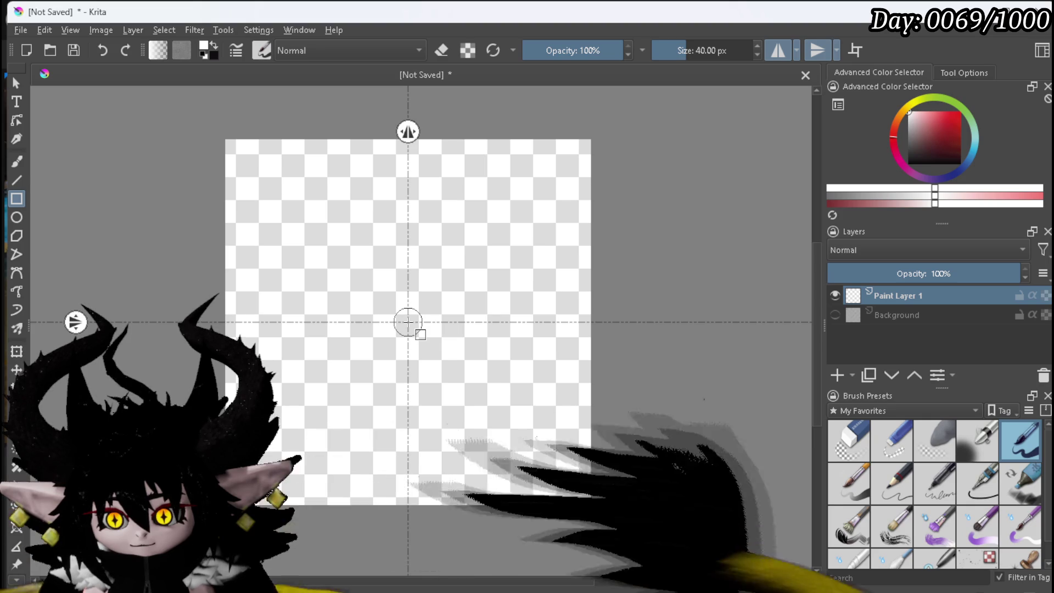
left_click(408, 322)
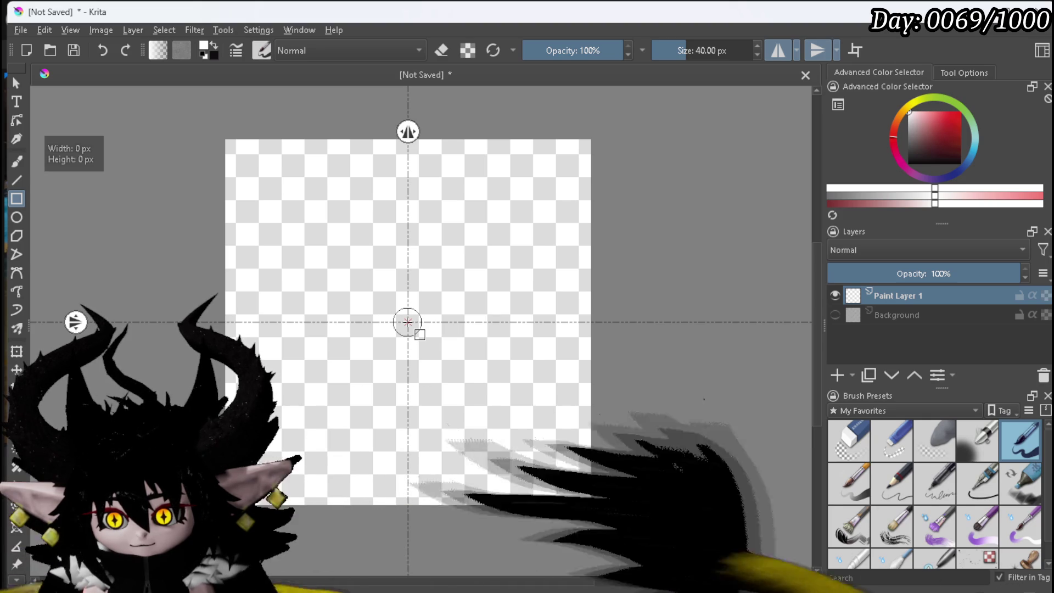
left_click_drag(440, 343, 409, 317)
left_click_drag(530, 487, 565, 435)
left_click_drag(577, 478, 569, 479)
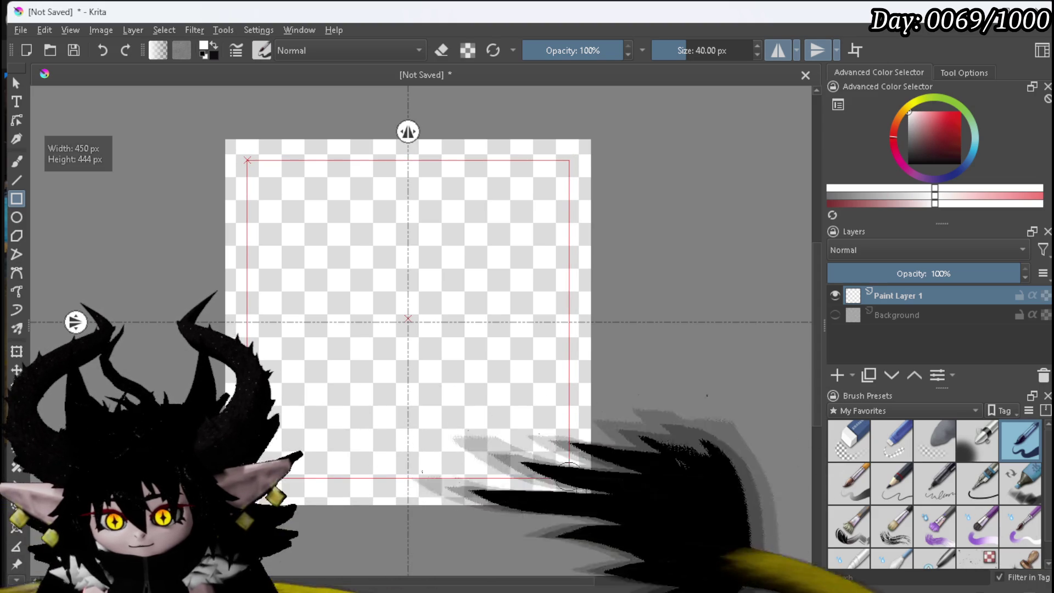
left_click_drag(568, 477, 568, 477)
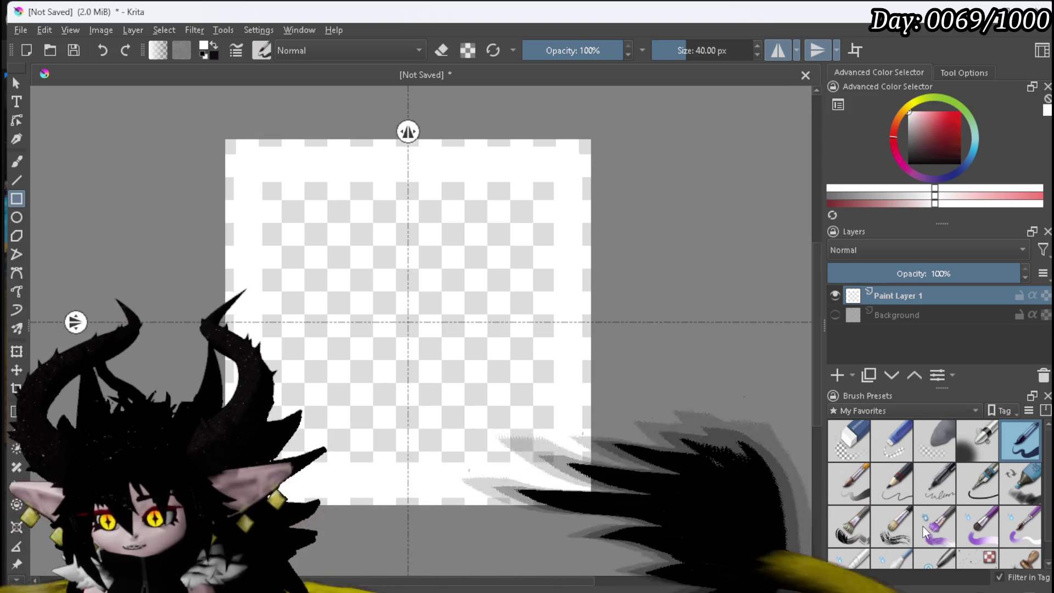
Try scaling the layer contents with the Transform tool (Ctrl+T), undo it, and return to the Brush
scroll(900, 541, "down", 1)
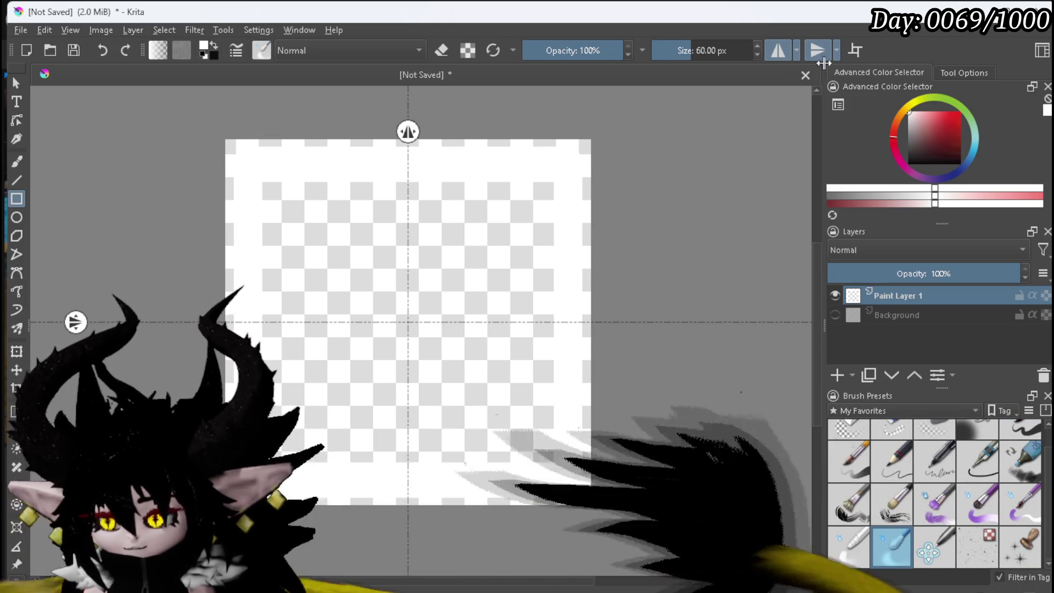
left_click(17, 162)
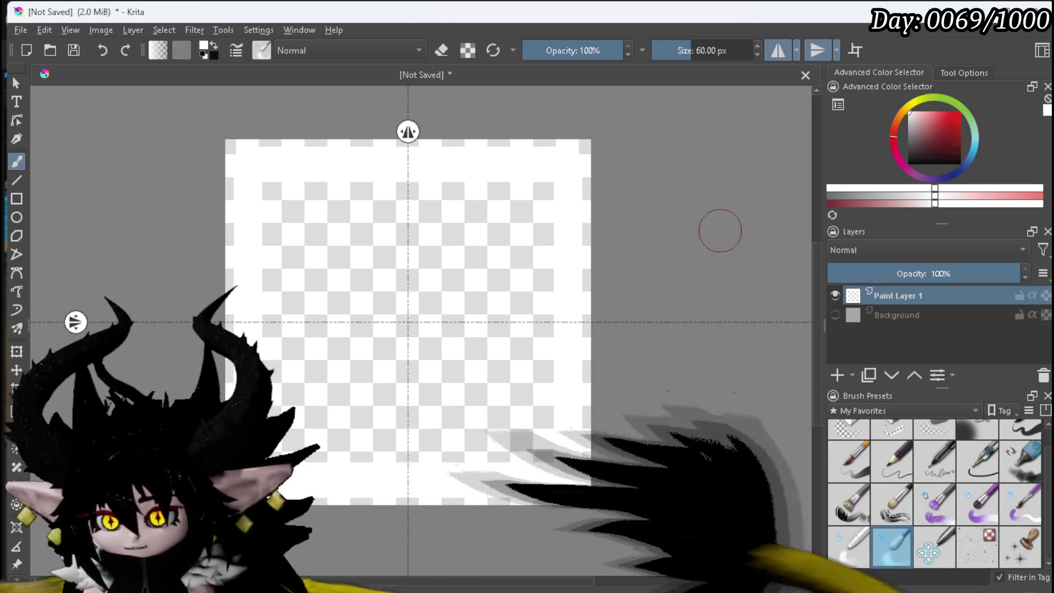
key("ctrl+t")
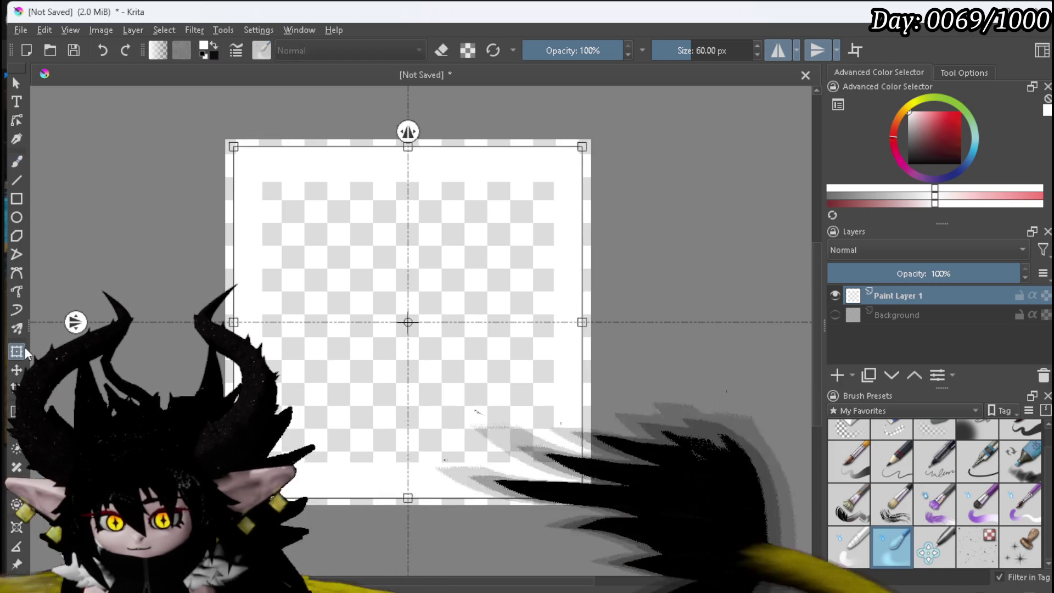
mouse_move(581, 148)
left_mouse_down()
mouse_move(464, 212)
mouse_move(496, 188)
mouse_move(596, 207)
mouse_move(567, 263)
mouse_move(489, 259)
mouse_move(662, 148)
left_mouse_up()
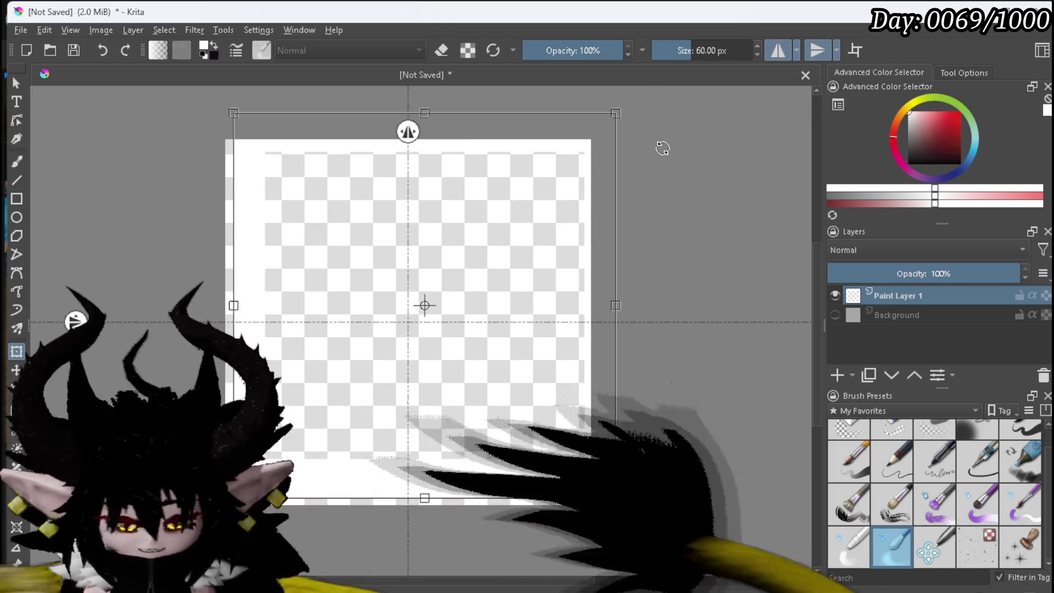
key("ctrl+z")
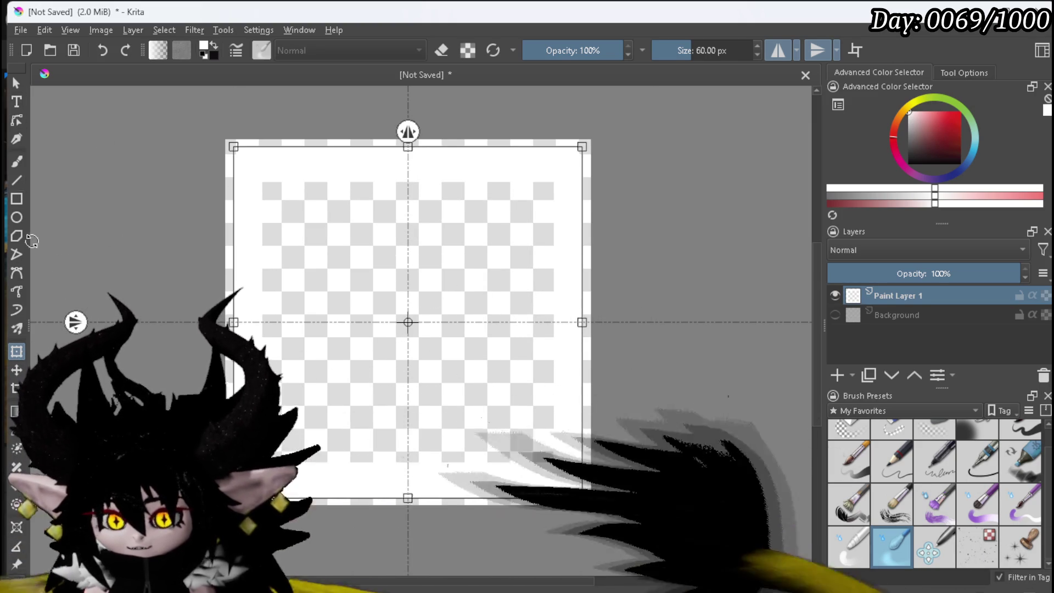
left_click(22, 161)
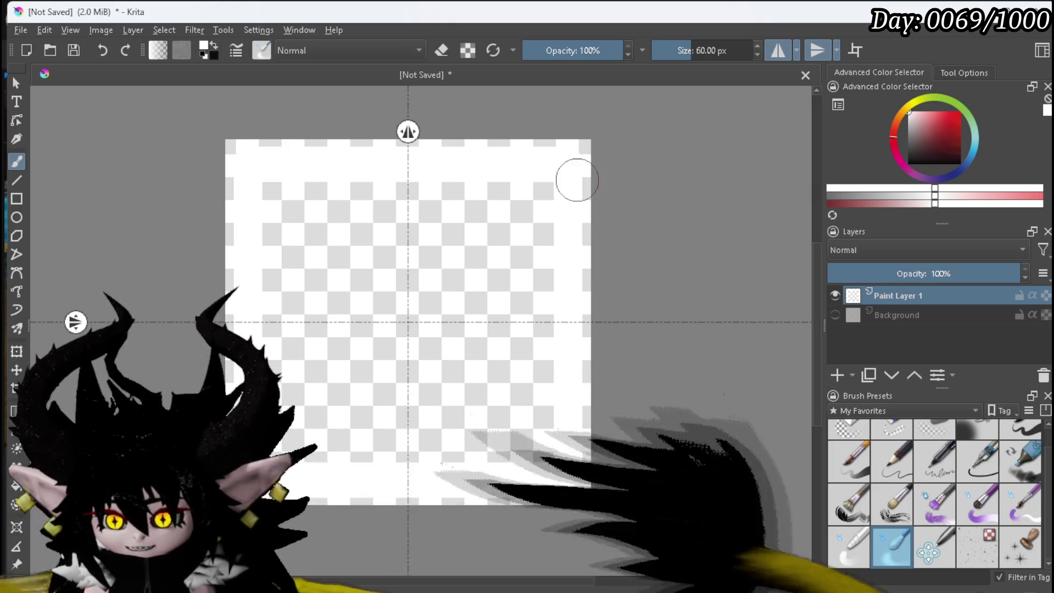
Export the square frame image as PNG via File > Export, overwriting the existing file with default PNG options
scroll(549, 225, "up", 3)
scroll(601, 332, "down", 3)
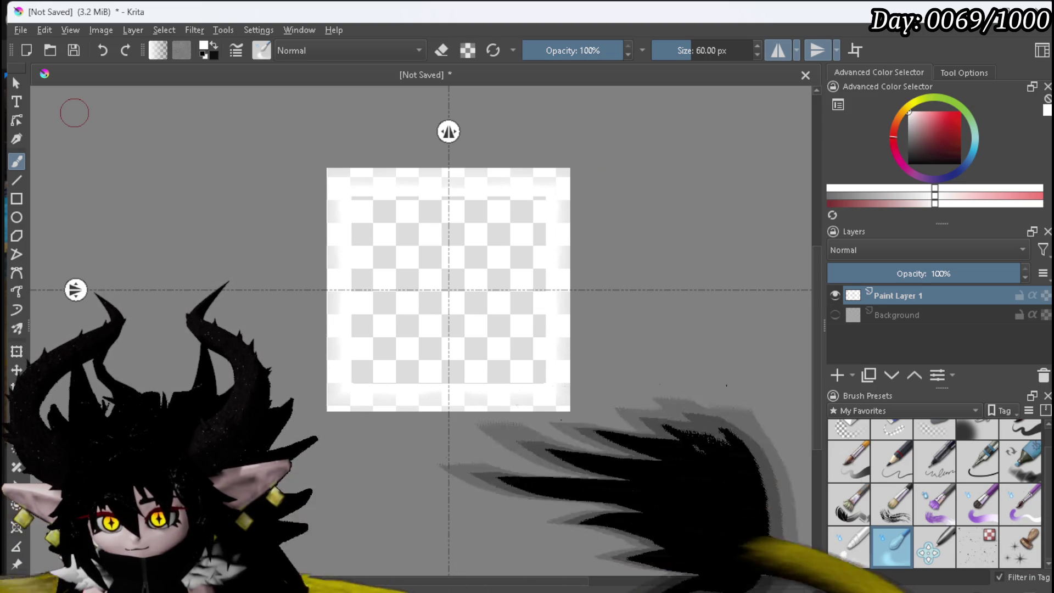
left_click(20, 30)
left_click(54, 163)
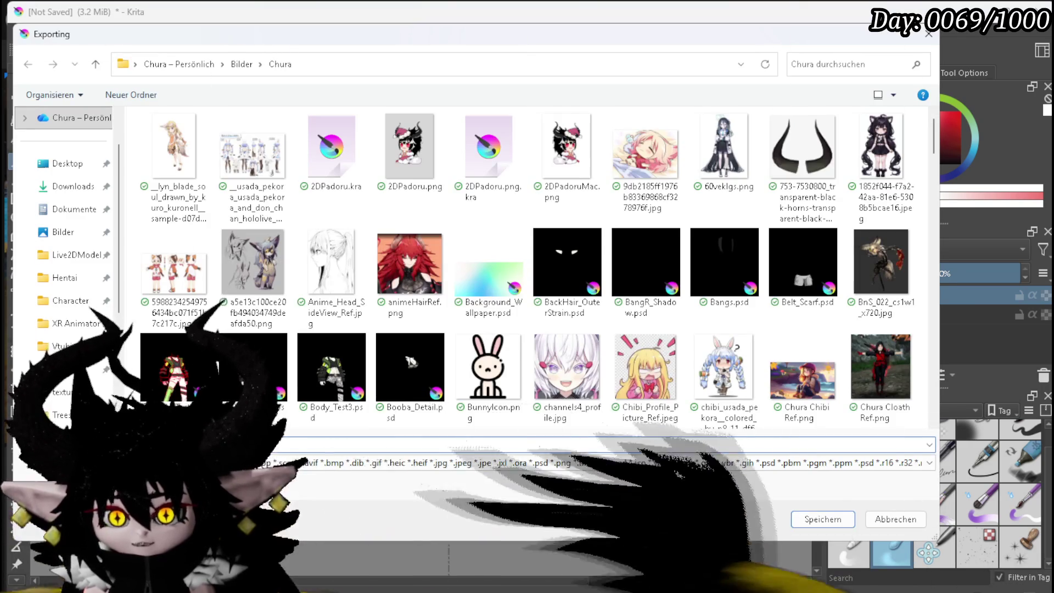
key("Escape")
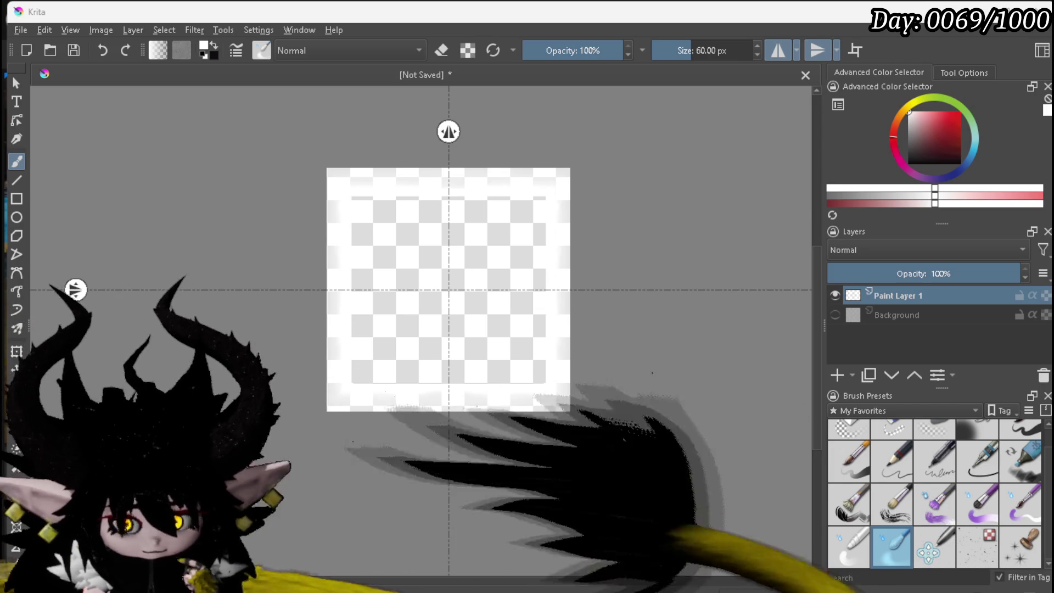
key("ctrl+shift+e")
left_click(610, 427)
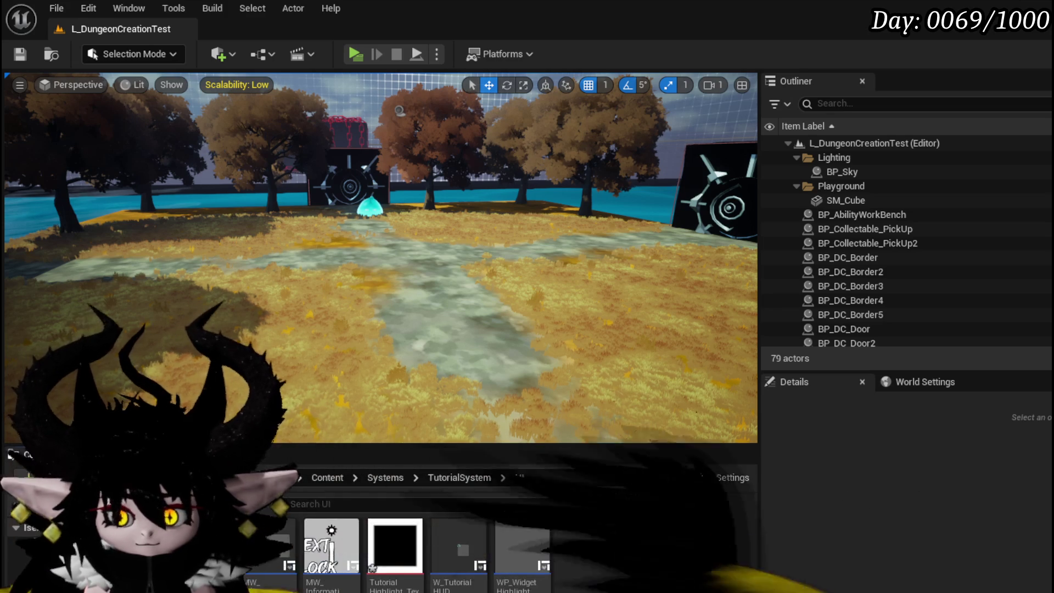
Save the TutorialHighlight_Tex texture with Save Selected and open WP_WidgetHighlight from the Content Browser
key("ctrl+shift+s")
left_click(800, 537)
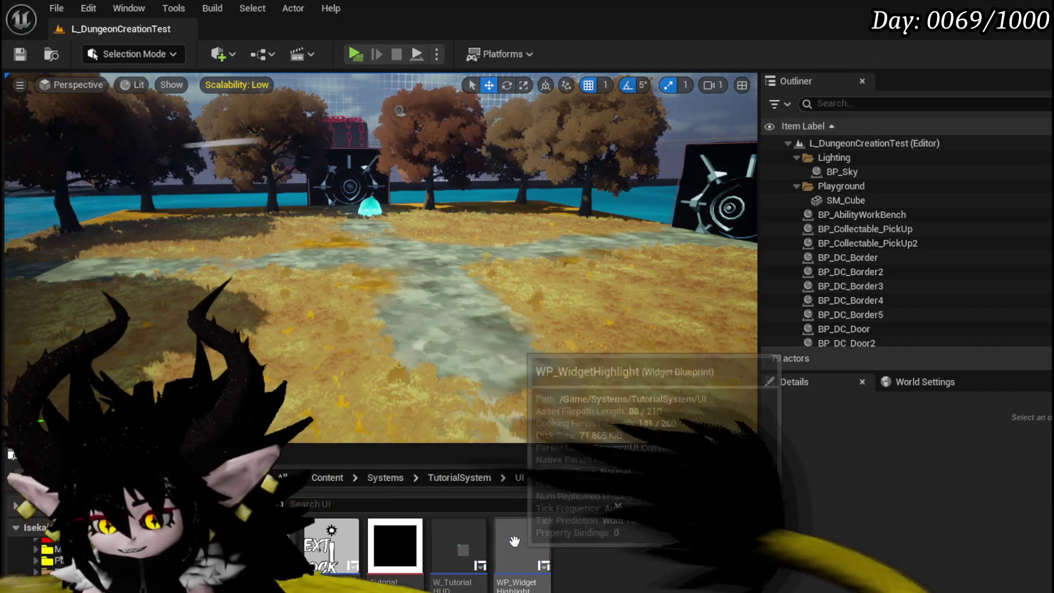
double_click(515, 541)
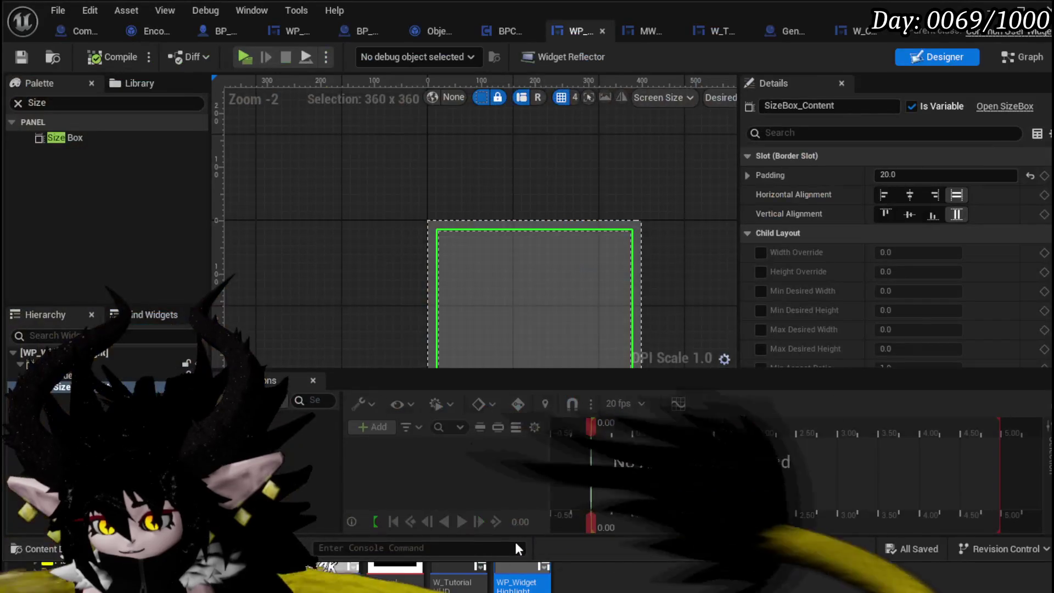
Set Border_24's Brush Image to the TutorialHighlight_Tex texture
left_click(55, 376)
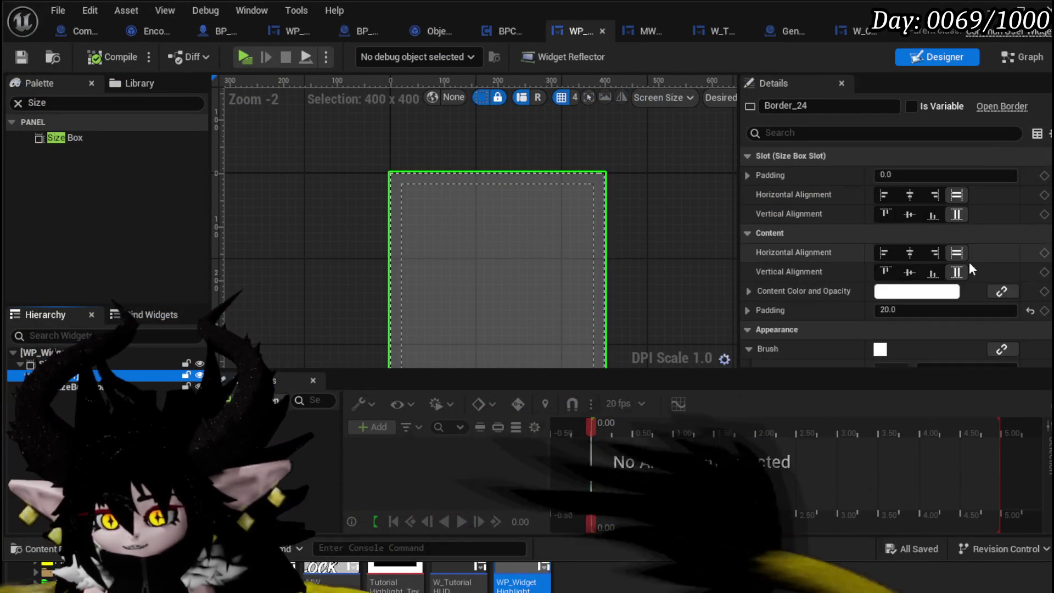
scroll(970, 262, "down", 5)
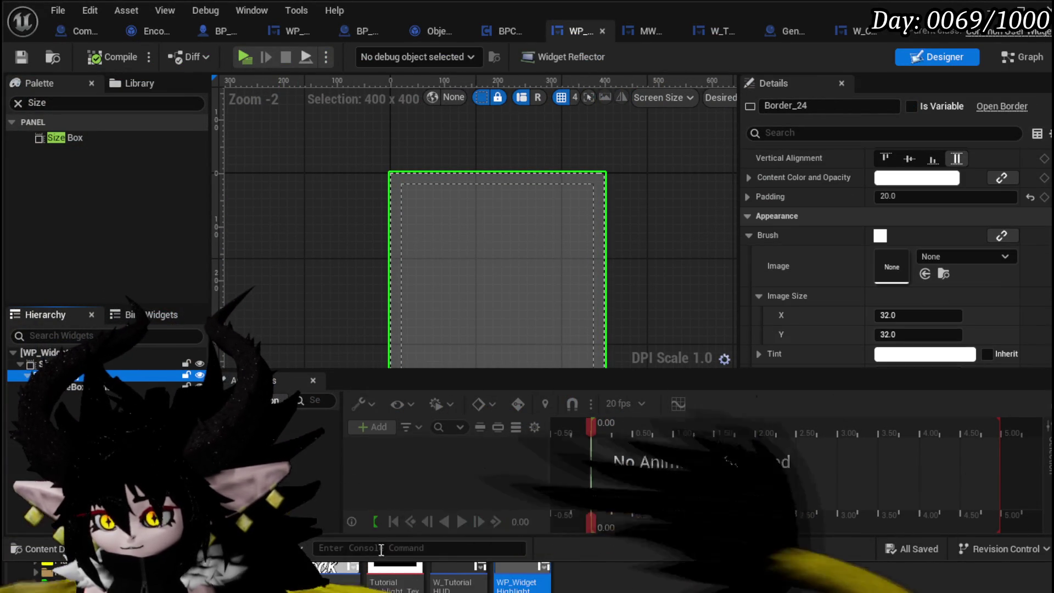
left_click_drag(393, 576, 947, 260)
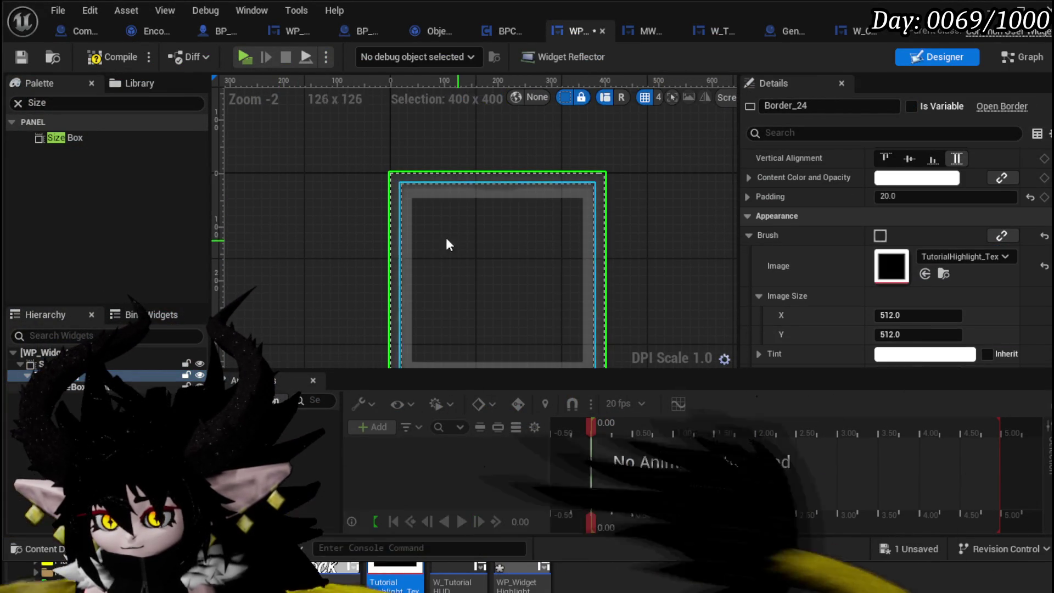
Compile and save WP_WidgetHighlight, then launch the game in a standalone preview
left_click(109, 58)
left_click(22, 57)
scroll(884, 276, "down", 5)
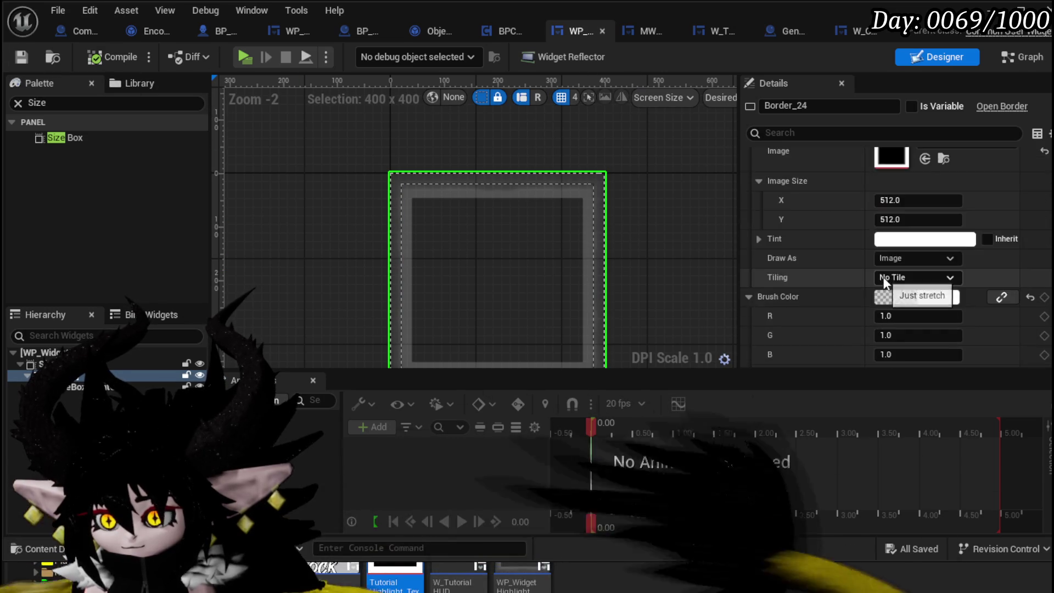
key("alt+p")
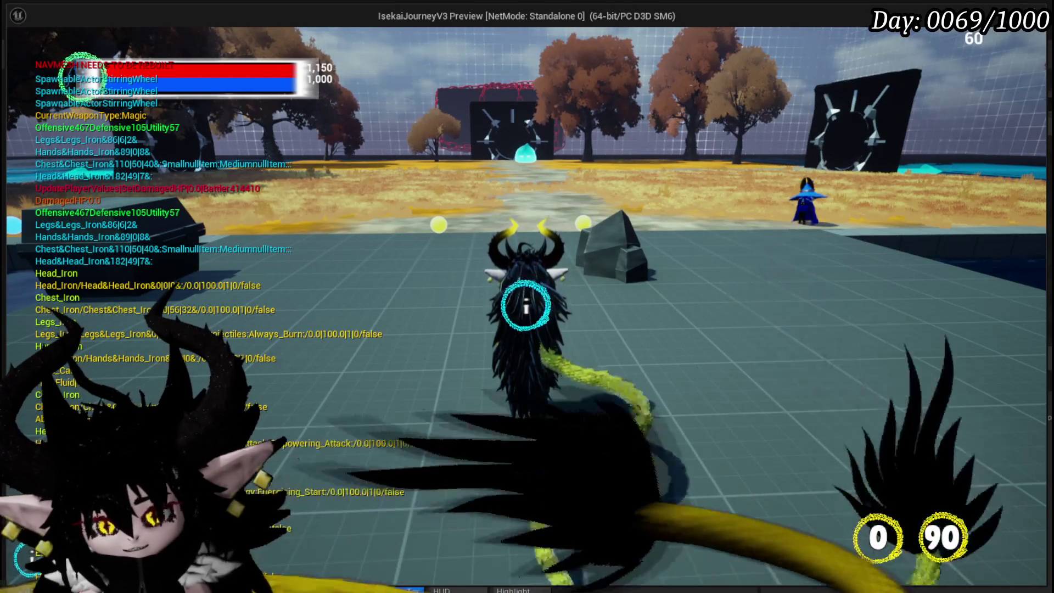
Stop the standalone preview with Esc after checking the tutorial highlight
key("Escape")
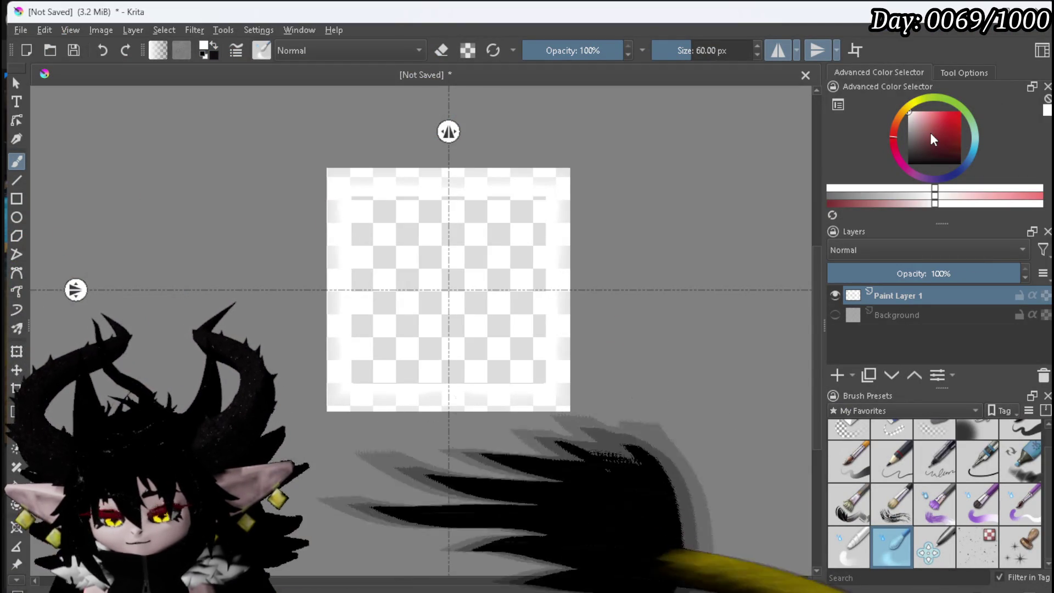
Hide Paint Layer 1 and add a new paint layer for the ring
left_click(836, 295)
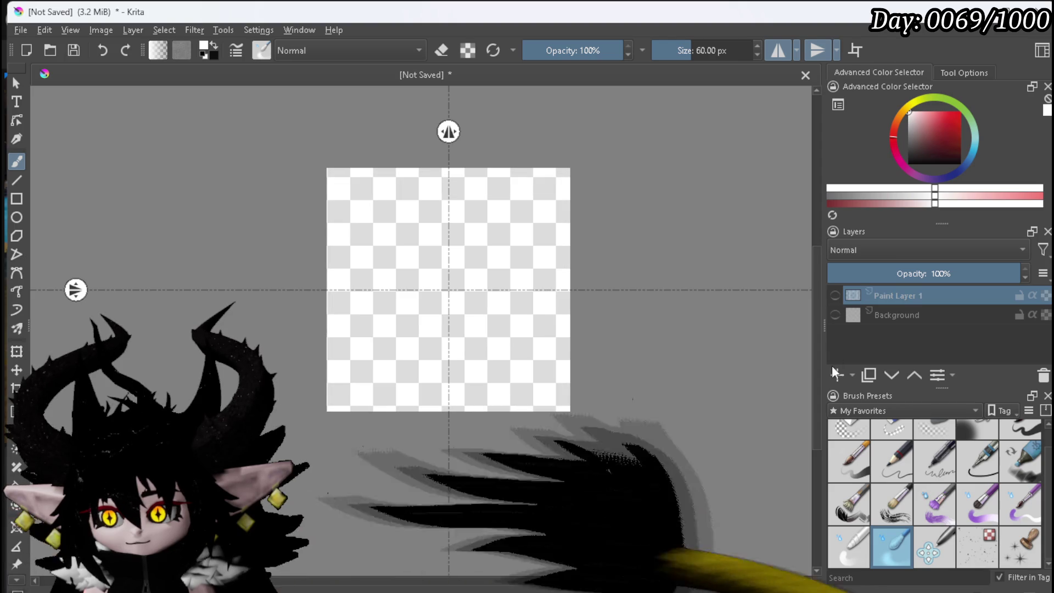
left_click(837, 376)
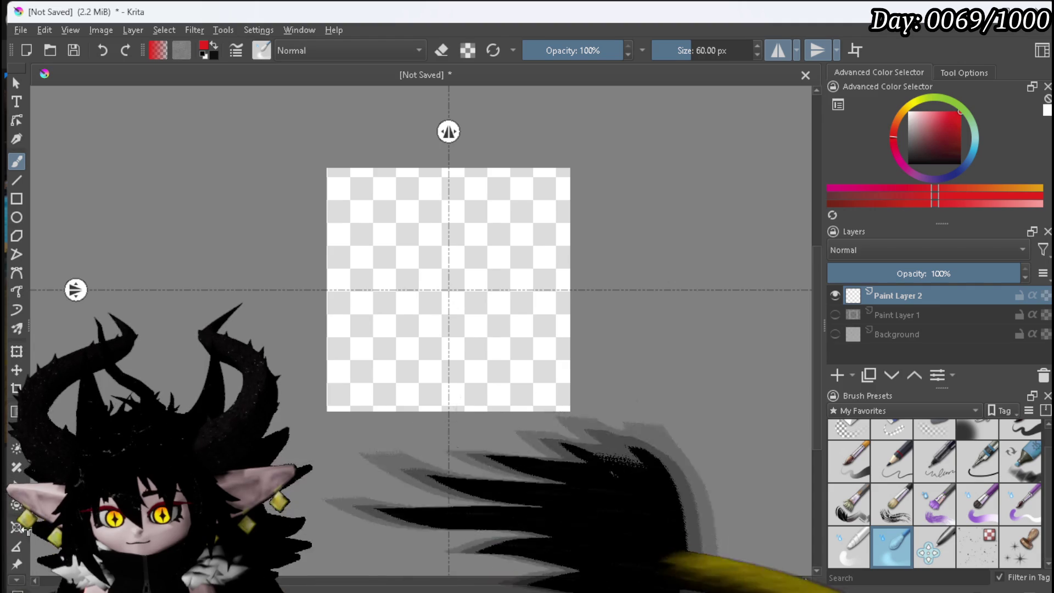
scroll(18, 478, "down", 3)
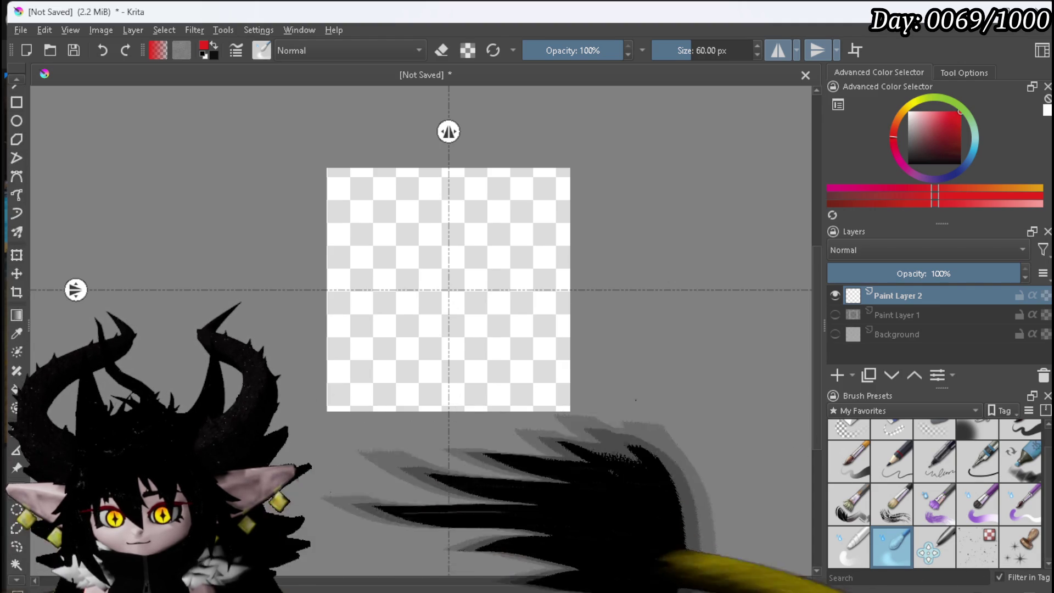
scroll(18, 511, "up", 3)
scroll(18, 219, "up", 1)
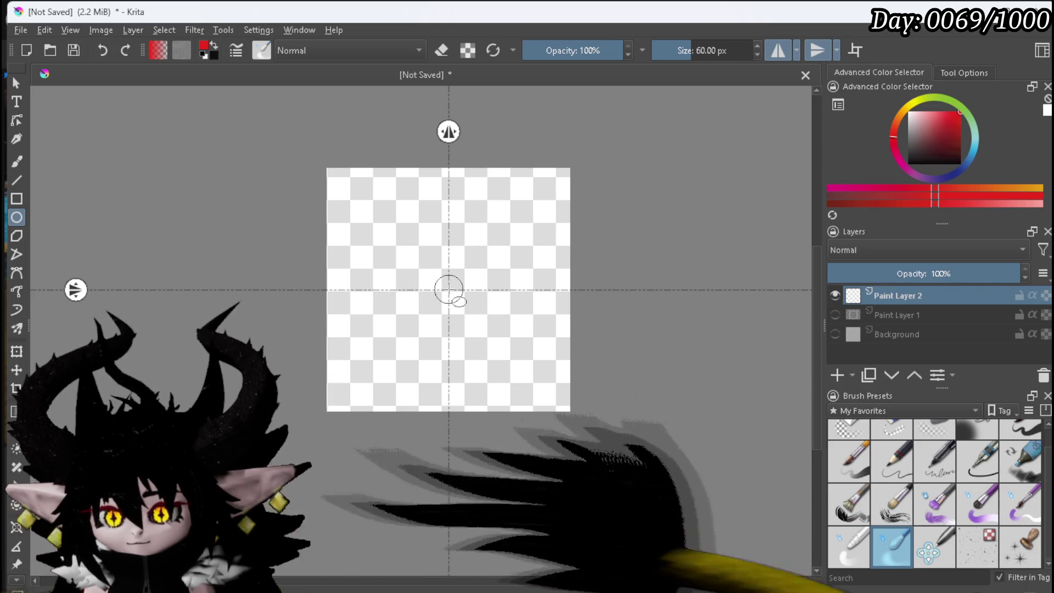
scroll(450, 290, "up", 4)
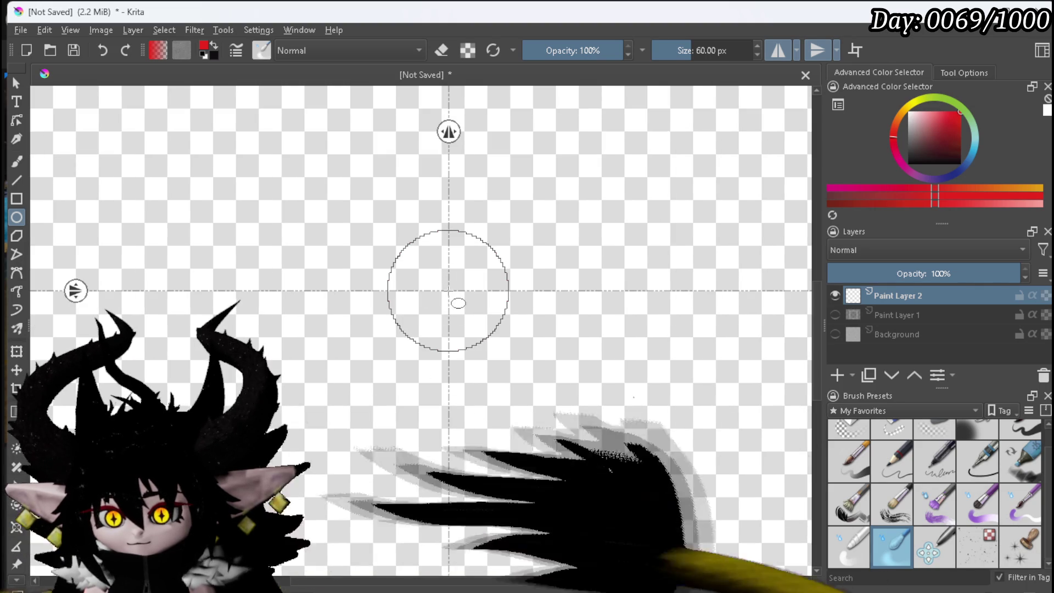
scroll(449, 290, "down", 4)
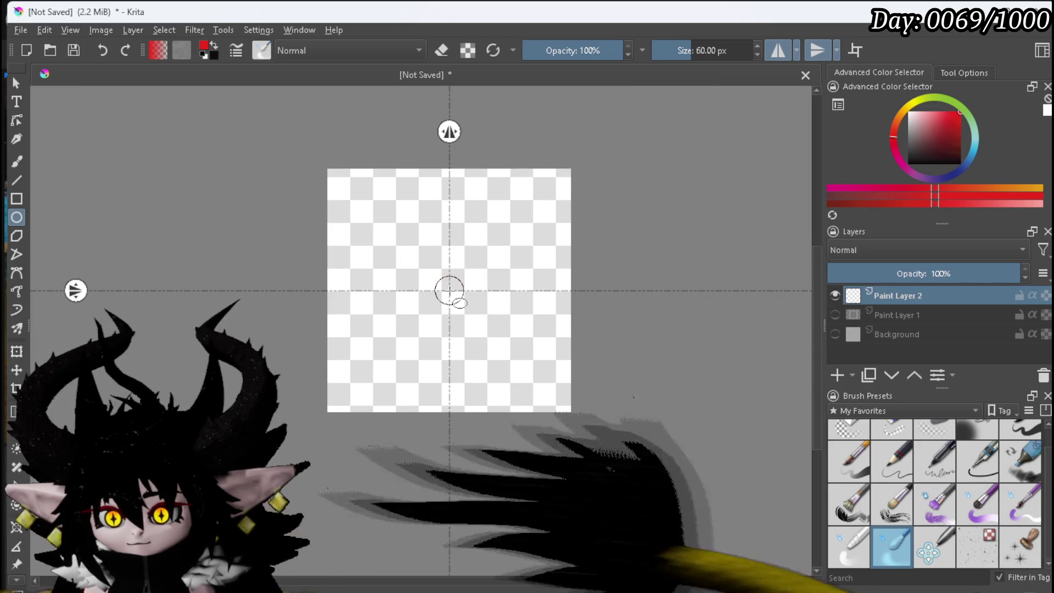
Draw a thick red circular ring filling the canvas with the Ellipse tool and a pen brush
left_click(449, 290)
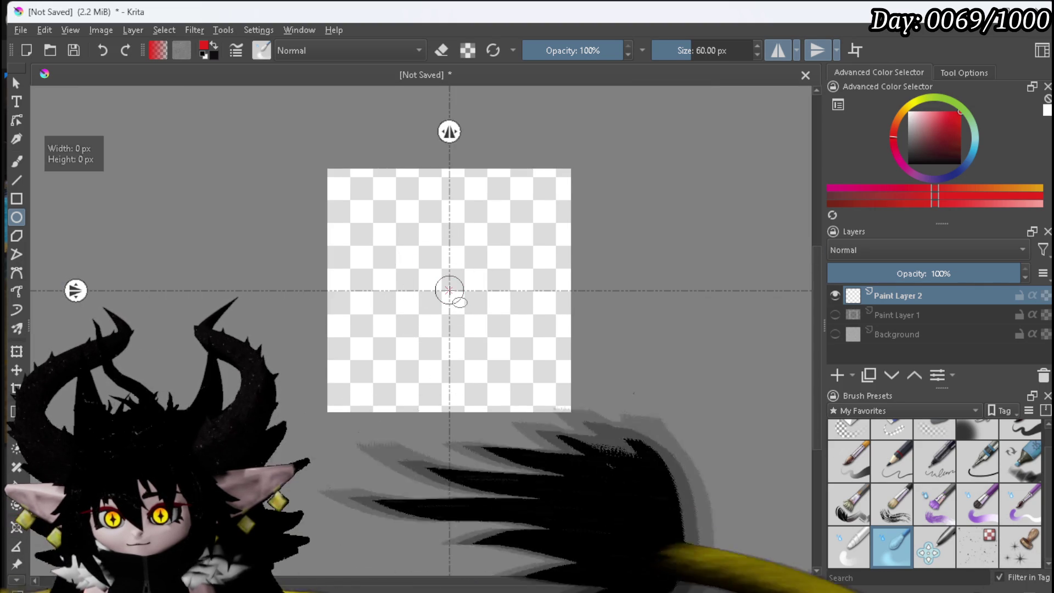
mouse_move(449, 290)
left_mouse_down()
mouse_move(471, 299)
mouse_move(484, 357)
mouse_move(467, 269)
mouse_move(573, 419)
mouse_move(546, 369)
mouse_move(551, 395)
mouse_move(556, 385)
left_mouse_up()
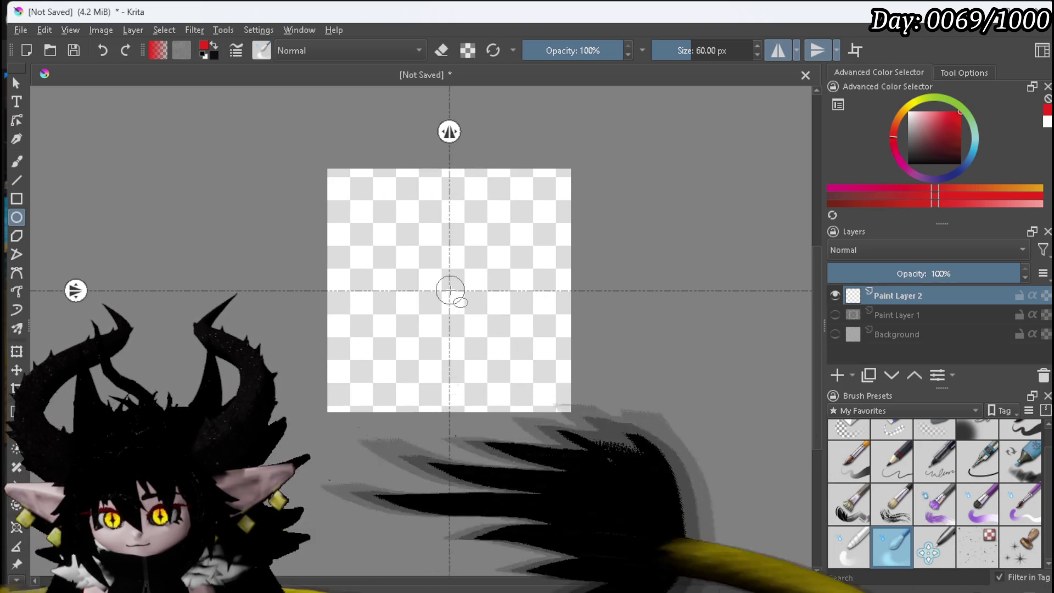
scroll(952, 486, "up", 1)
left_click(1020, 439)
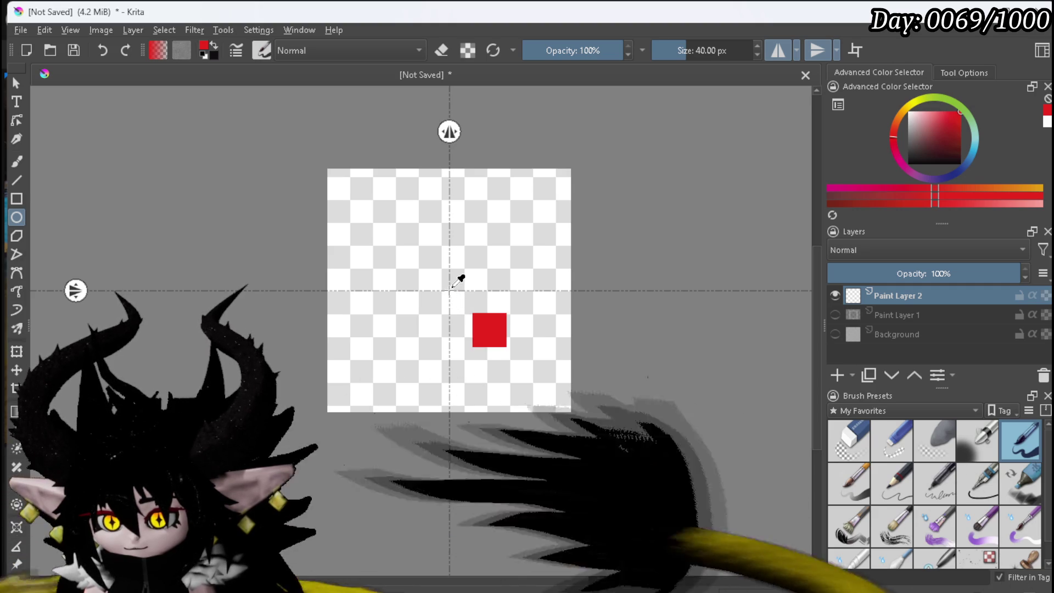
mouse_move(450, 290)
left_mouse_down()
mouse_move(544, 367)
mouse_move(546, 394)
mouse_move(557, 395)
left_mouse_up()
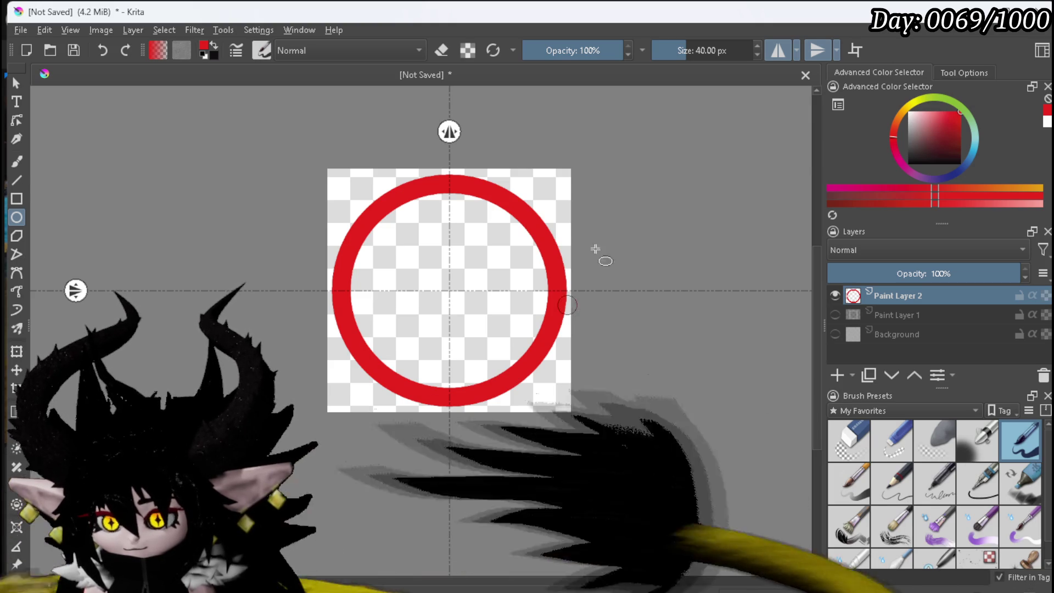
Turn off both mirror modes, pick a small soft airbrush, and add empty Paint Layer 3
left_click(778, 50)
left_click(817, 50)
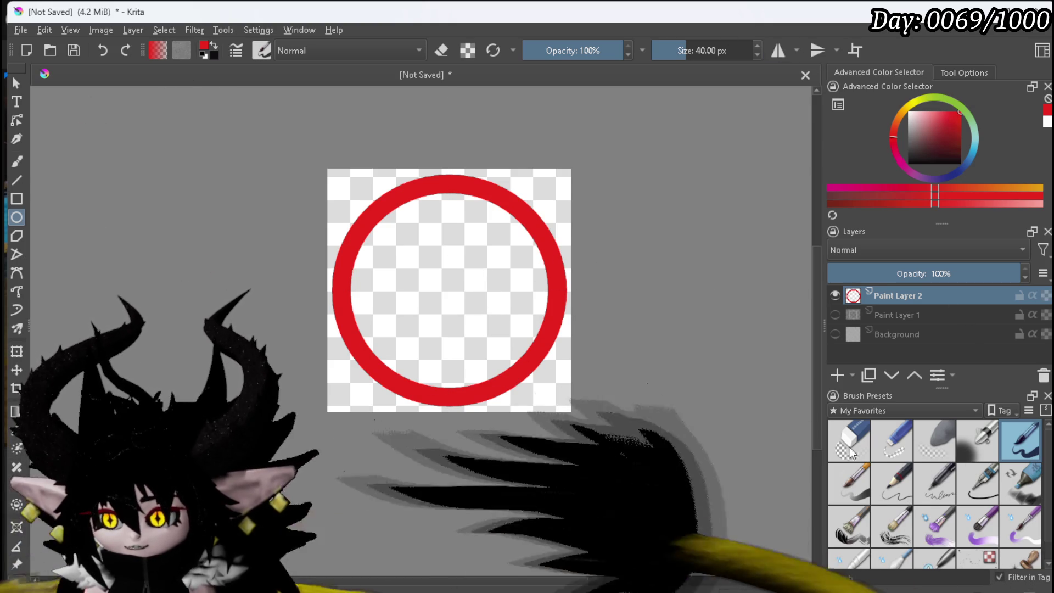
left_click(975, 448)
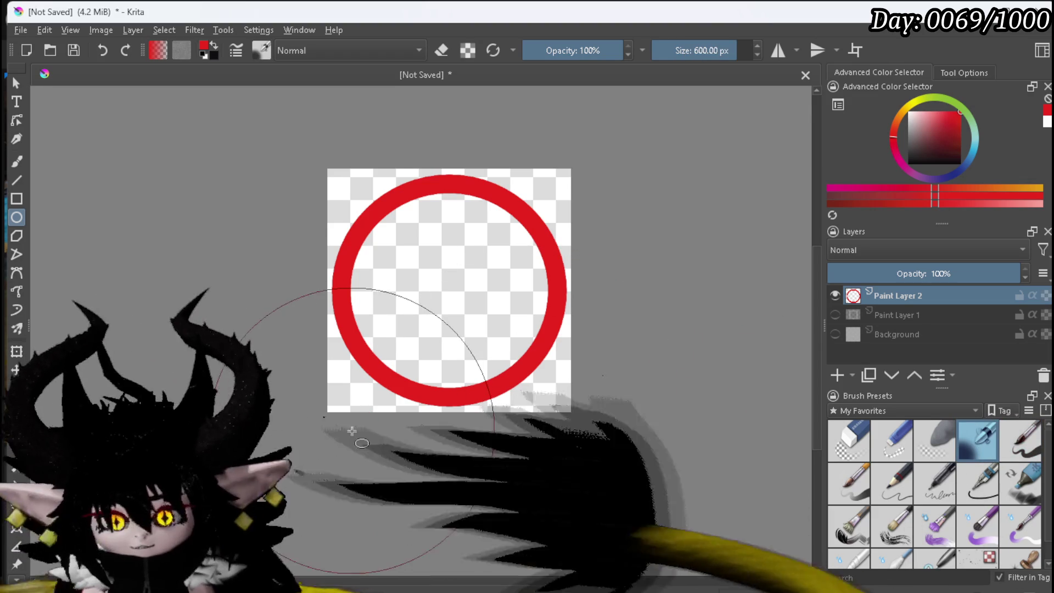
left_click(654, 50)
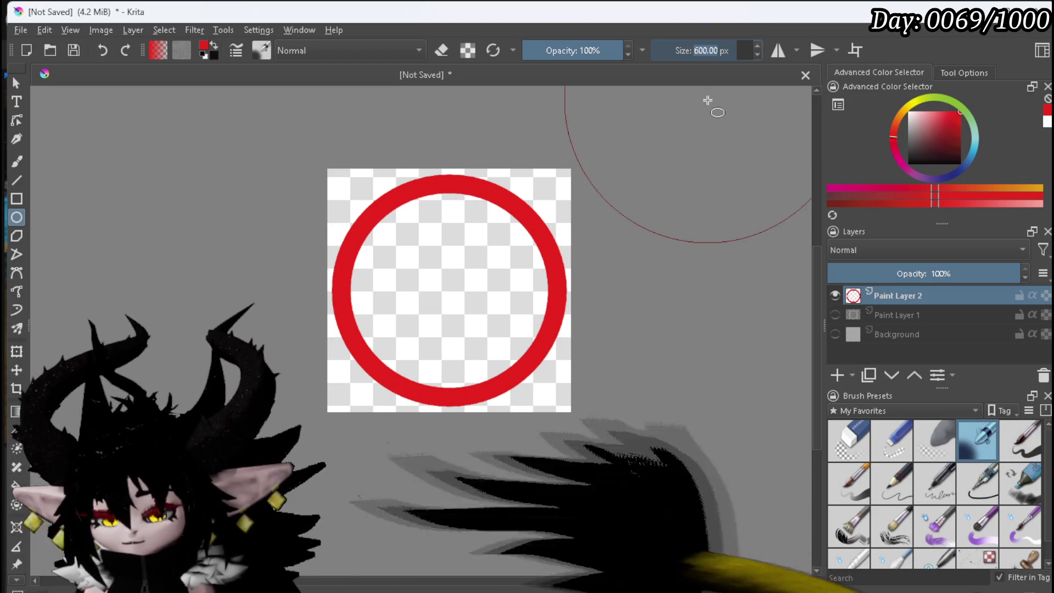
type("5")
key("b")
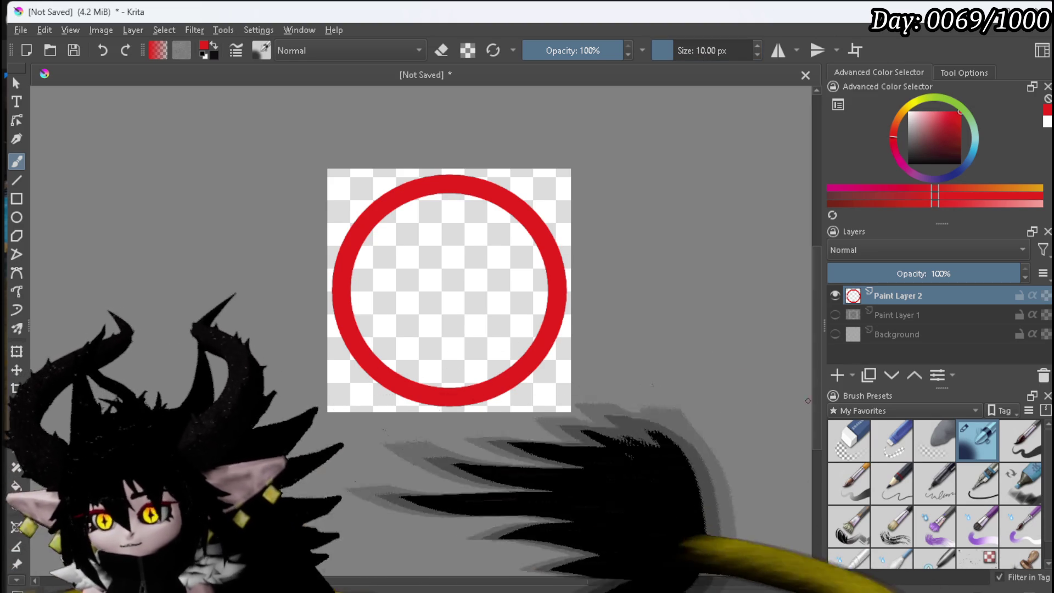
left_click(838, 375)
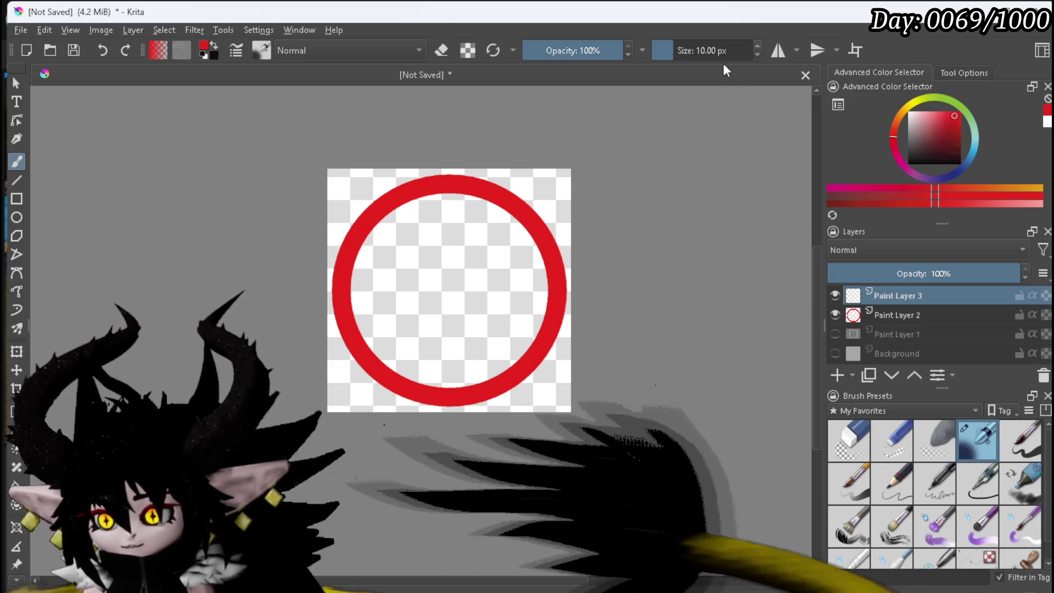
Paint a solid red arrow inside the ring using horizontal mirror painting and a thicker pen
left_click(774, 51)
scroll(439, 269, "up", 2)
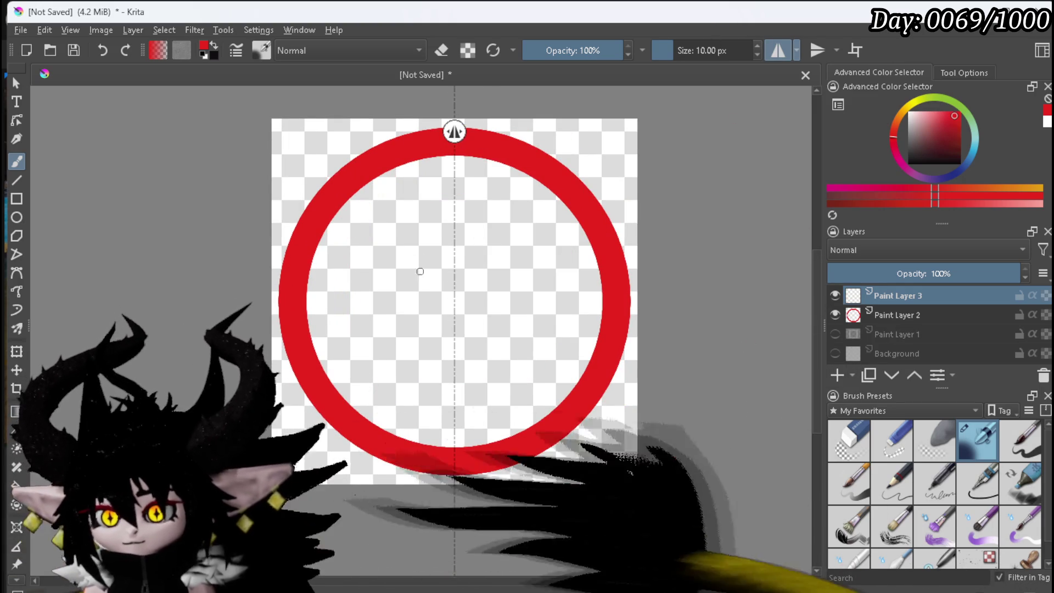
left_click_drag(427, 227, 453, 204)
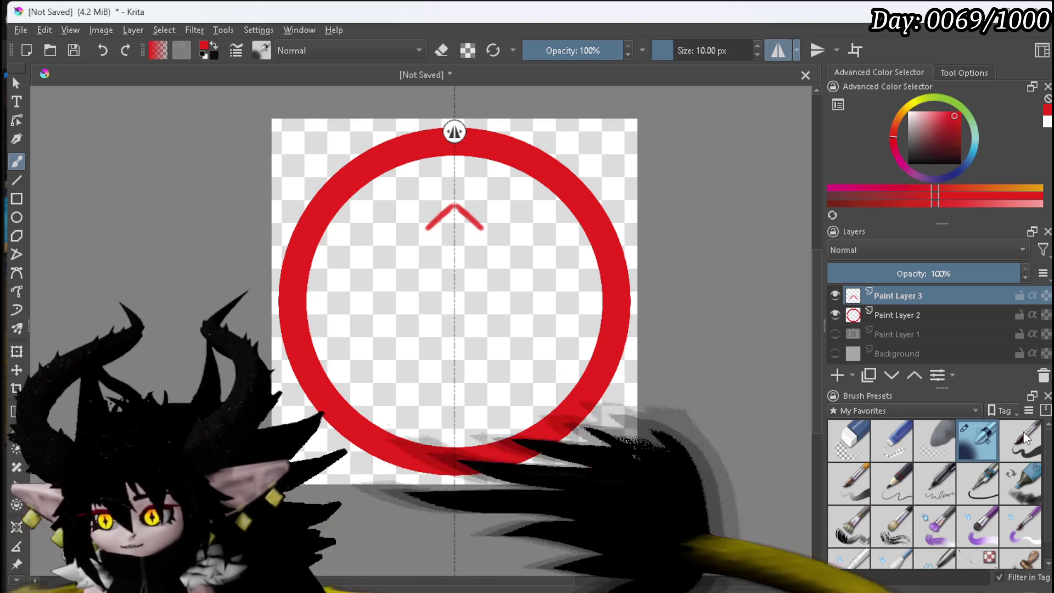
key("slash")
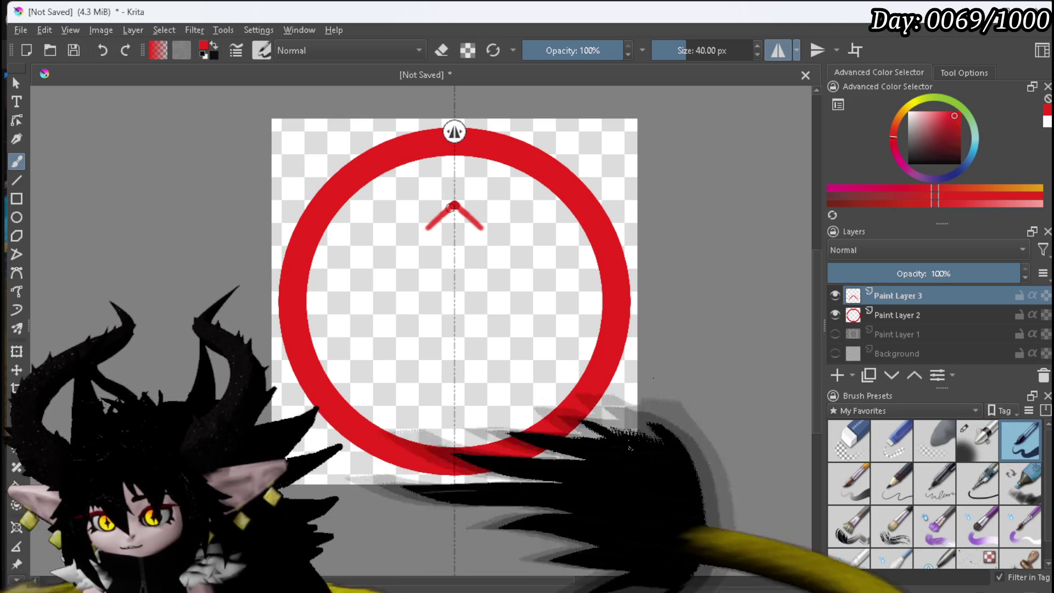
mouse_move(449, 213)
left_mouse_down()
mouse_move(410, 250)
mouse_move(414, 242)
mouse_move(456, 261)
mouse_move(436, 294)
mouse_move(433, 328)
mouse_move(446, 330)
mouse_move(441, 278)
left_mouse_up()
left_click_drag(443, 329, 451, 321)
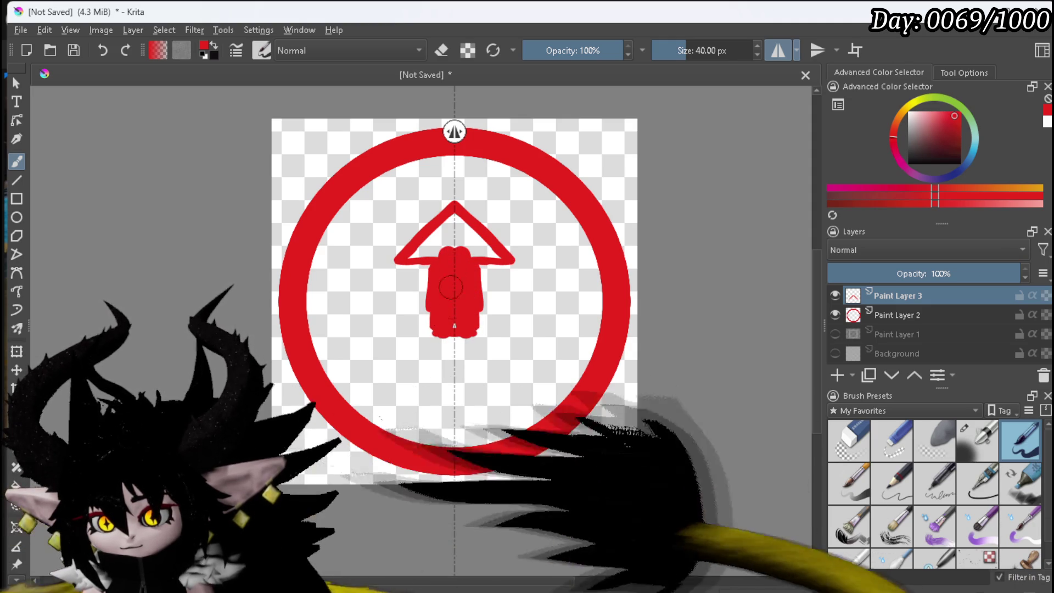
left_click_drag(416, 255, 442, 229)
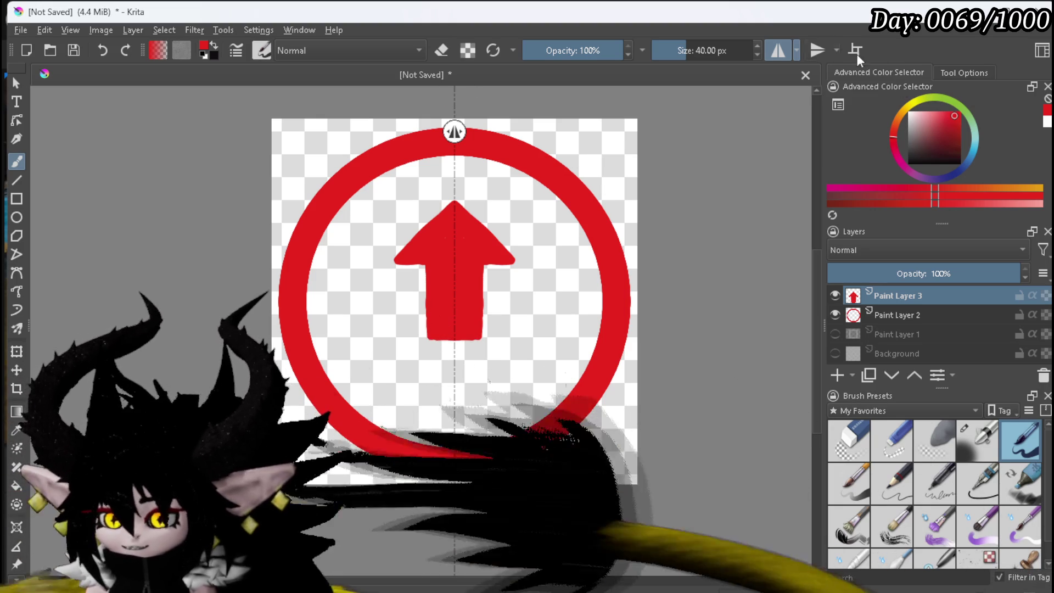
Turn off mirroring, then rotate the arrow to point up-left and move it toward the lower right
left_click(778, 50)
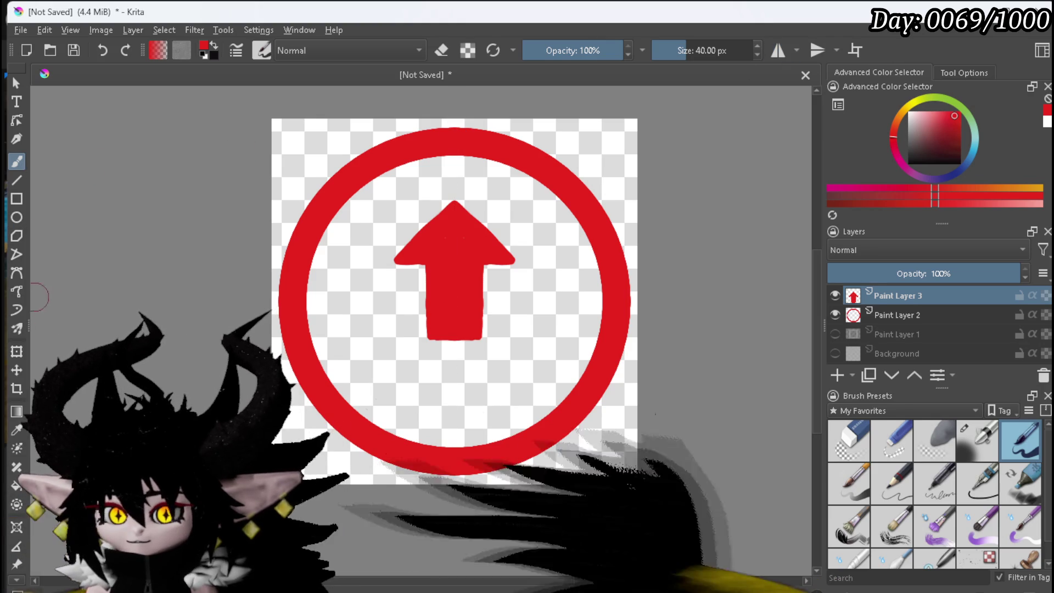
left_click(17, 351)
mouse_move(377, 184)
left_mouse_down()
mouse_move(308, 203)
mouse_move(285, 235)
left_mouse_up()
mouse_move(408, 253)
left_mouse_down()
mouse_move(511, 384)
mouse_move(475, 371)
mouse_move(485, 386)
mouse_move(428, 302)
mouse_move(428, 257)
left_mouse_up()
Undo the first transform, then enlarge, rotate up-left and place the arrow on the ring's lower-right edge
key("ctrl+z")
key("ctrl+z")
key("ctrl+z")
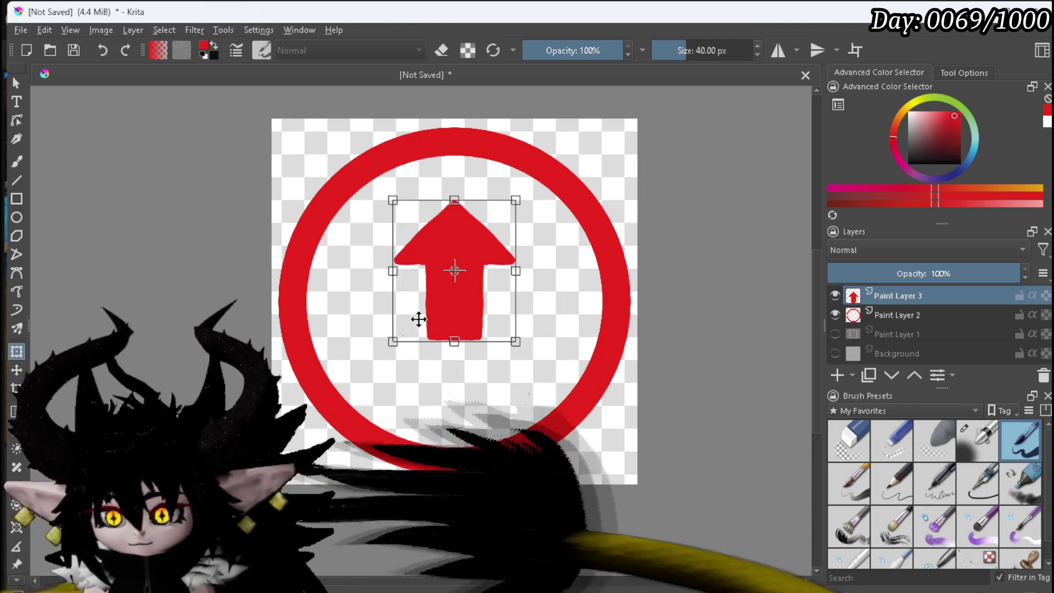
left_click_drag(389, 346, 337, 406)
mouse_move(306, 169)
left_mouse_down()
mouse_move(235, 216)
mouse_move(341, 275)
left_mouse_up()
mouse_move(411, 259)
left_mouse_down()
mouse_move(518, 313)
mouse_move(522, 325)
left_mouse_up()
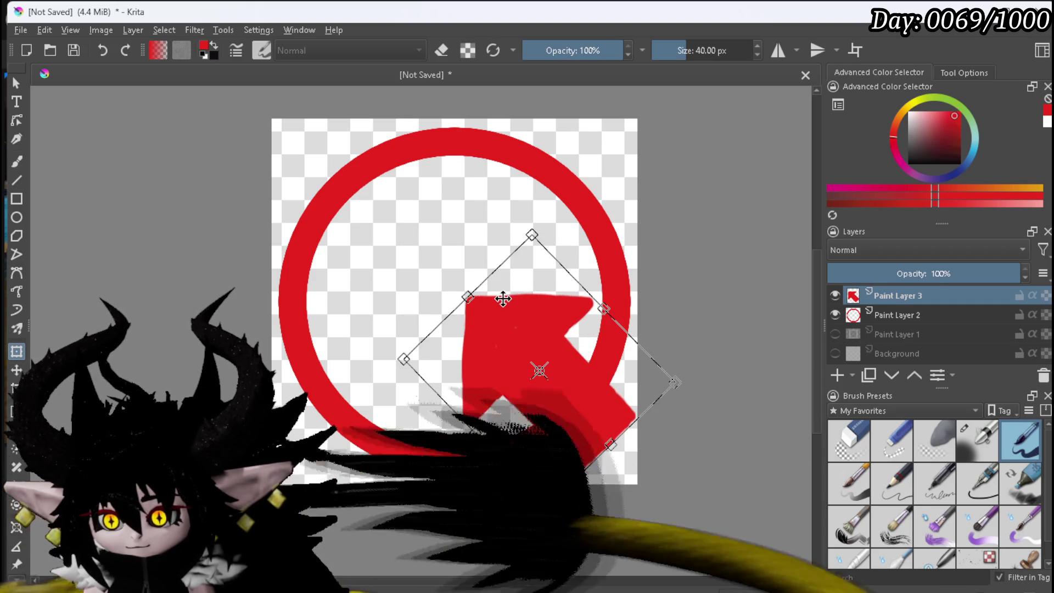
left_click_drag(513, 325, 510, 339)
key("Return")
Erase the ring behind the arrow on Paint Layer 2 and export the image as PNG
left_click(902, 313)
left_click(849, 434)
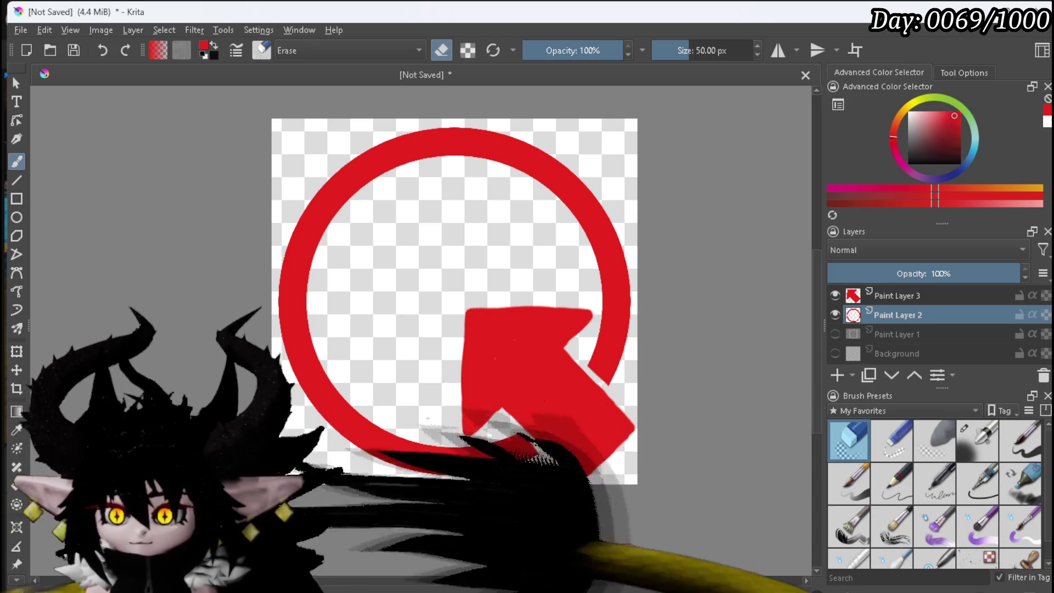
left_click(21, 30)
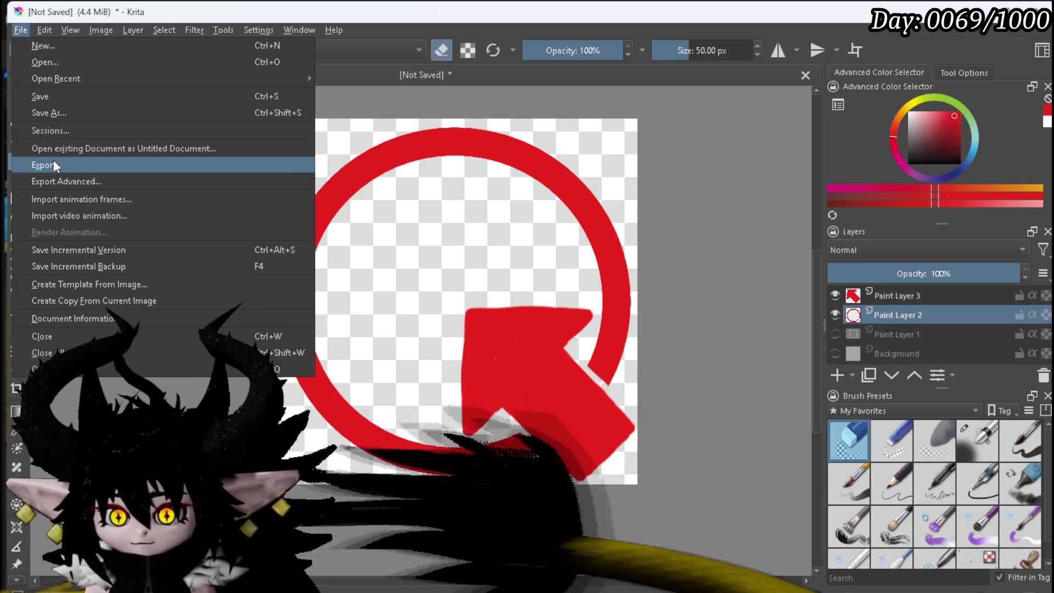
key("Escape")
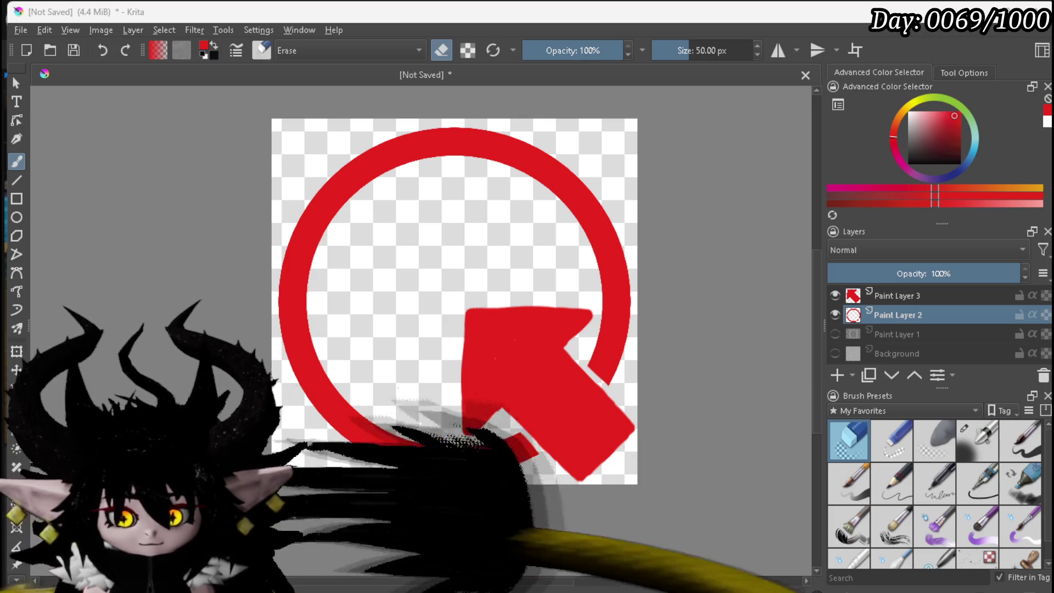
key("Return")
left_click(607, 424)
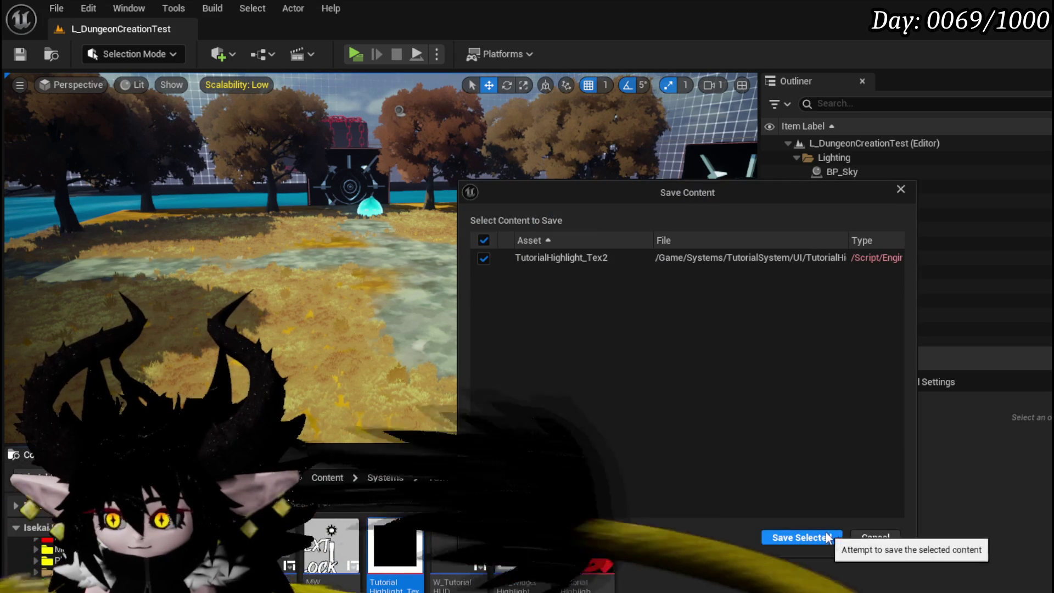
Save TutorialHighlight_Tex2, drop it into WP_WidgetHighlight's Border Brush Image, and compile
left_click(801, 538)
double_click(519, 532)
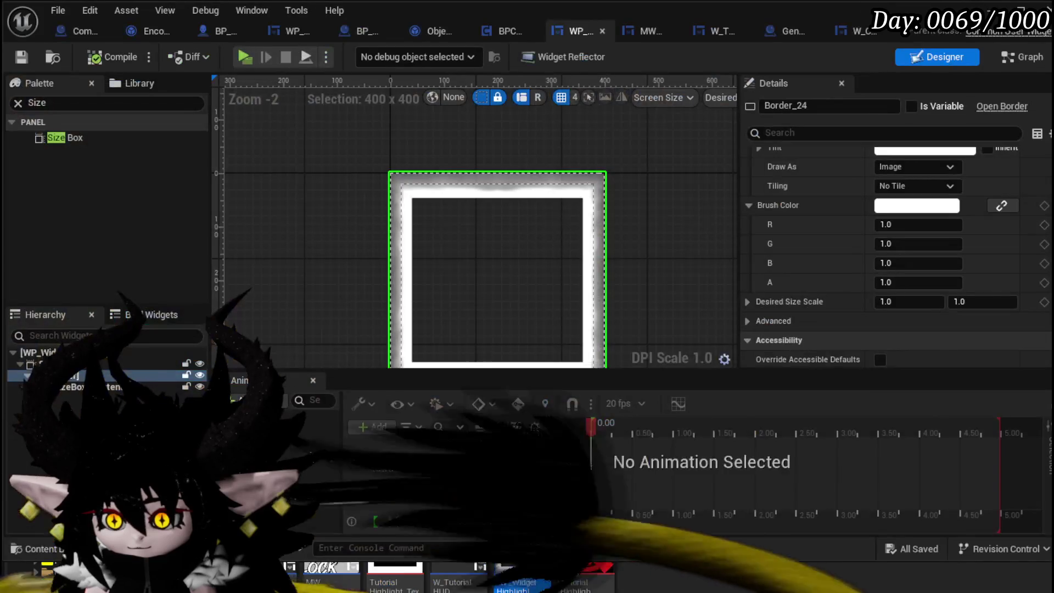
mouse_move(586, 577)
left_mouse_down()
mouse_move(819, 222)
mouse_move(903, 264)
mouse_move(891, 242)
left_mouse_up()
scroll(904, 264, "up", 5)
left_click(105, 57)
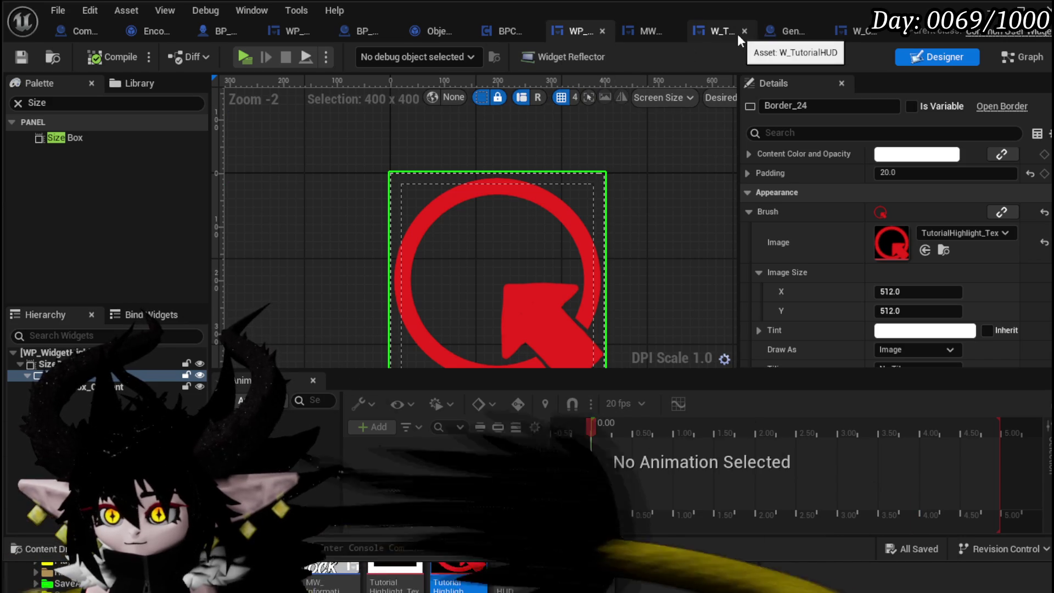
Look over the W_TutorialHUD and W_CharacterUI StartUI tabs, then close the widget editor
left_click(718, 32)
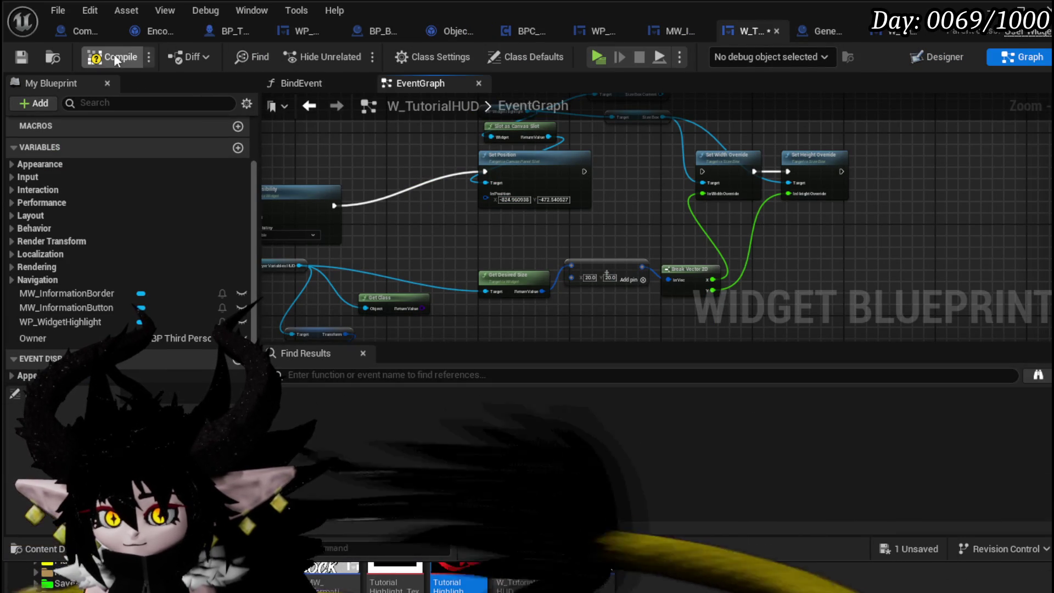
left_click(21, 57)
left_click(884, 32)
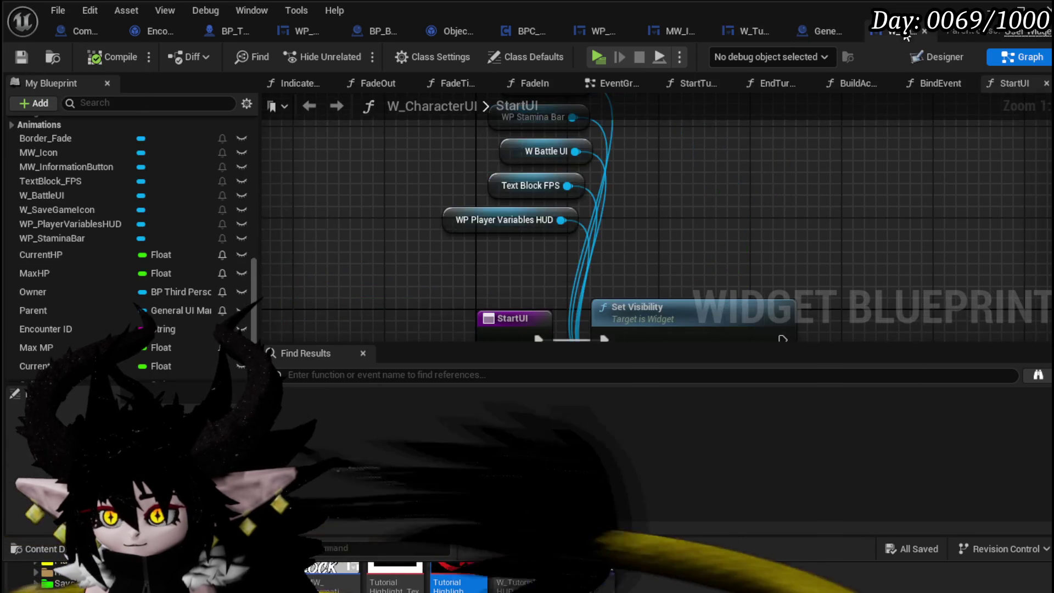
left_click(600, 31)
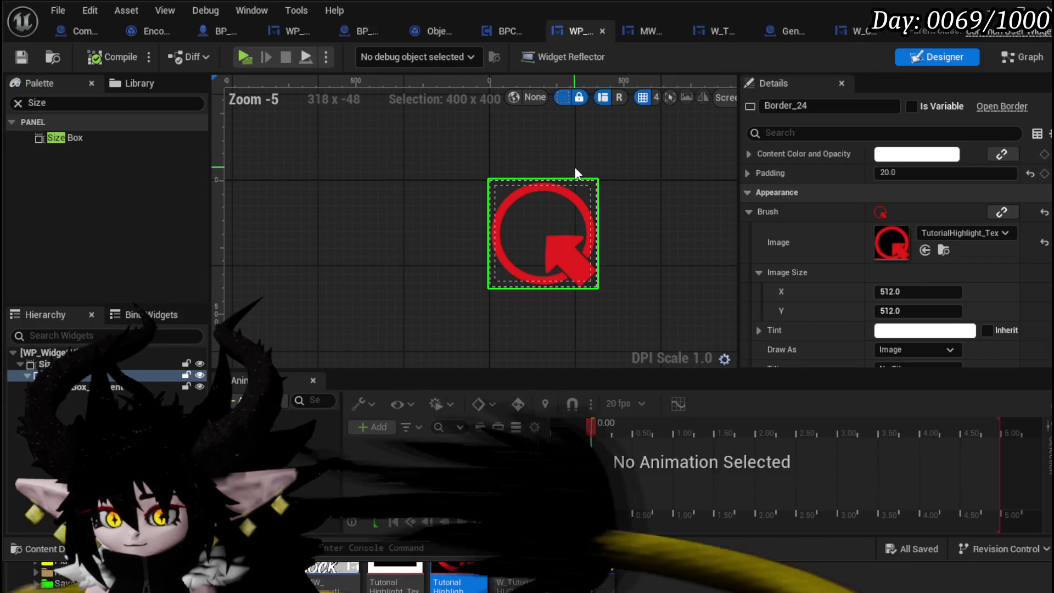
scroll(915, 170, "up", 2)
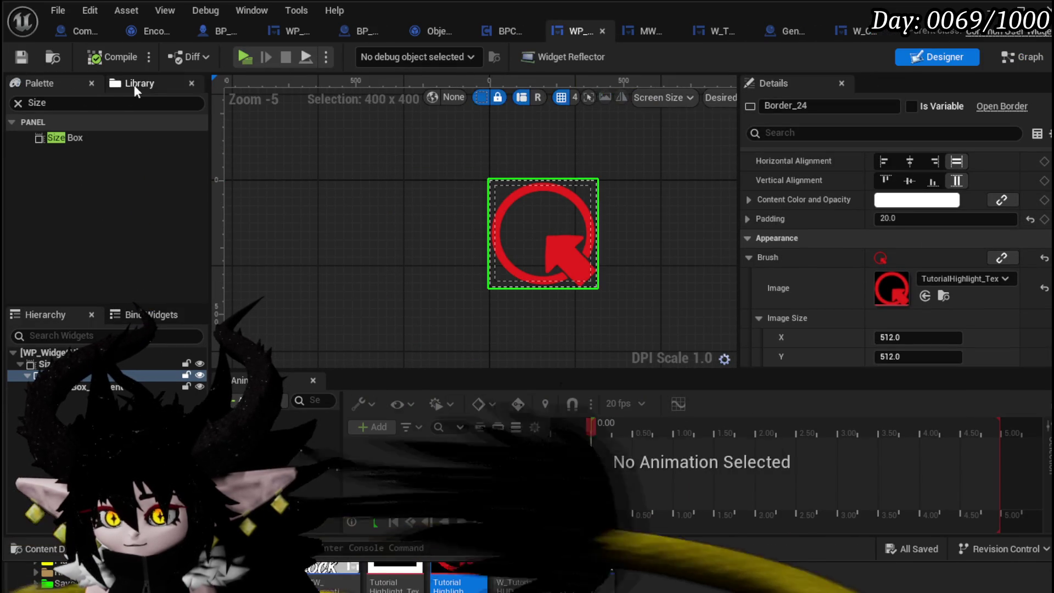
left_click(990, 10)
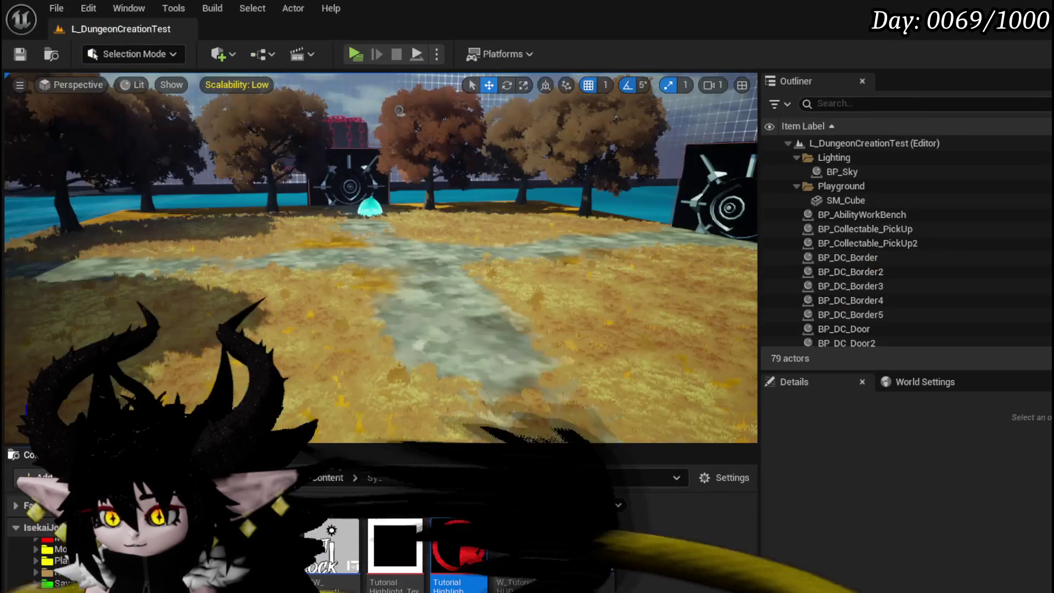
key("alt+p")
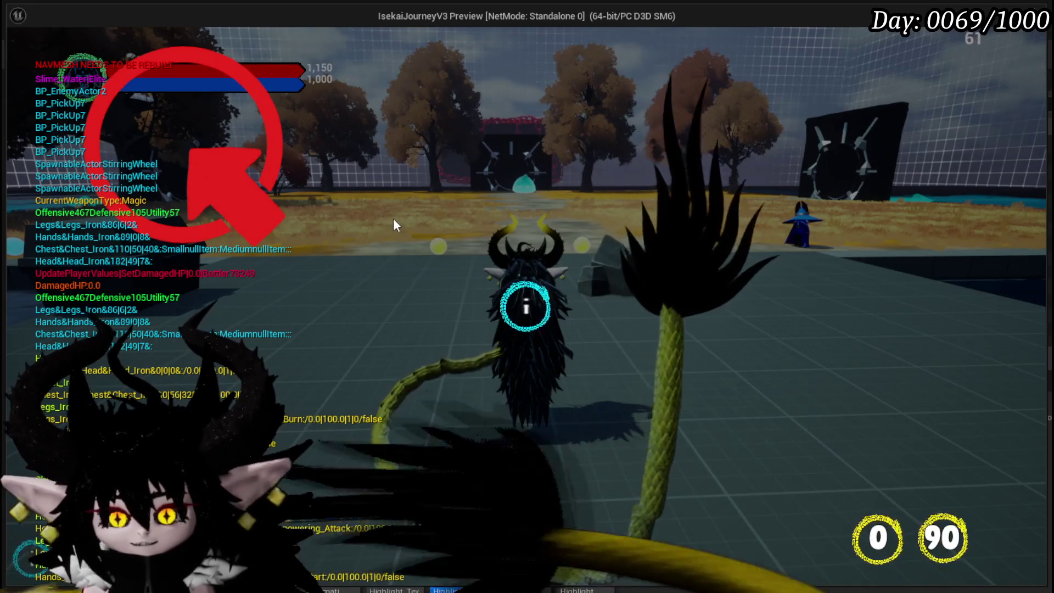
left_click(393, 218)
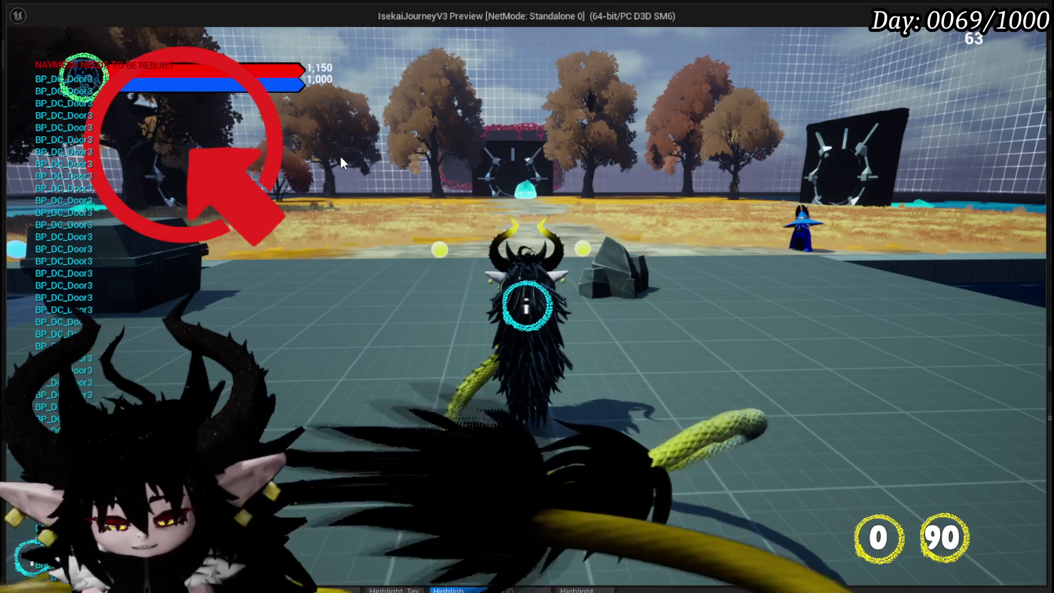
key("Escape")
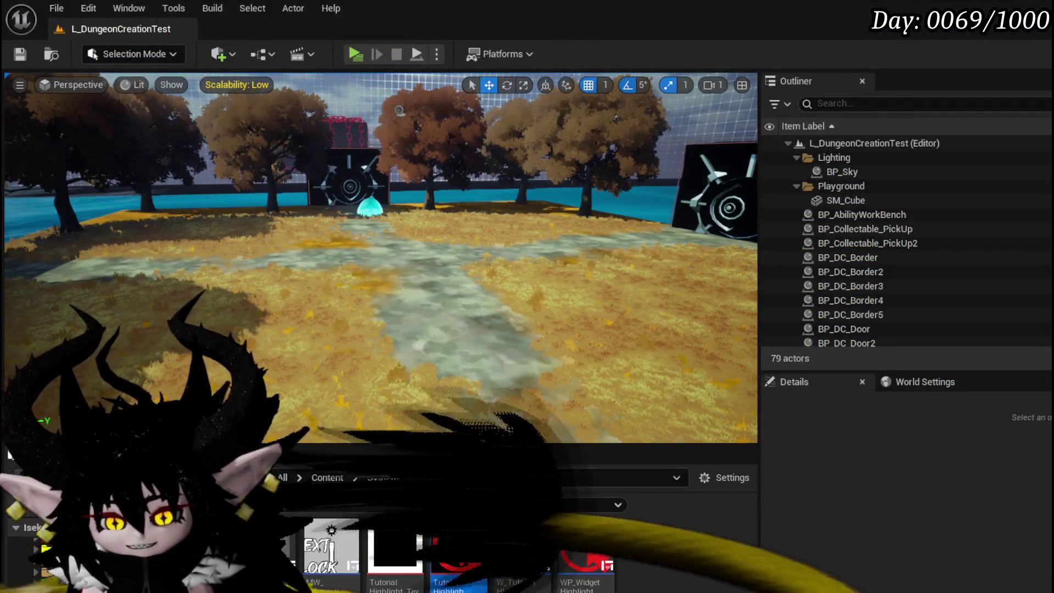
Reopen WP_WidgetHighlight, set Border_24 padding to 0, and delete SizeBox_Content
double_click(587, 547)
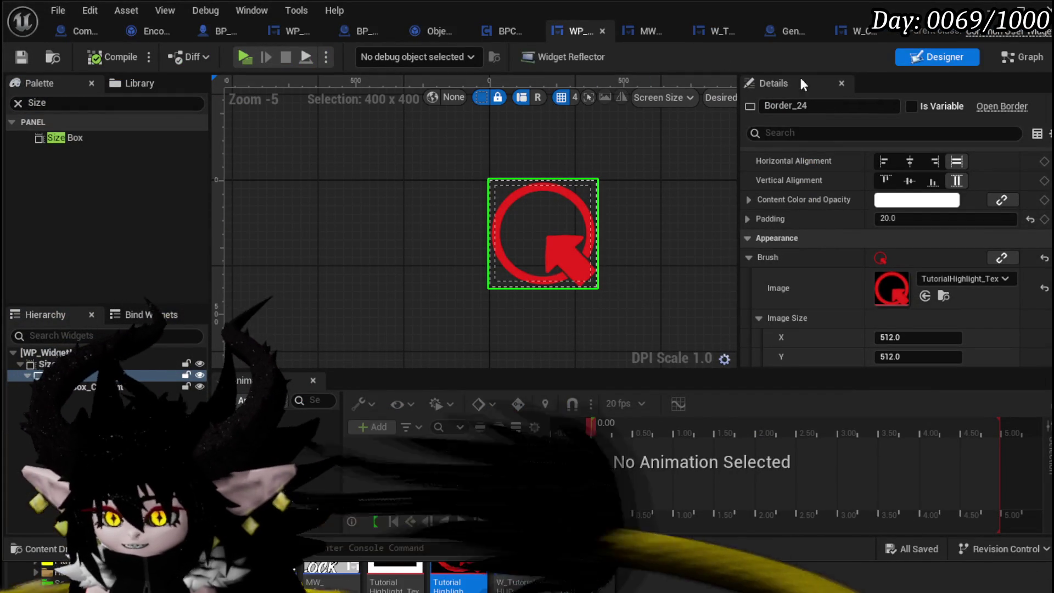
left_click(906, 219)
type("0")
key("Return")
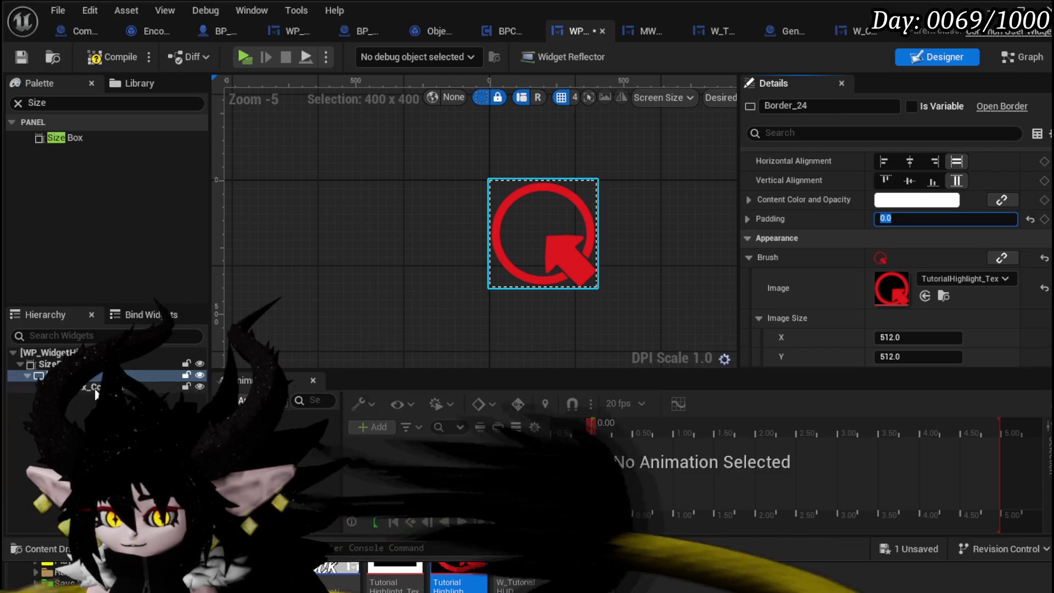
left_click(95, 388)
key("Delete")
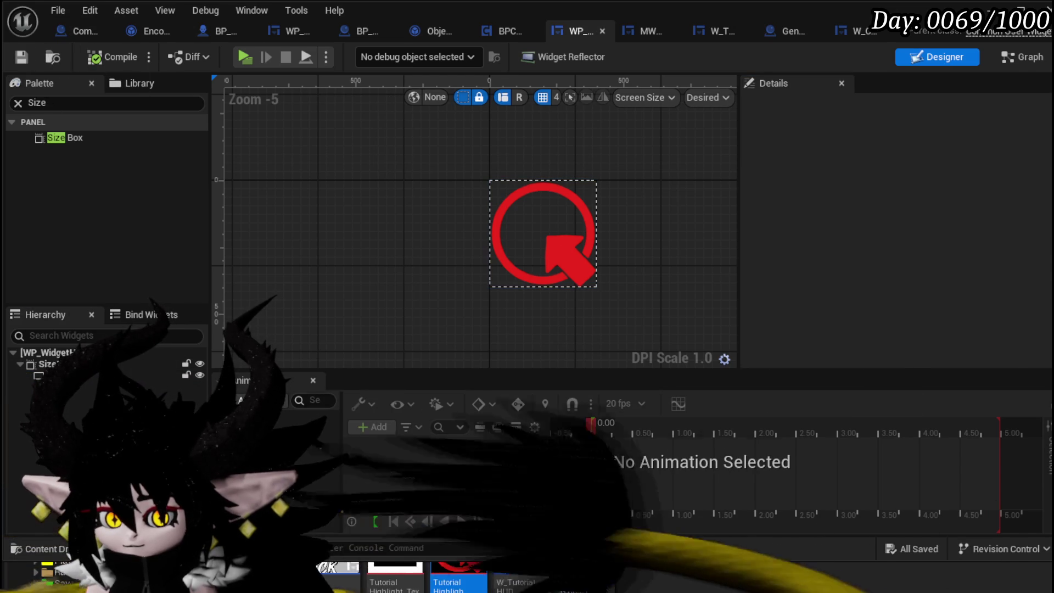
Give the SizeBox width and height overrides of 250, compile, and return to the level editor
left_click(110, 375)
left_click(165, 364)
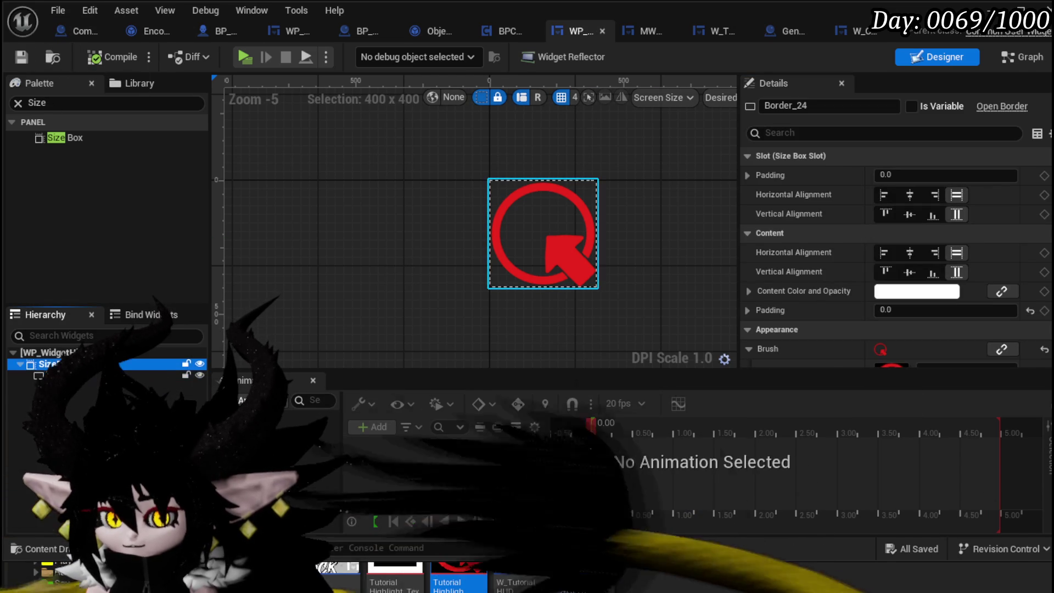
type("250")
key("Return")
left_click(916, 194)
type("25")
key("Return")
type("25")
key("Return")
left_click(94, 58)
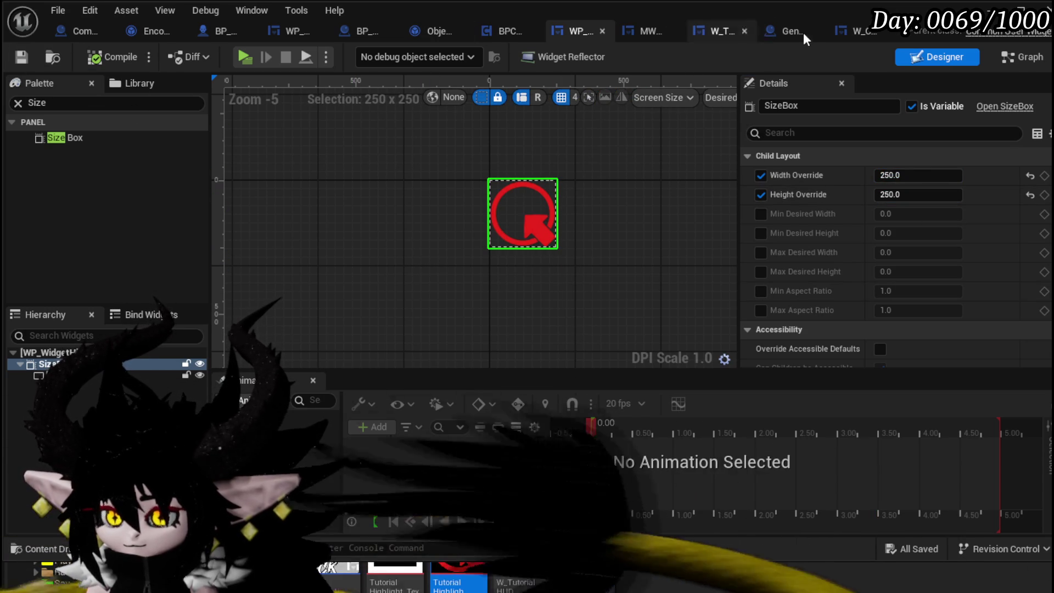
key("alt+Tab")
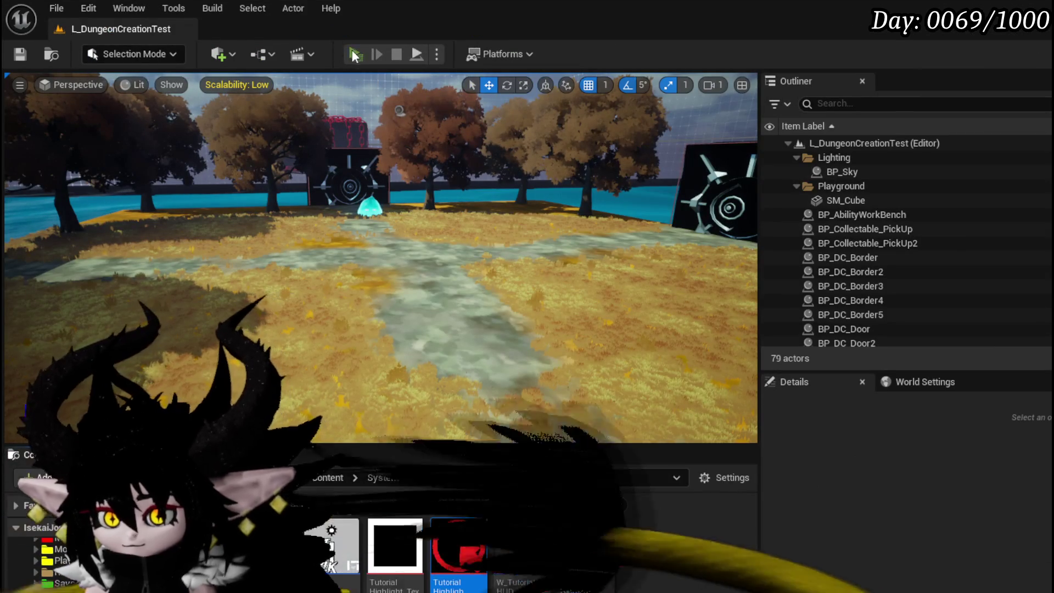
key("alt+p")
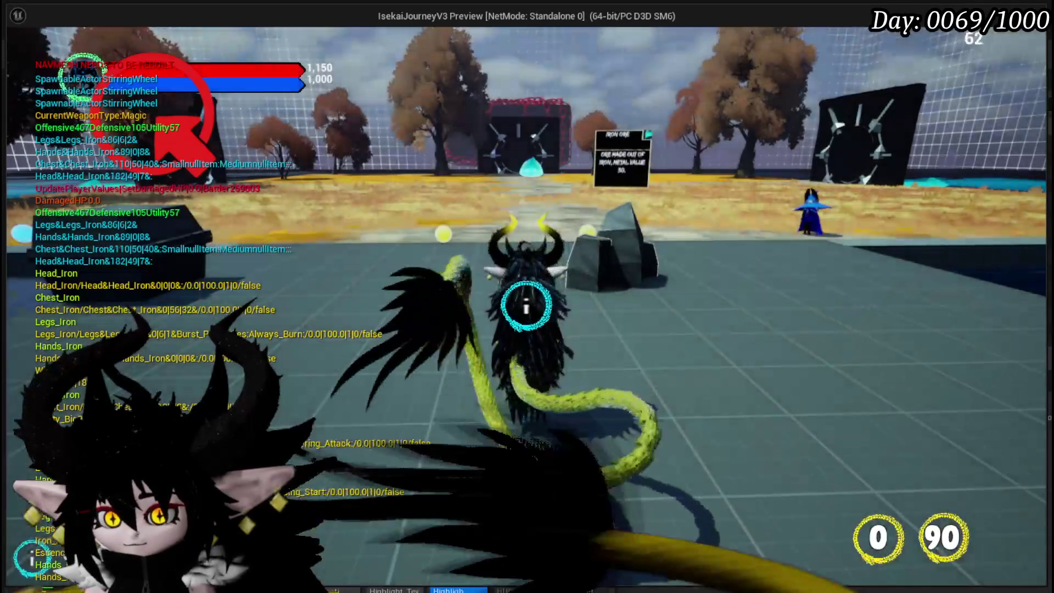
key("w")
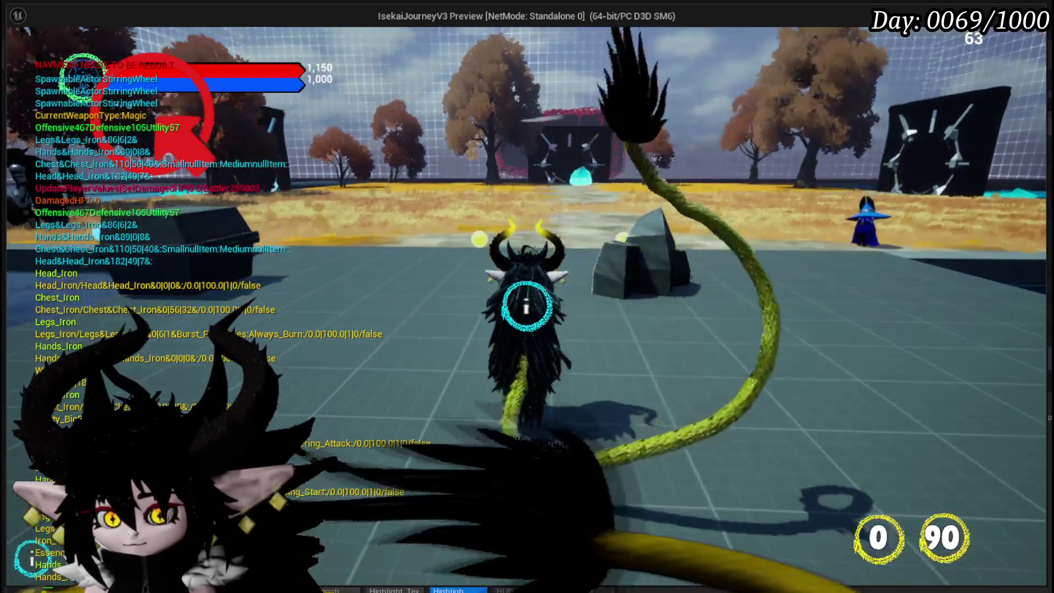
key("a")
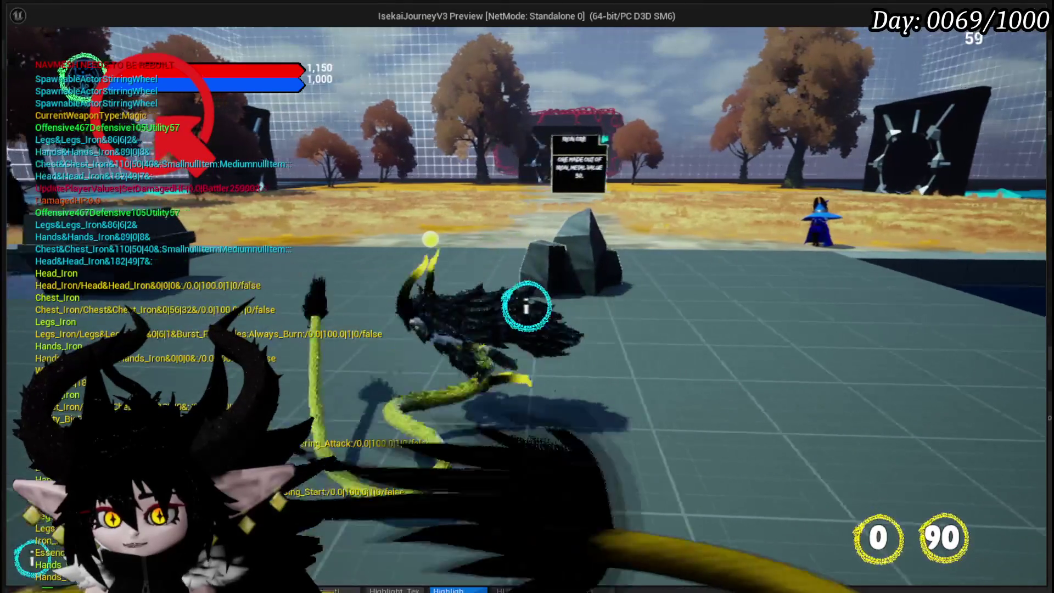
key("a")
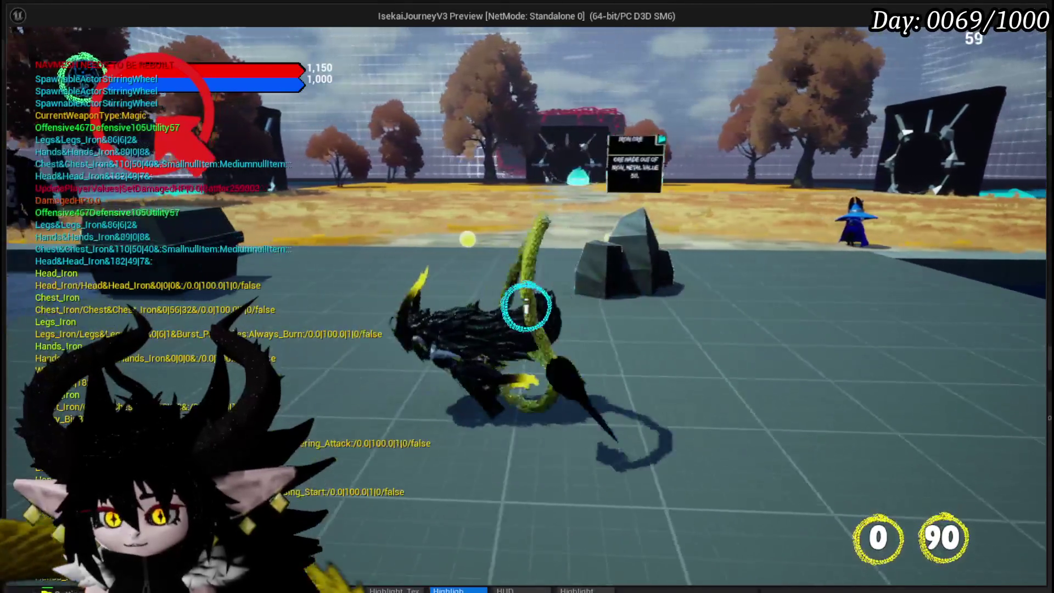
left_click(526, 306)
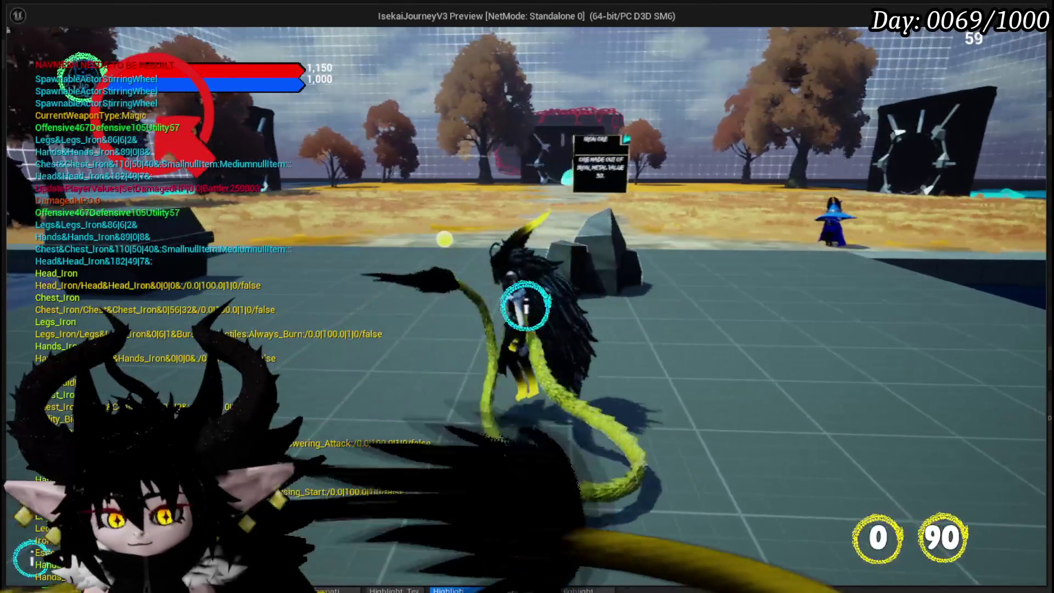
key("Escape")
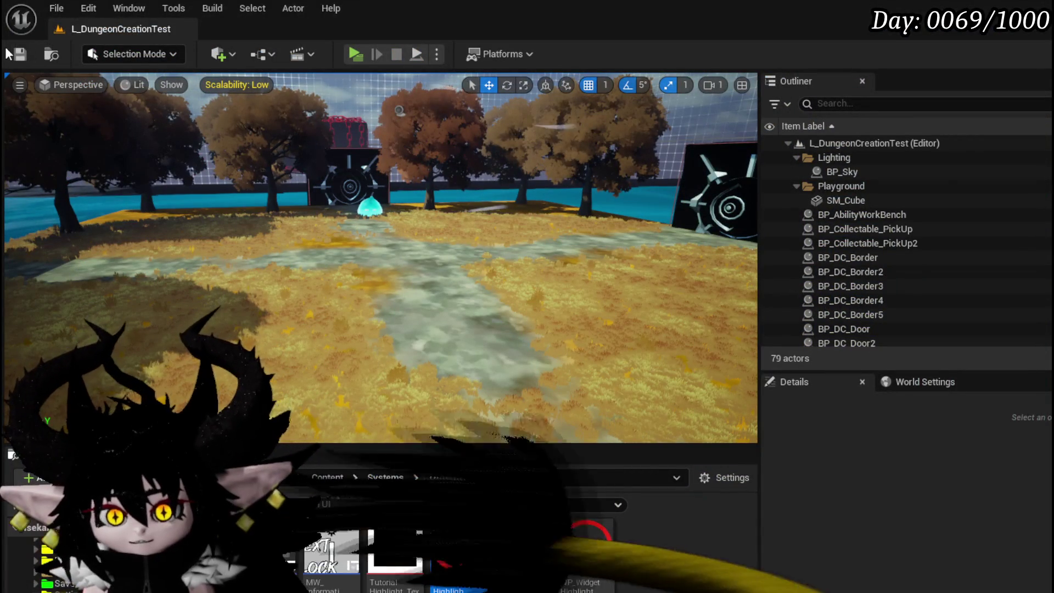
Save the level and open WP_WidgetHighlight from the Content Browser
key("ctrl+s")
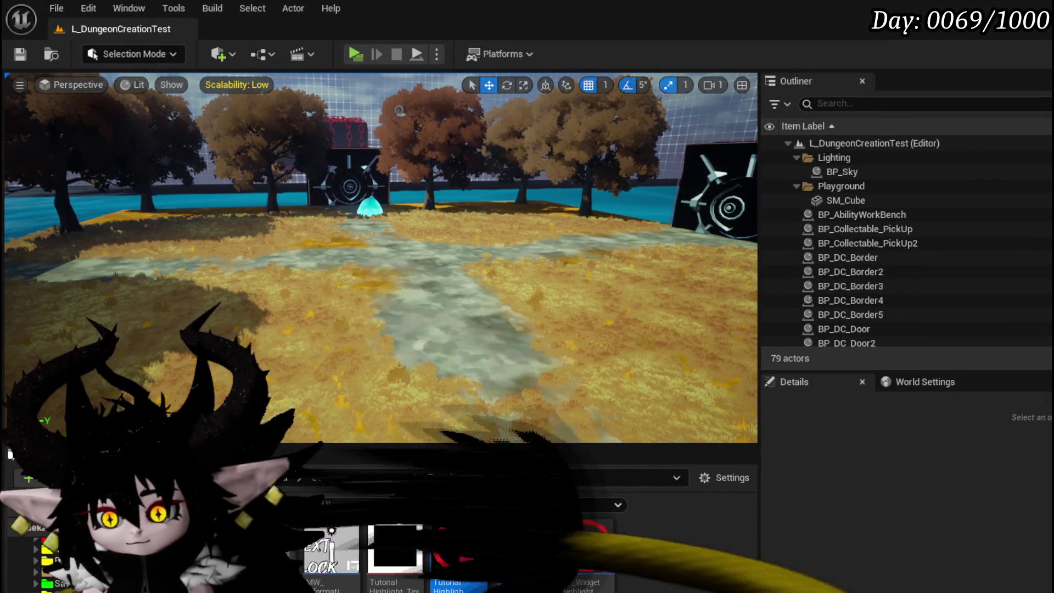
mouse_move(456, 543)
double_click(584, 549)
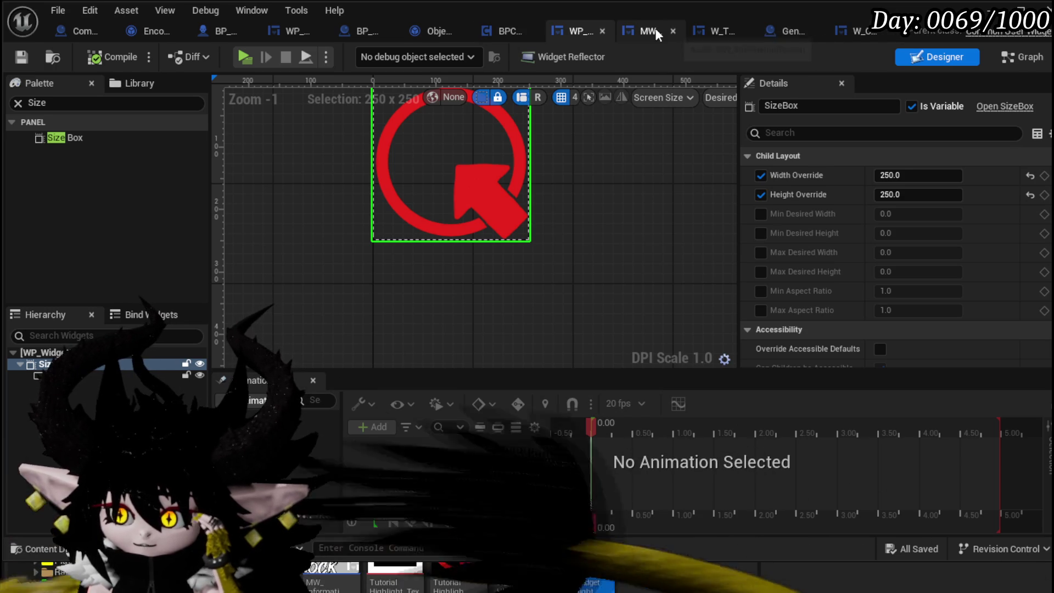
Review the open widget editors and W_TutorialHUD's event graph, ending in its Designer view
left_click(709, 29)
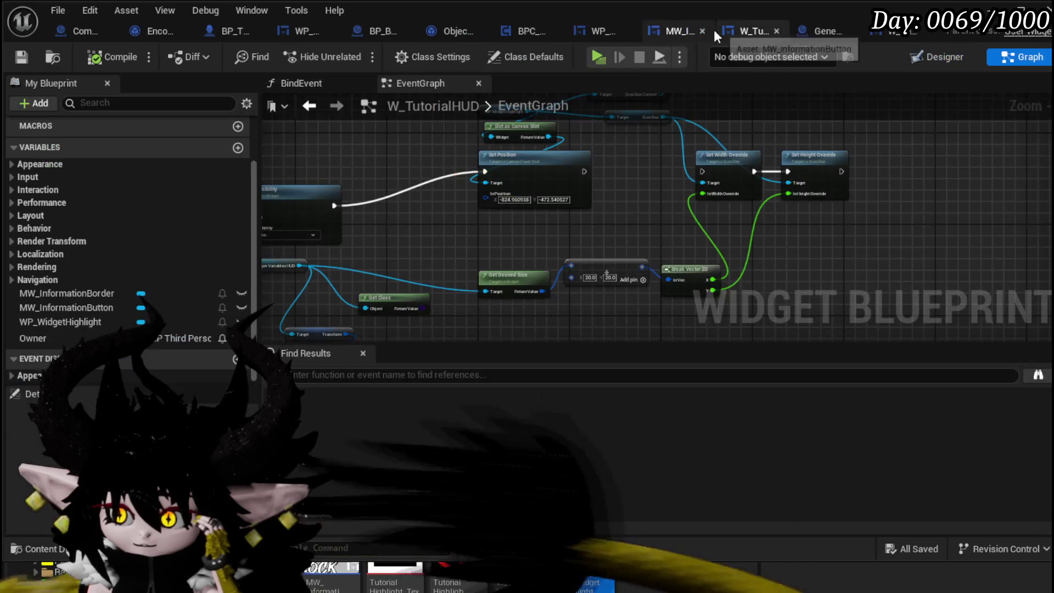
left_click(673, 28)
left_click_drag(692, 30, 571, 33)
left_click(644, 31)
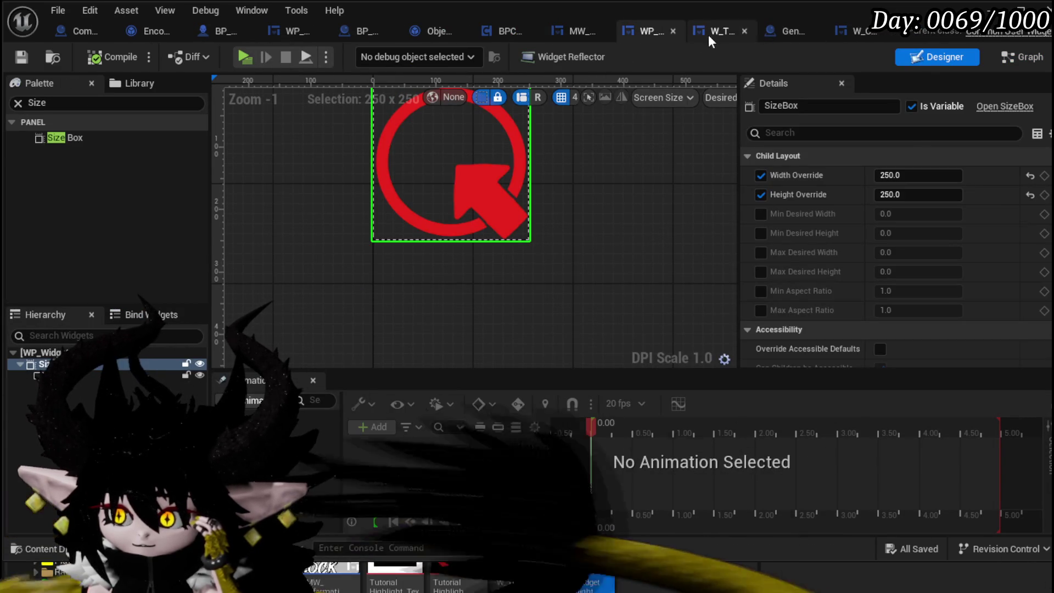
left_click(711, 33)
mouse_move(645, 221)
left_mouse_down()
mouse_move(647, 176)
mouse_move(683, 206)
left_mouse_up()
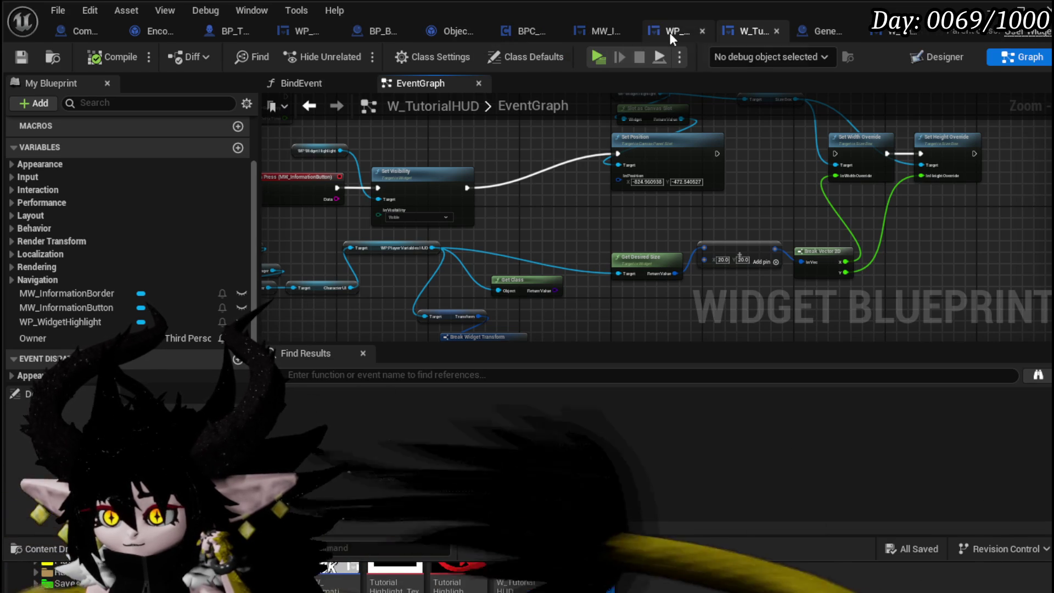
left_click(936, 57)
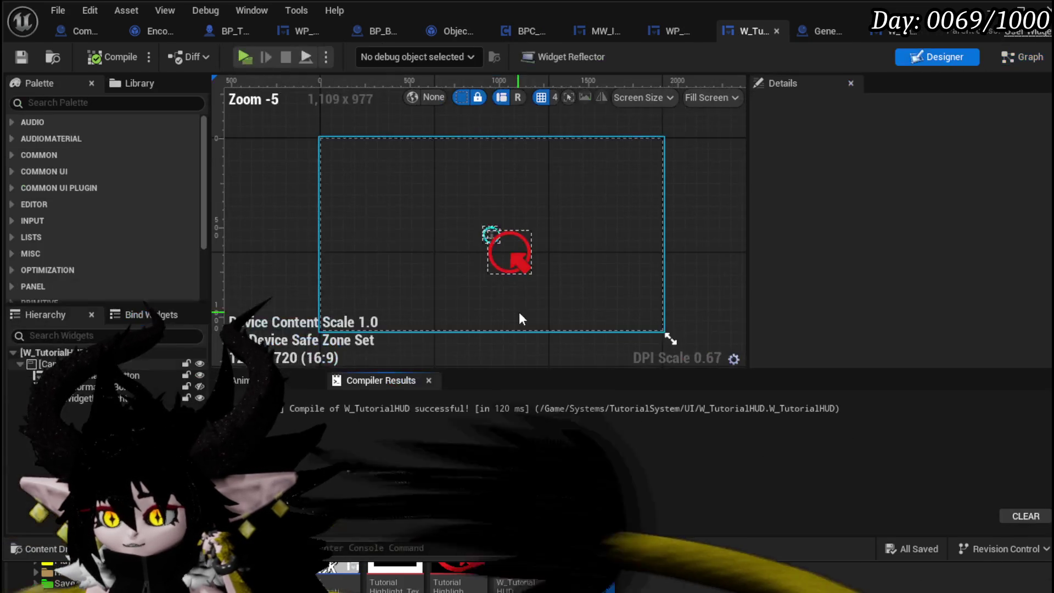
Set WP_WidgetHighlight's alignment in the HUD to 0.5, 0.5 and start a play test
scroll(511, 256, "up", 3)
left_click(502, 249)
scroll(384, 241, "up", 2)
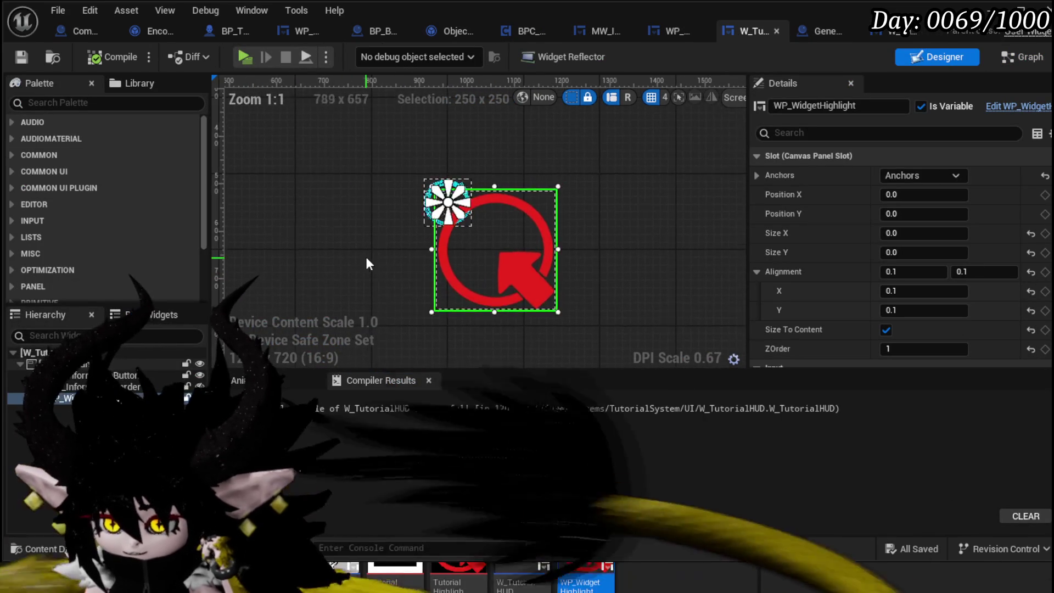
scroll(364, 254, "up", 2)
left_click(958, 181)
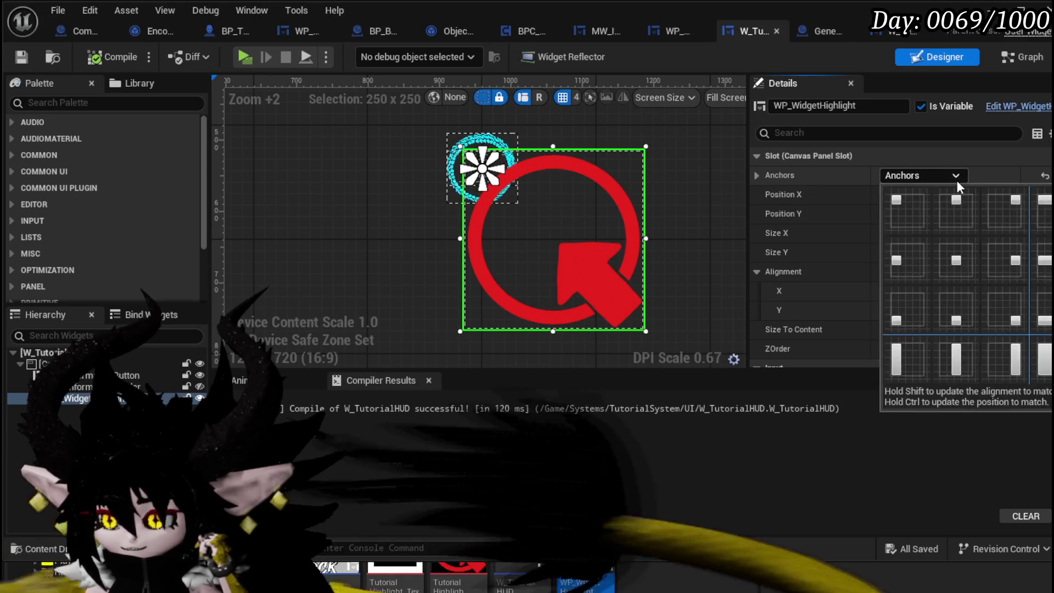
left_click(928, 280)
left_click(898, 292)
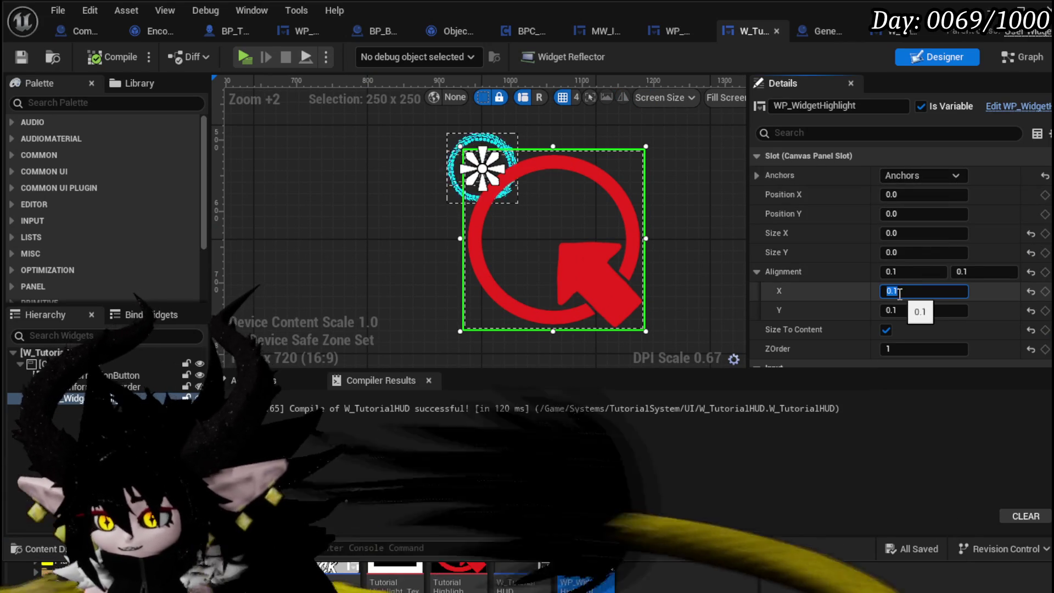
left_click(896, 311)
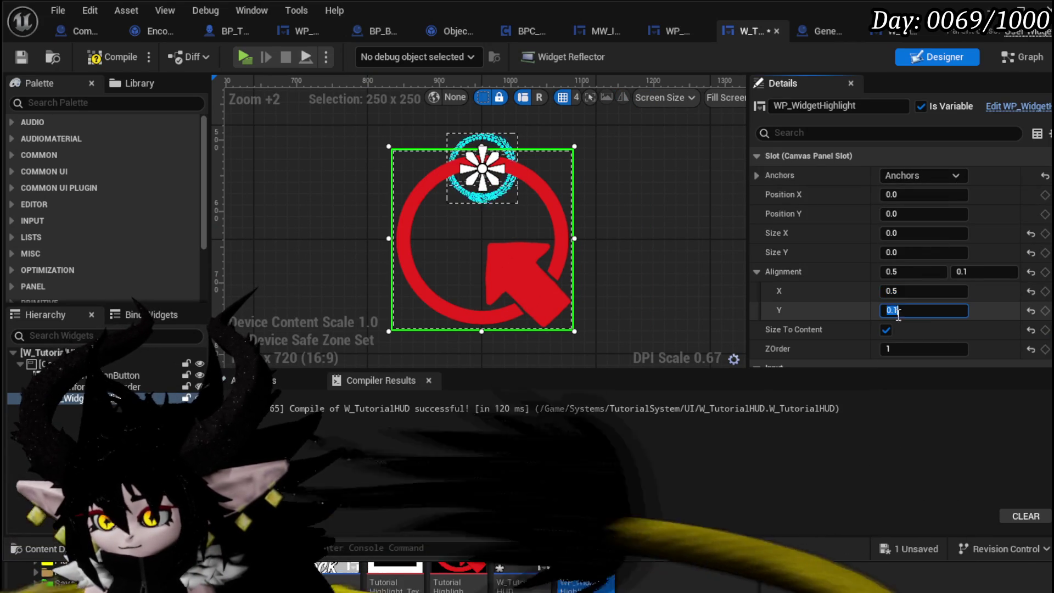
type("0.5")
key("Return")
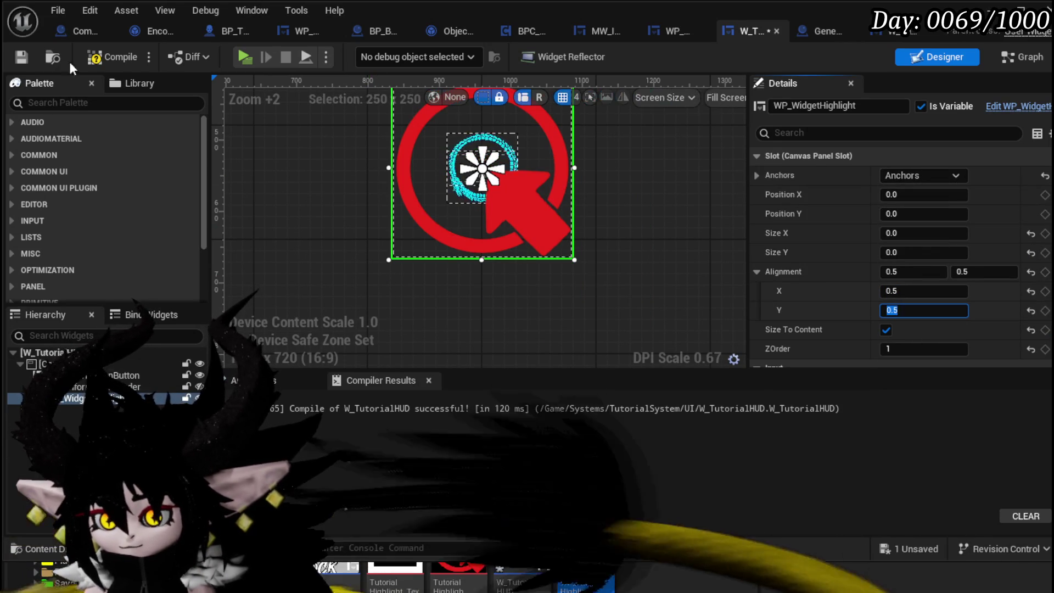
left_click(20, 57)
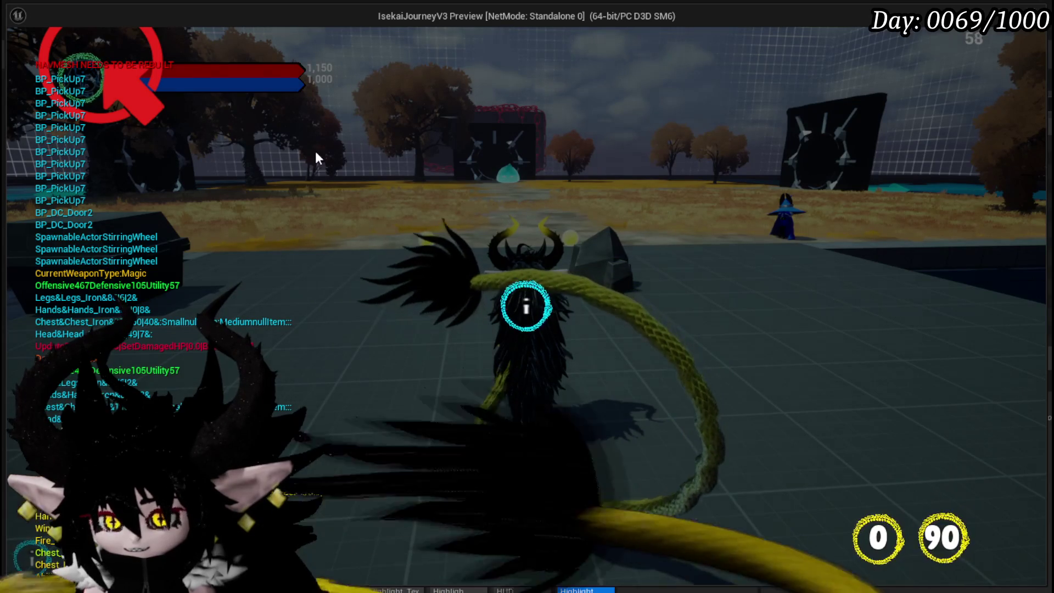
End the play session and switch back to the W_TutorialHUD editor
key("Escape")
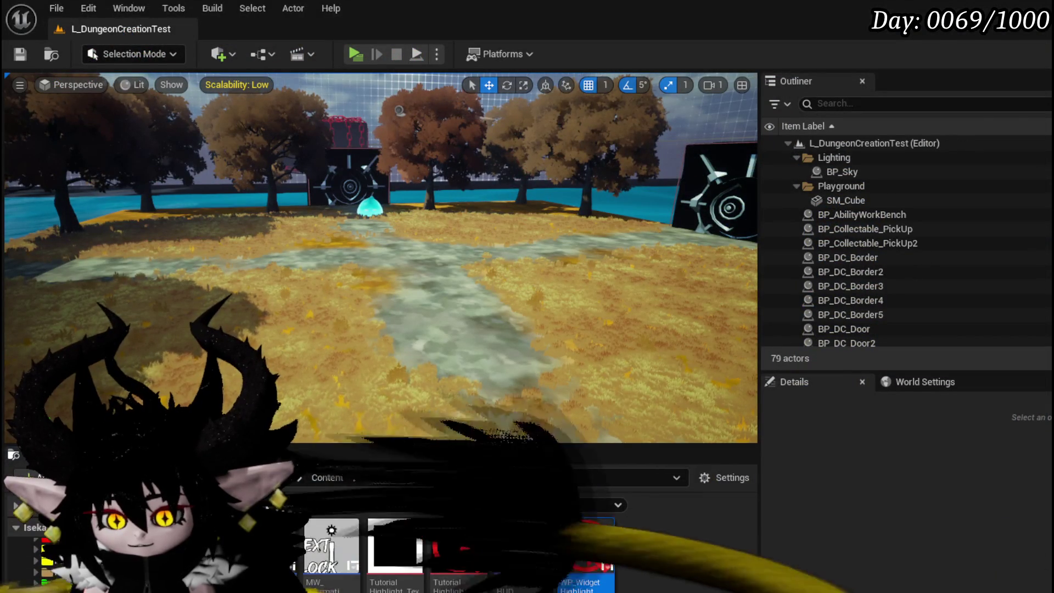
key("alt+Tab")
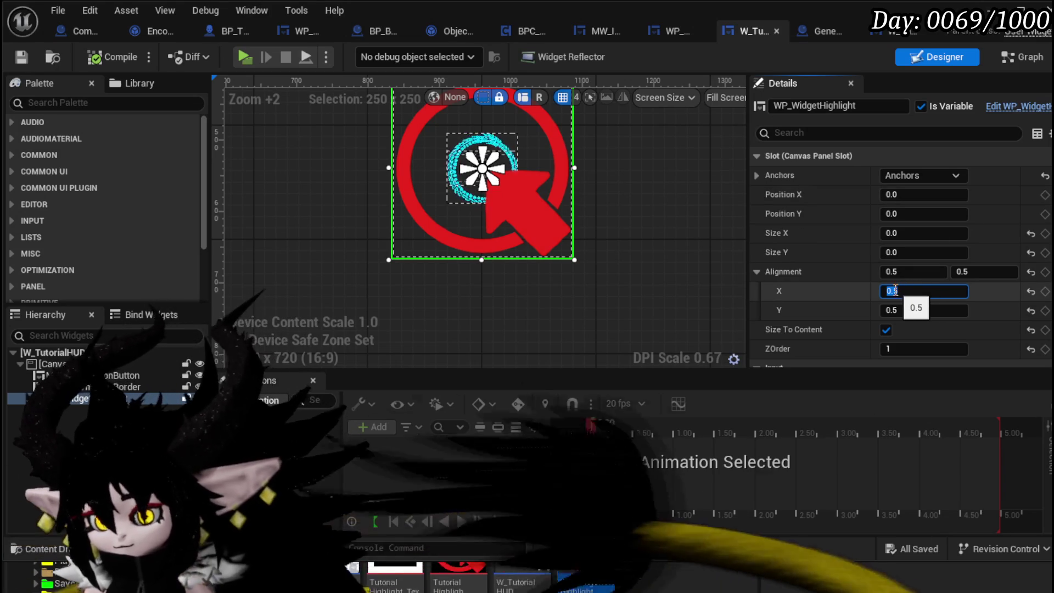
Change the highlight's alignment to 0.2, 0.2, compile W_TutorialHUD, and bring back the level editor
type("0.2")
left_click(903, 310)
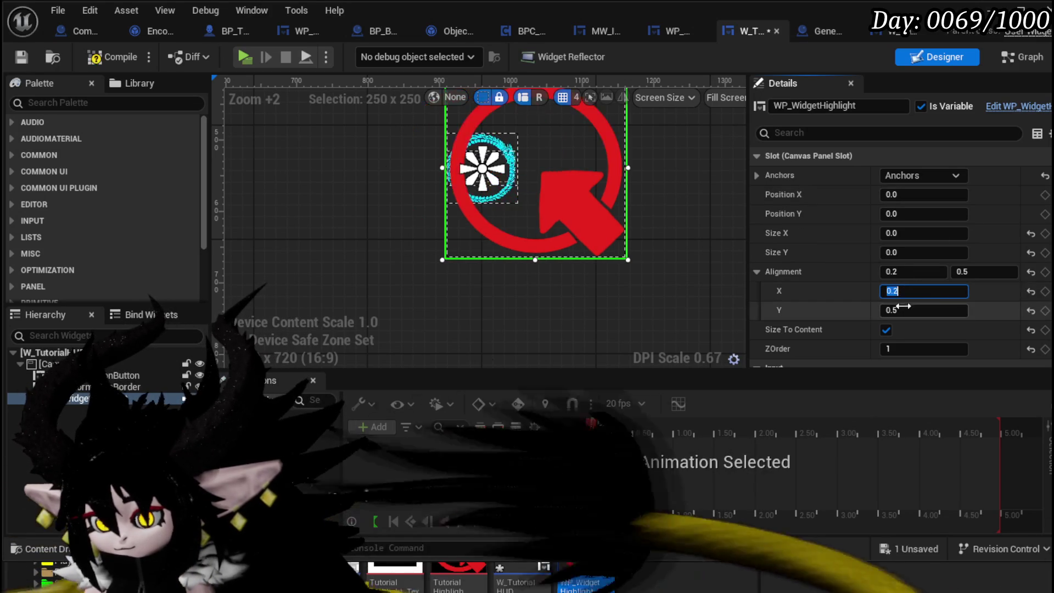
type("0.2")
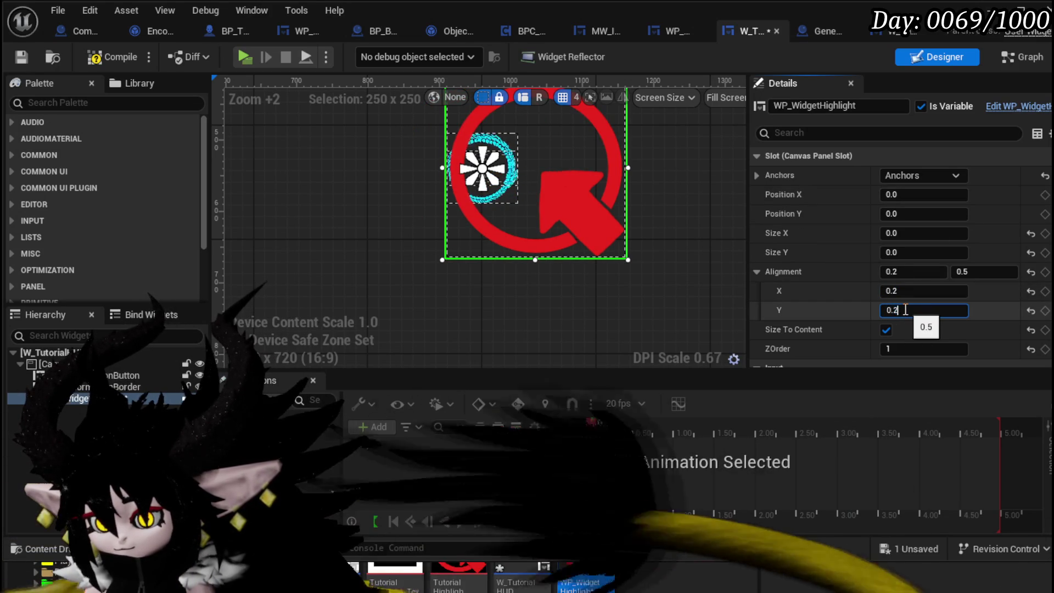
key("Return")
left_click(107, 54)
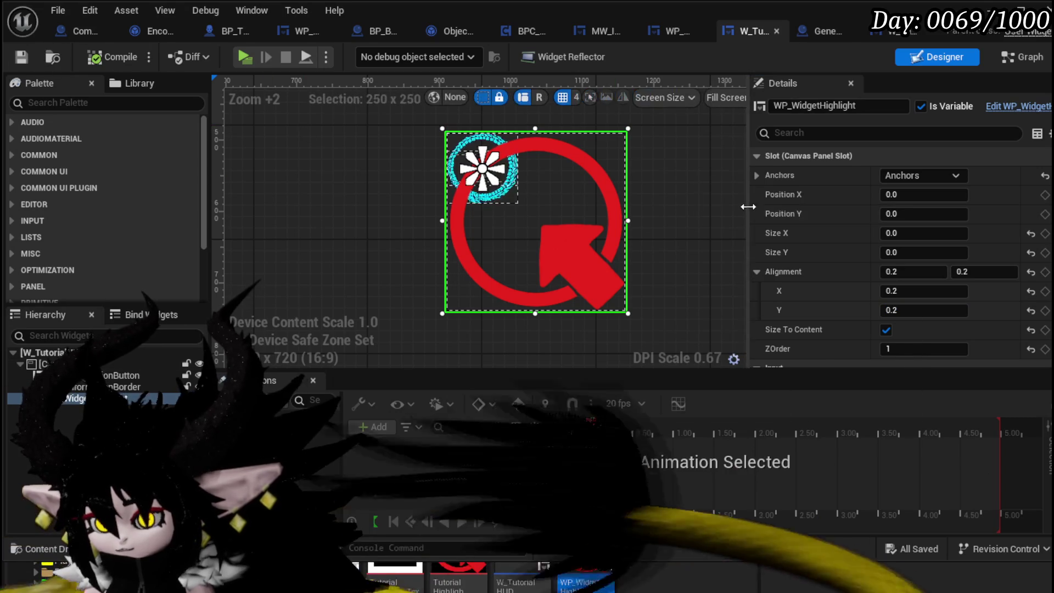
left_click(1004, 10)
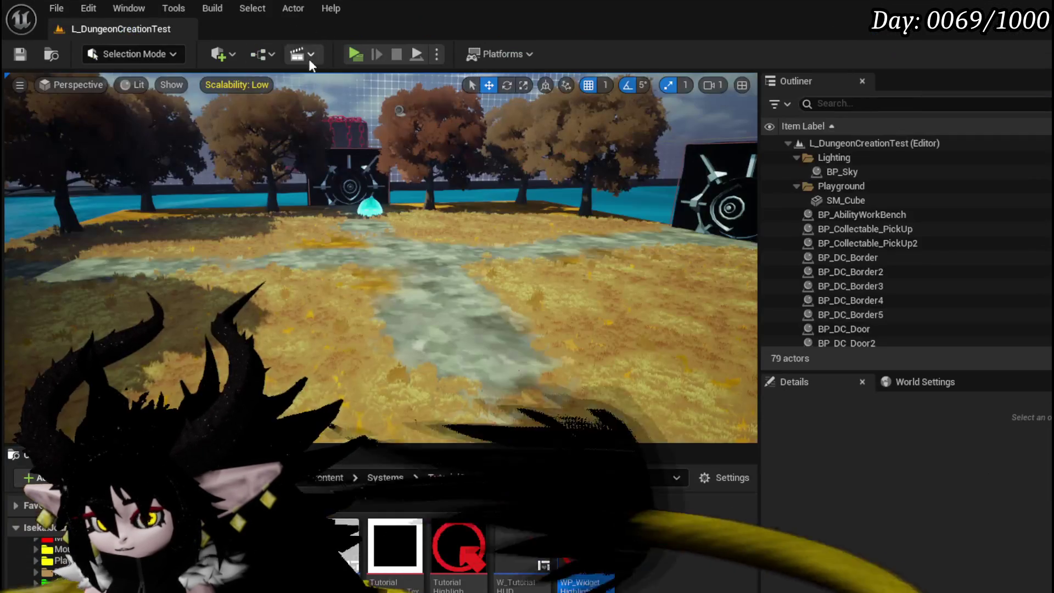
Play the level to check the highlight placement, then stop, save, and return to W_TutorialHUD
left_click(360, 52)
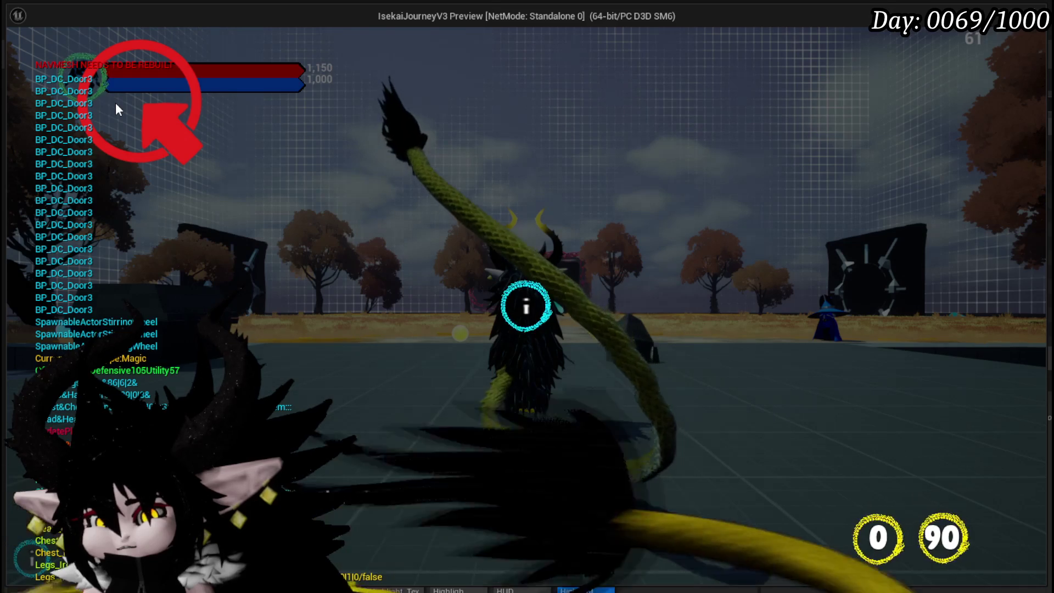
left_click(115, 104)
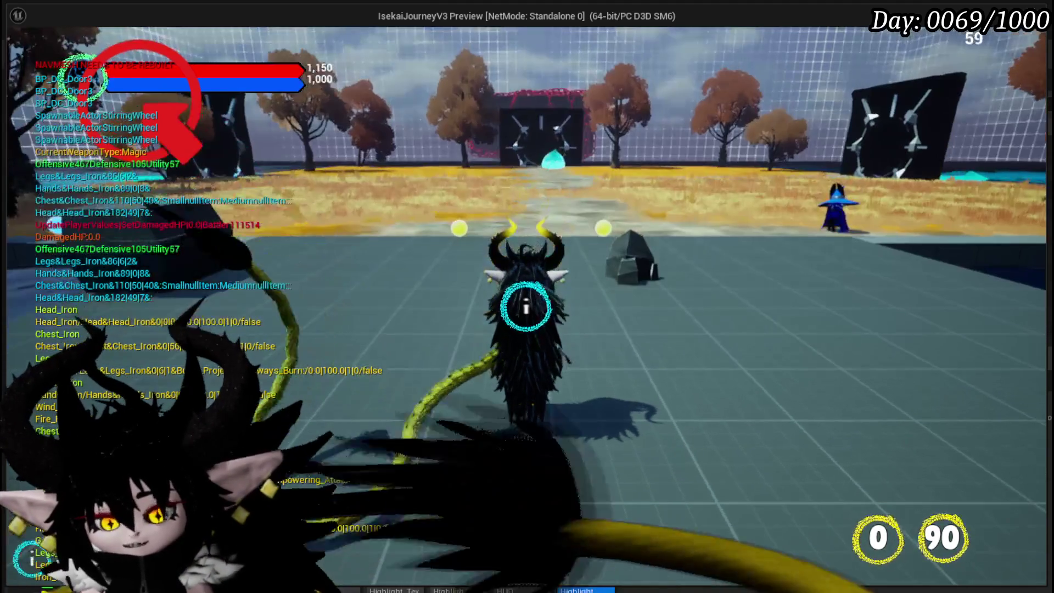
key("Escape")
key("ctrl+s")
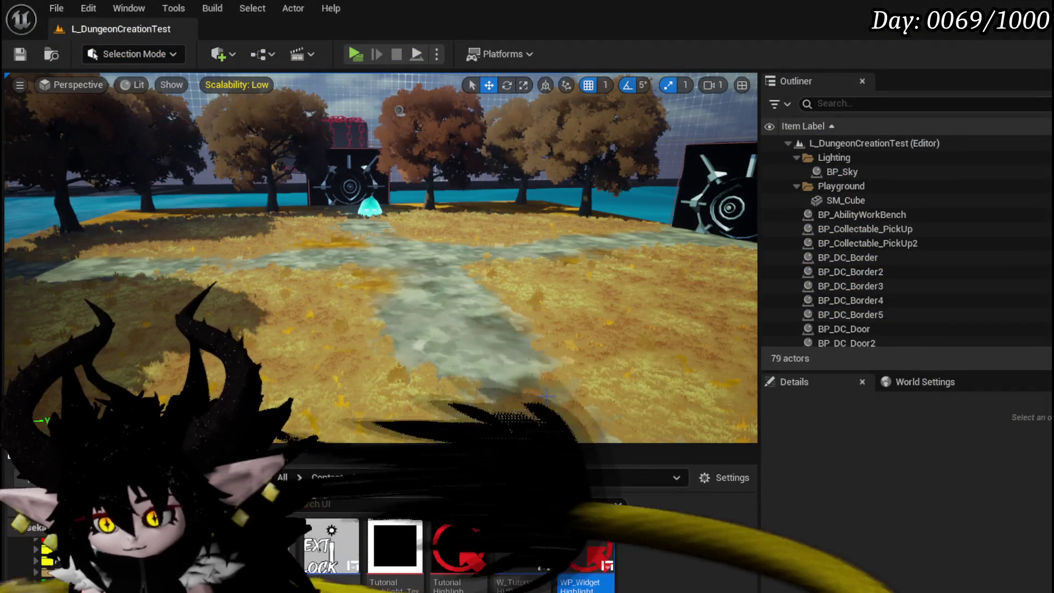
key("alt+Tab")
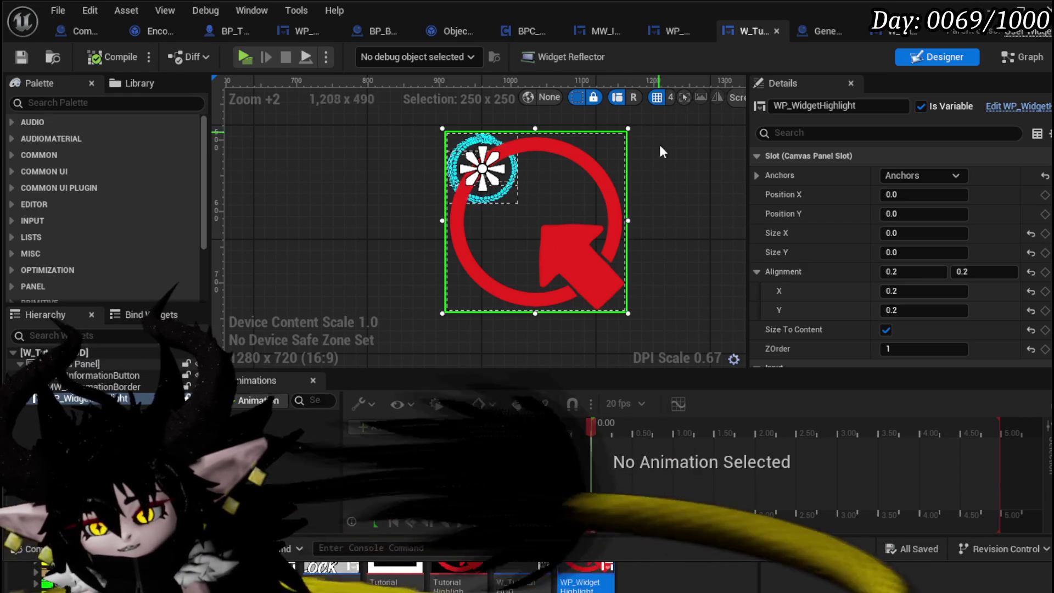
In the HUD's event graph, arrange Get Desired Size and Break Widget Transform near Set Position
scroll(659, 195, "down", 3)
left_click_drag(664, 196, 532, 205)
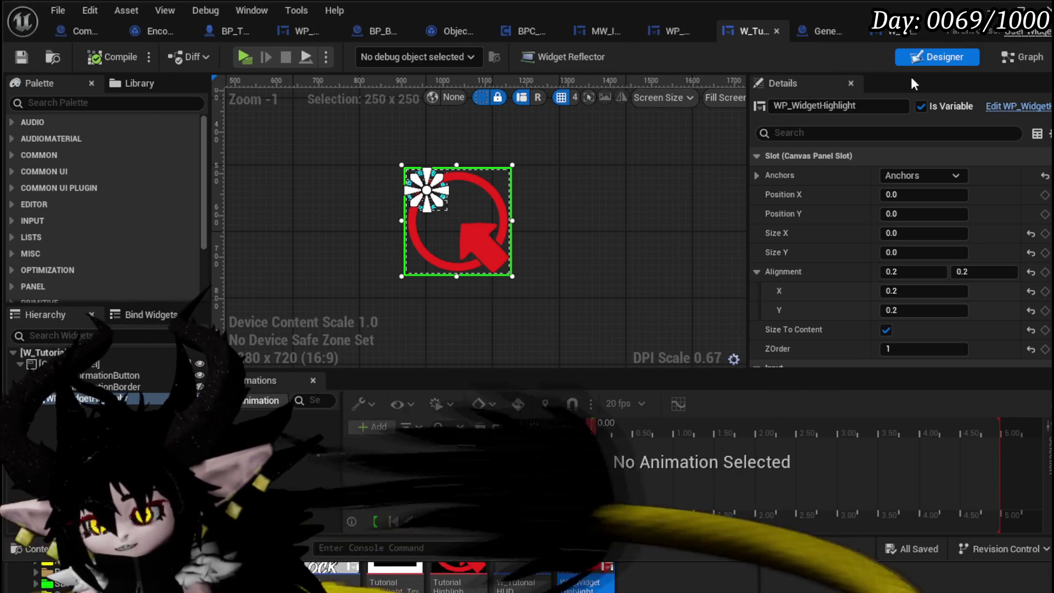
left_click(1022, 57)
scroll(655, 197, "up", 4)
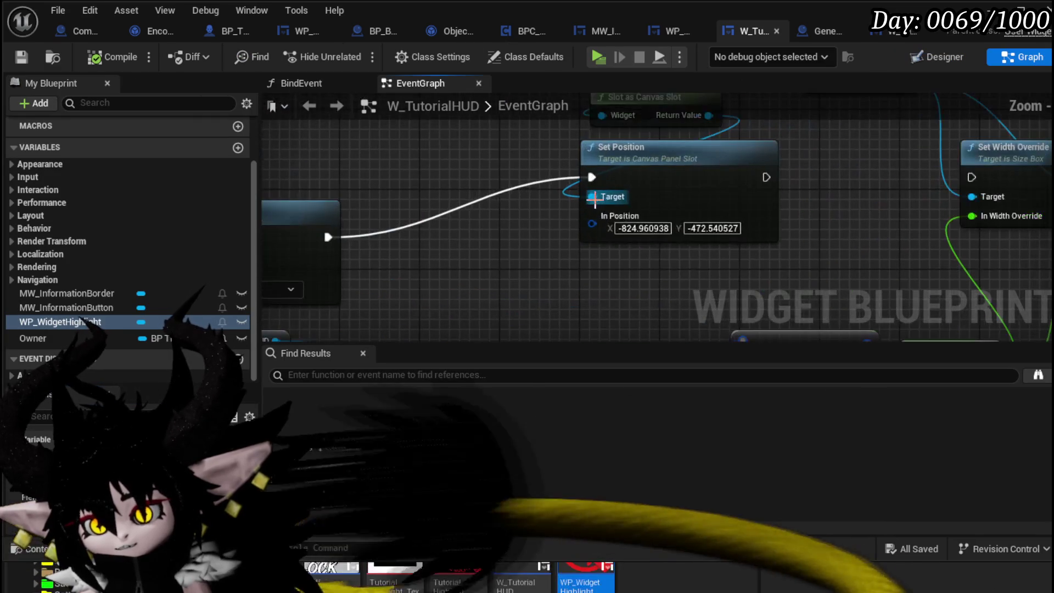
mouse_move(544, 282)
left_mouse_down()
mouse_move(360, 181)
mouse_move(318, 181)
mouse_move(696, 141)
mouse_move(655, 81)
left_mouse_up()
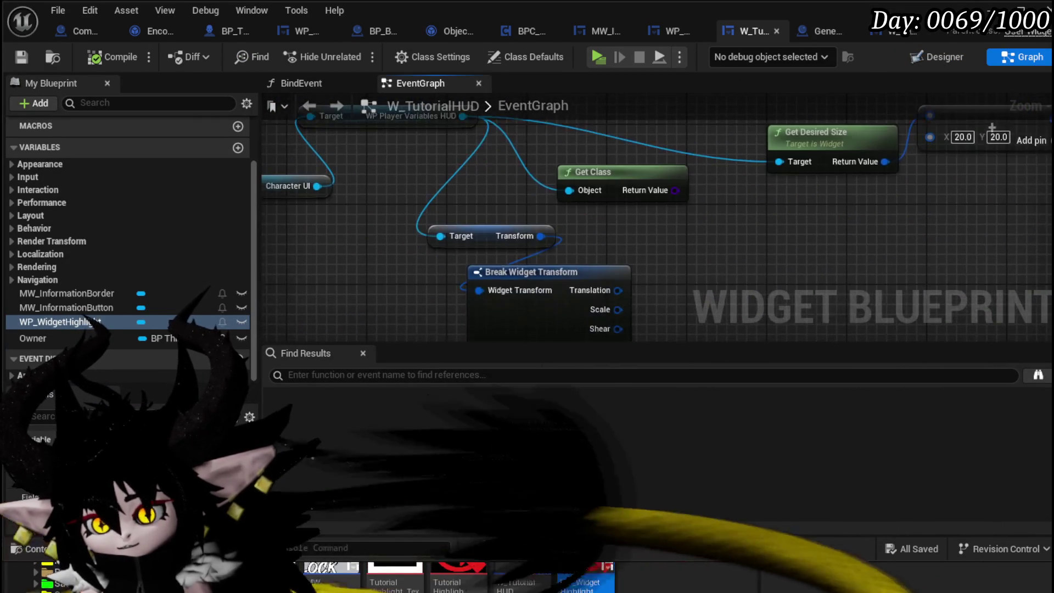
mouse_move(552, 187)
left_mouse_down()
mouse_move(469, 246)
mouse_move(406, 187)
left_mouse_up()
mouse_move(447, 263)
left_mouse_down()
mouse_move(572, 69)
mouse_move(541, 226)
left_mouse_up()
mouse_move(630, 247)
left_mouse_down()
mouse_move(431, 287)
mouse_move(431, 308)
left_mouse_up()
Add a Print String node after Set Position and delete the unused vector nodes
right_click(654, 258)
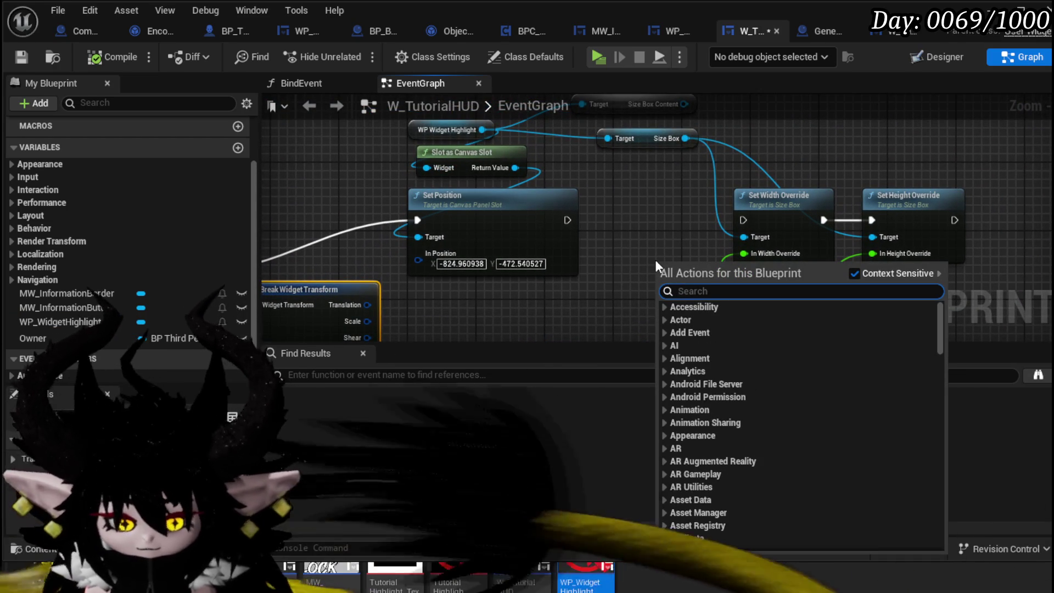
type("Print String")
key("Return")
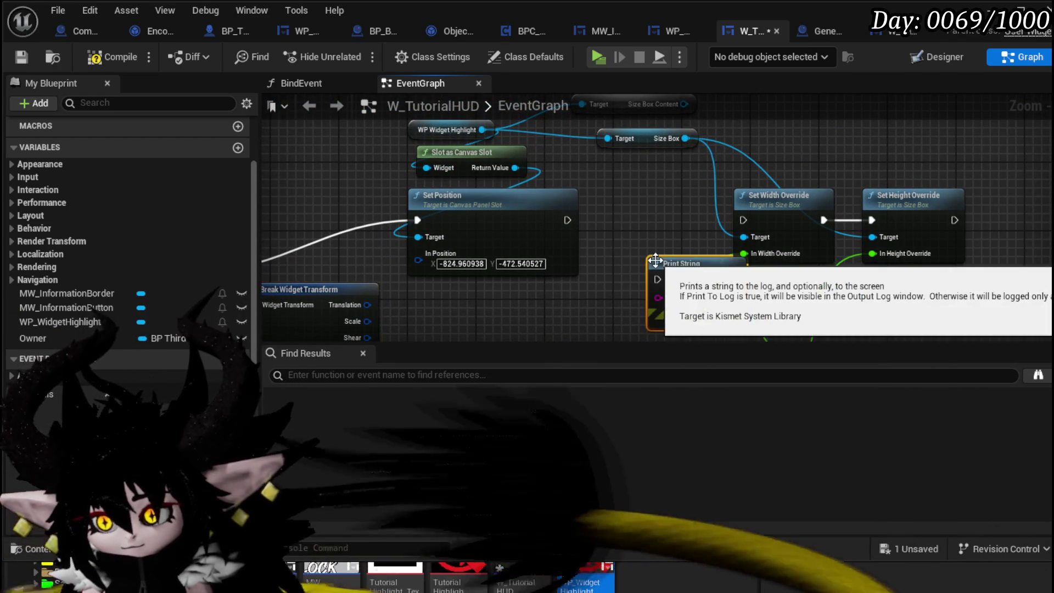
mouse_move(661, 276)
left_mouse_down()
mouse_move(615, 206)
mouse_move(614, 220)
mouse_move(478, 249)
left_mouse_up()
mouse_move(813, 187)
left_mouse_down()
mouse_move(621, 217)
mouse_move(886, 217)
left_mouse_up()
mouse_move(477, 210)
left_mouse_down()
mouse_move(527, 155)
mouse_move(640, 159)
left_mouse_up()
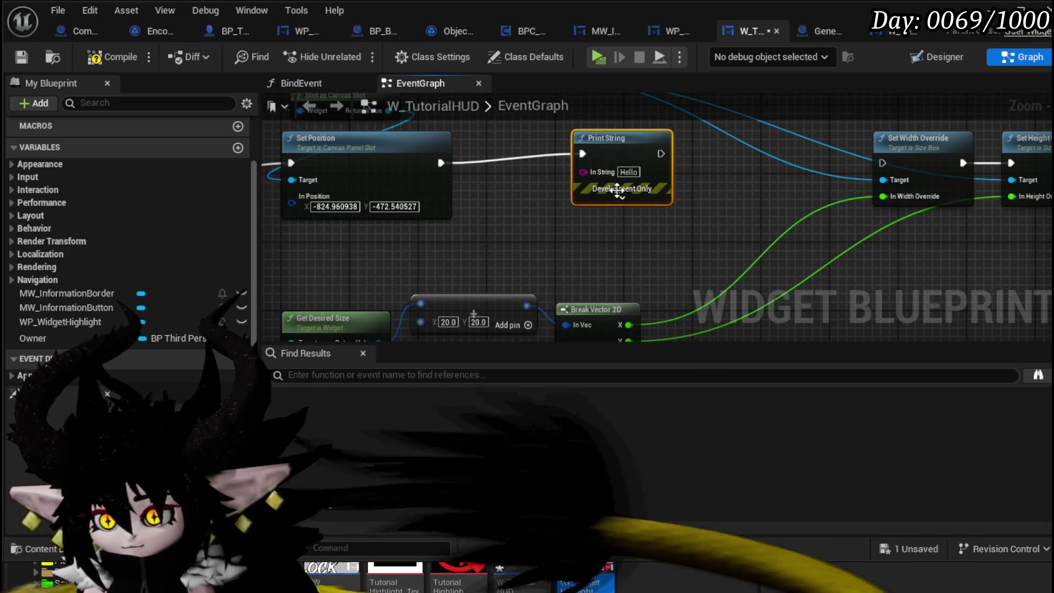
left_click(623, 207)
left_click_drag(678, 216, 775, 287)
key("Delete")
mouse_move(394, 210)
left_mouse_down()
mouse_move(744, 179)
mouse_move(749, 132)
left_mouse_up()
Compile W_TutorialHUD, run a quick play test, and stop it
left_click(113, 62)
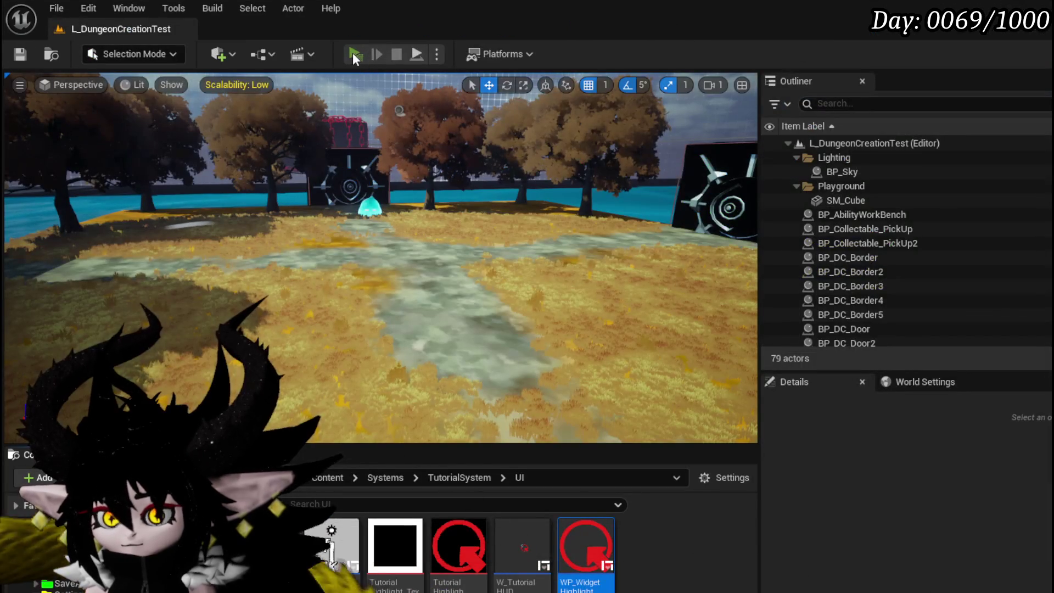
left_click(354, 53)
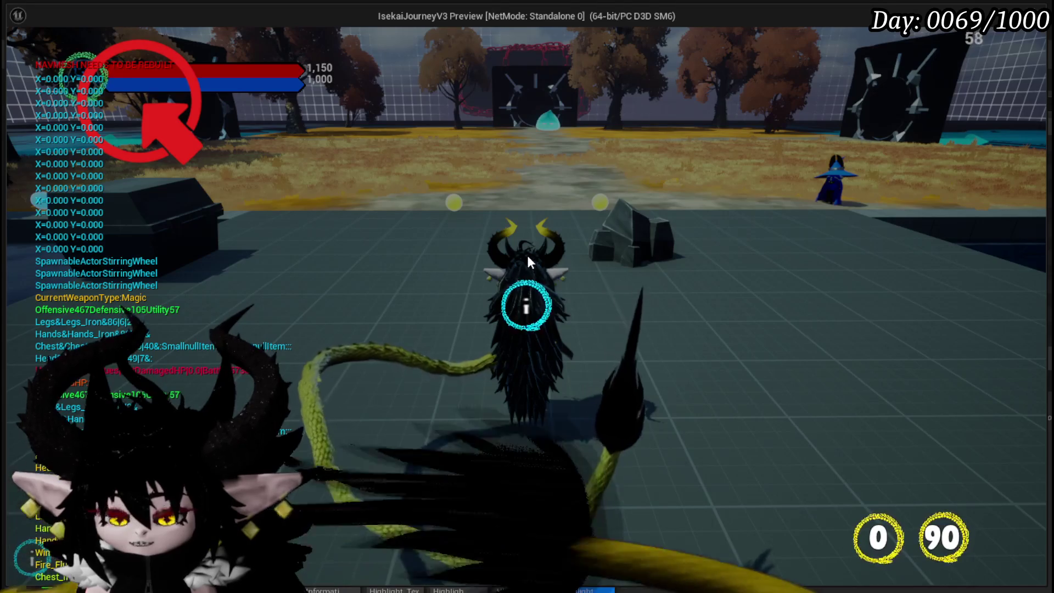
key("Escape")
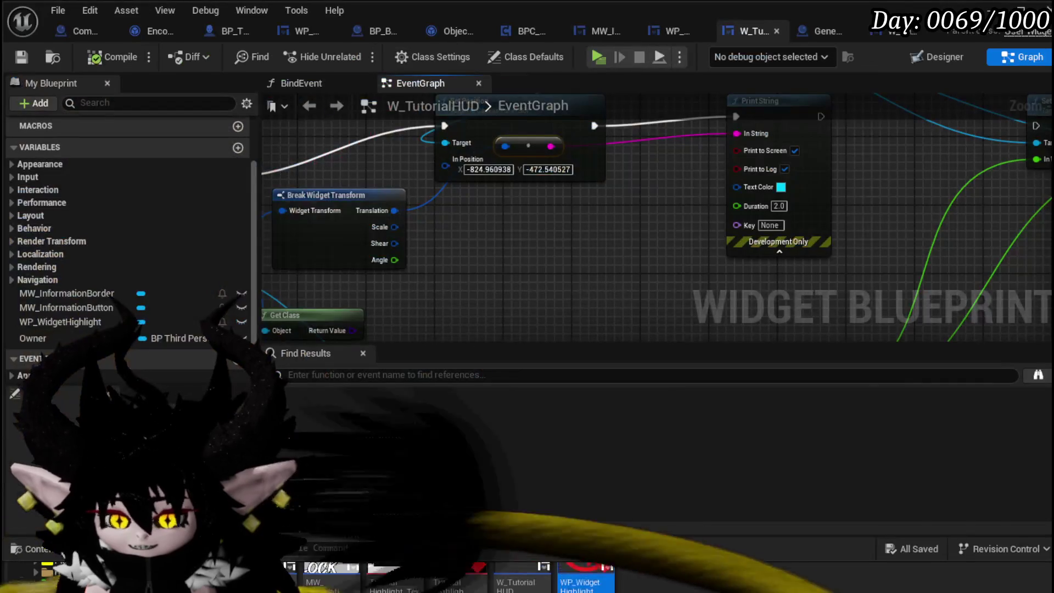
scroll(528, 203, "down", 1)
left_click(459, 215)
Move the Get Desired Size group aside and place Break Widget Transform beside the Transform node
mouse_move(457, 298)
left_mouse_down()
mouse_move(680, 228)
mouse_move(718, 176)
mouse_move(683, 192)
left_mouse_up()
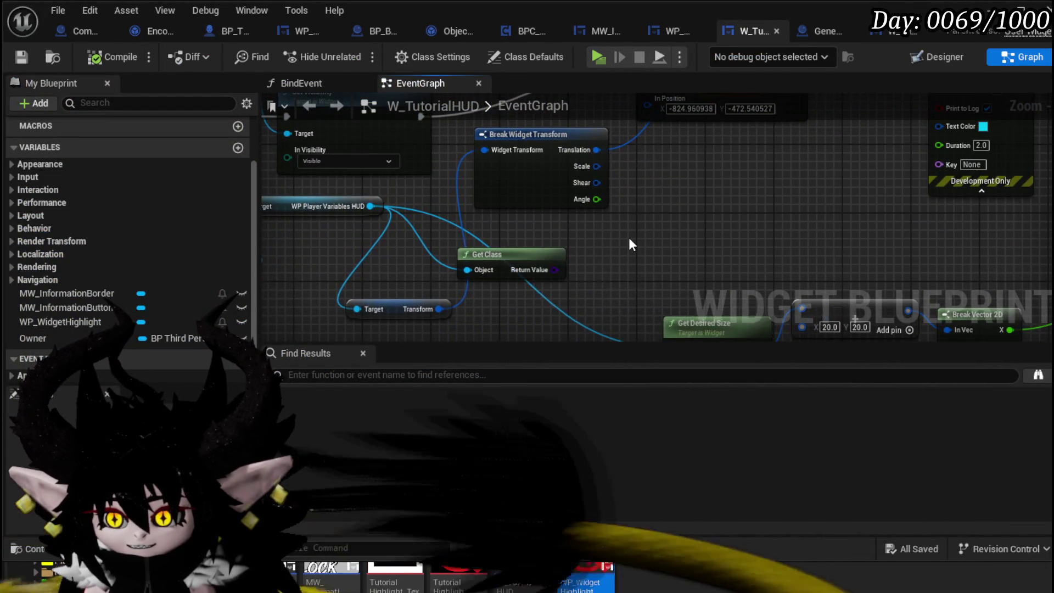
left_click_drag(619, 245, 576, 246)
left_click(683, 254)
left_click_drag(682, 254, 468, 244)
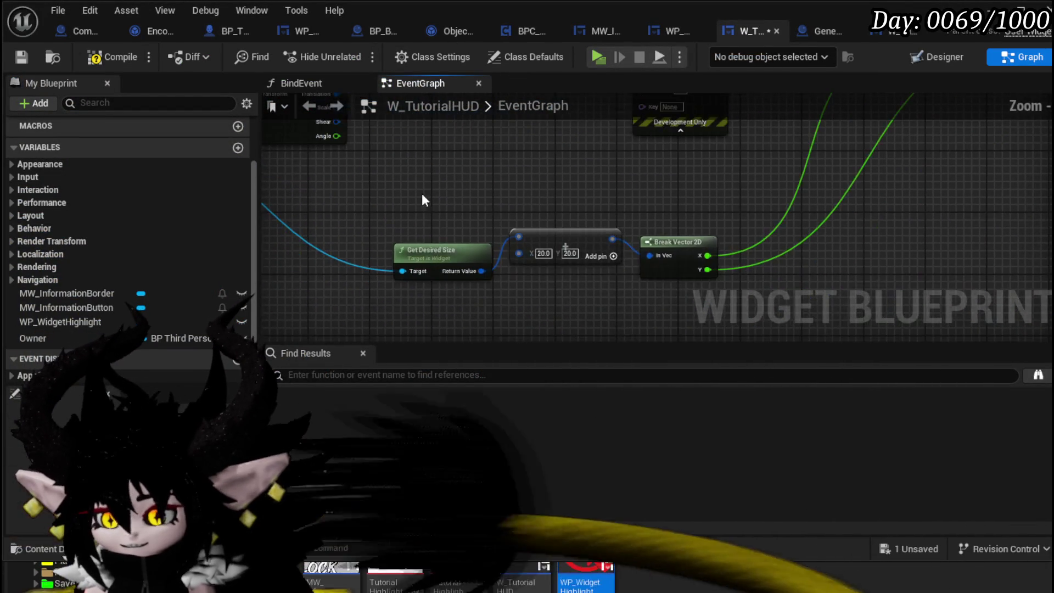
mouse_move(546, 245)
left_mouse_down()
mouse_move(564, 301)
mouse_move(894, 266)
left_mouse_up()
left_click_drag(581, 231, 800, 219)
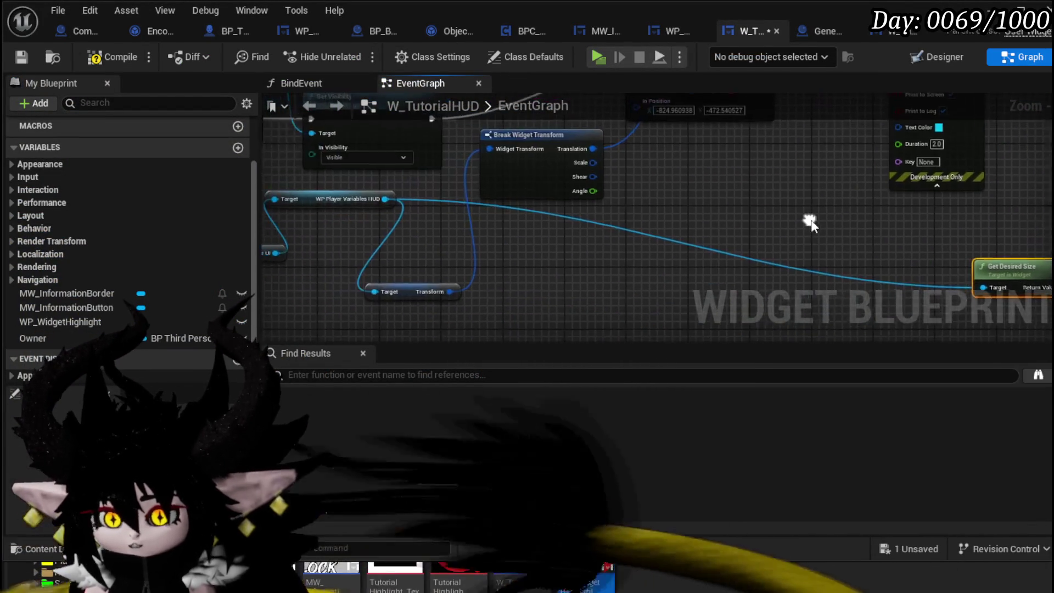
left_click_drag(511, 163, 572, 263)
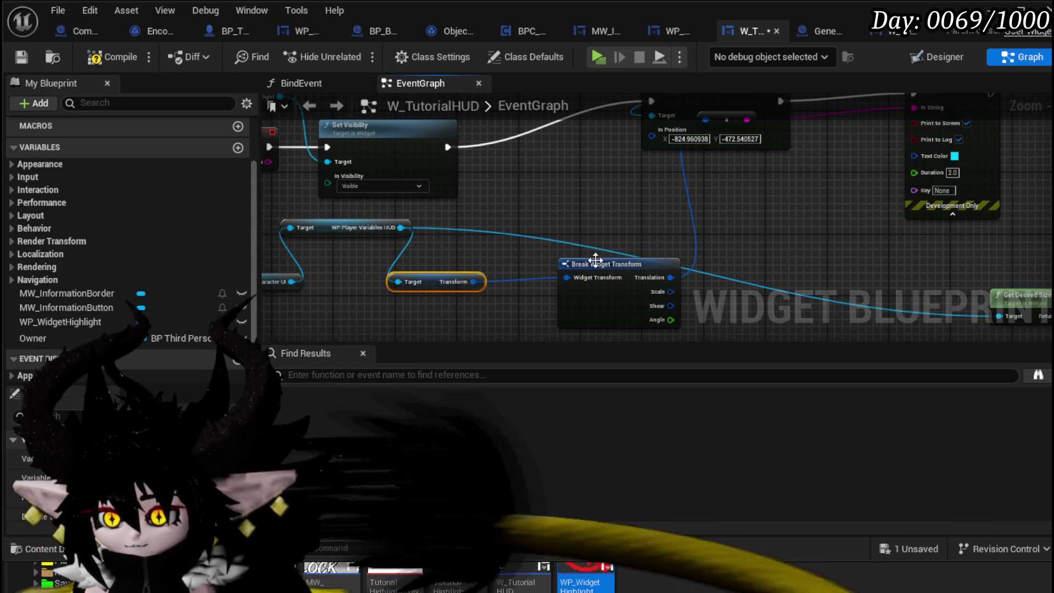
left_click_drag(601, 258, 568, 264)
Compile and save W_TutorialHUD, then open the W_CharacterUI blueprint
left_click(113, 64)
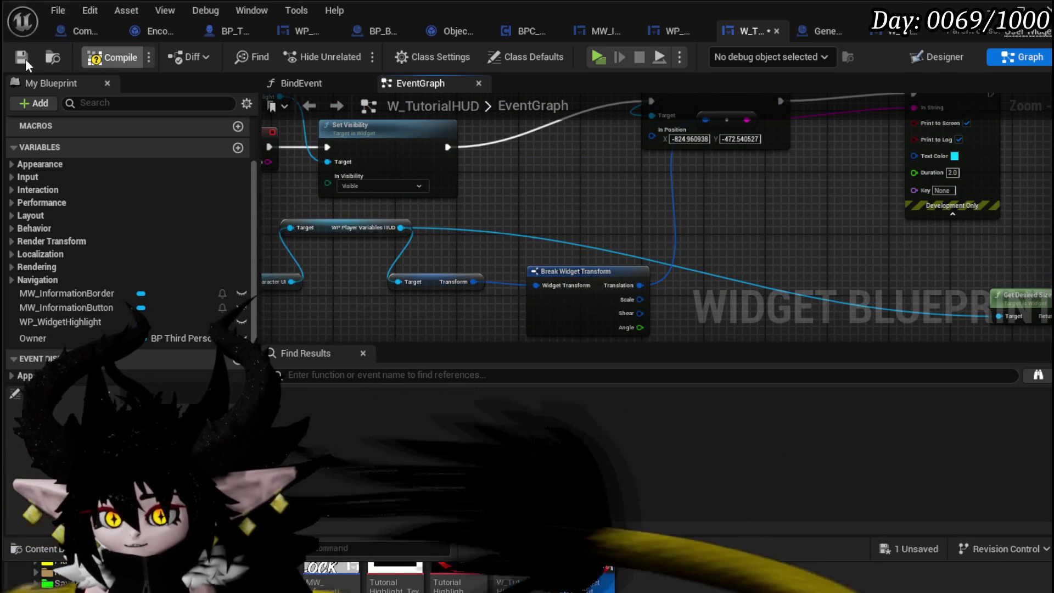
left_click(24, 58)
mouse_move(505, 189)
left_mouse_down()
mouse_move(554, 189)
mouse_move(615, 167)
mouse_move(592, 167)
left_mouse_up()
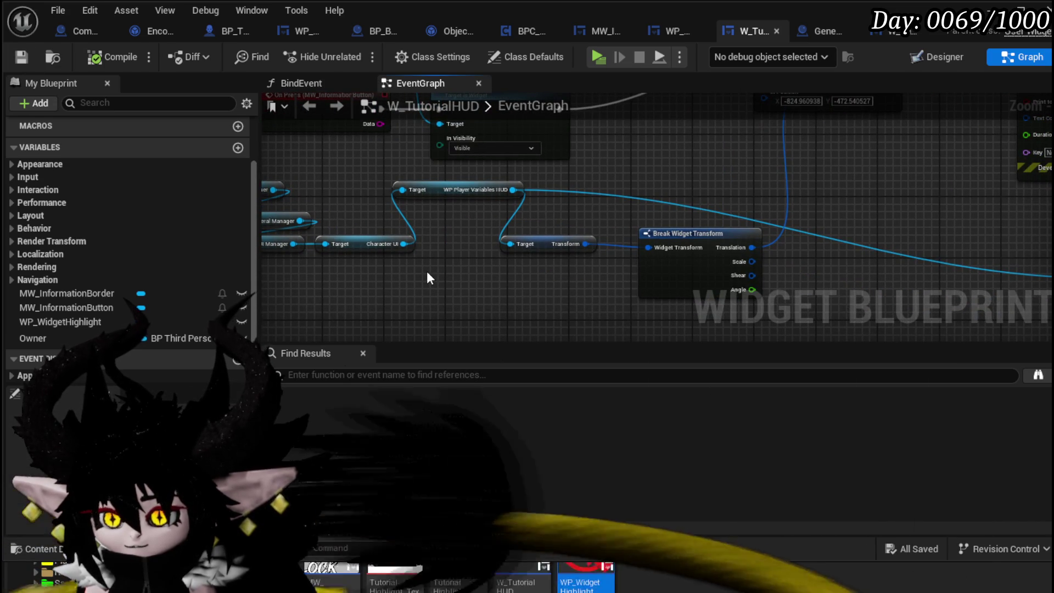
left_click_drag(426, 271, 374, 256)
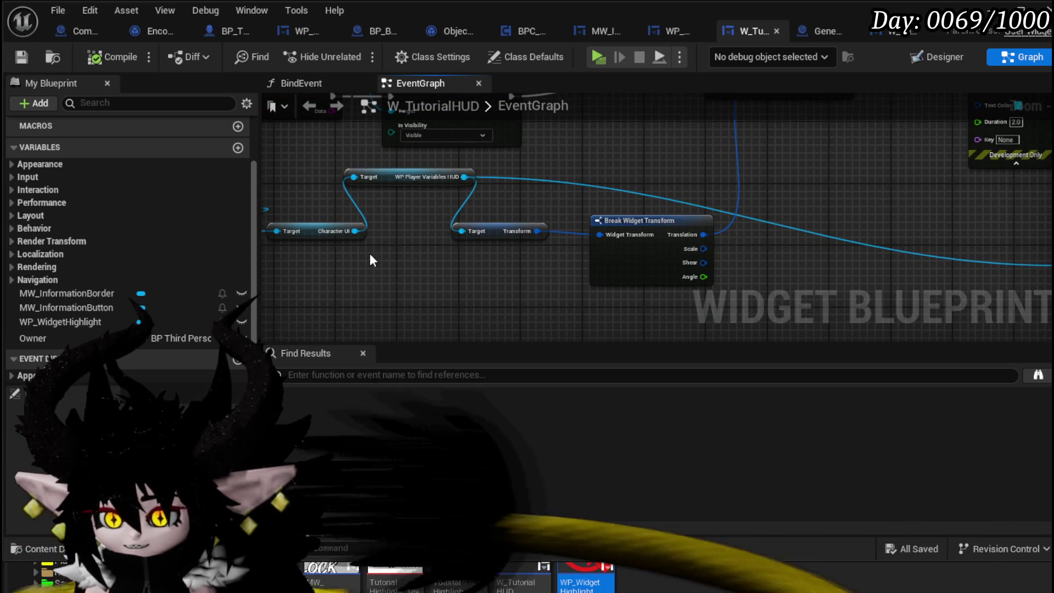
mouse_move(623, 140)
left_mouse_down()
mouse_move(491, 258)
mouse_move(708, 223)
mouse_move(654, 230)
mouse_move(607, 253)
left_mouse_up()
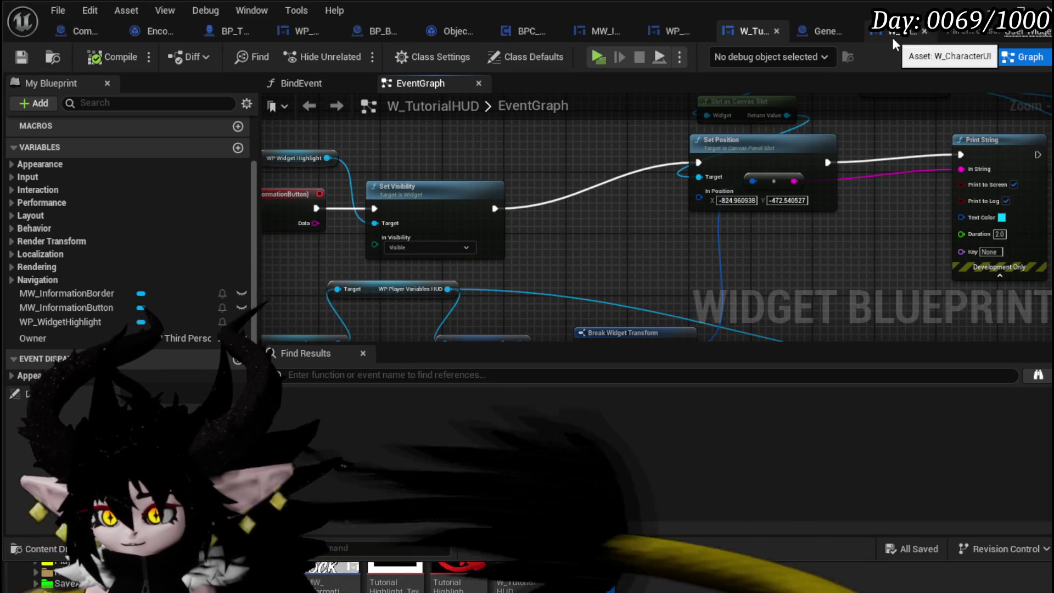
left_click(892, 36)
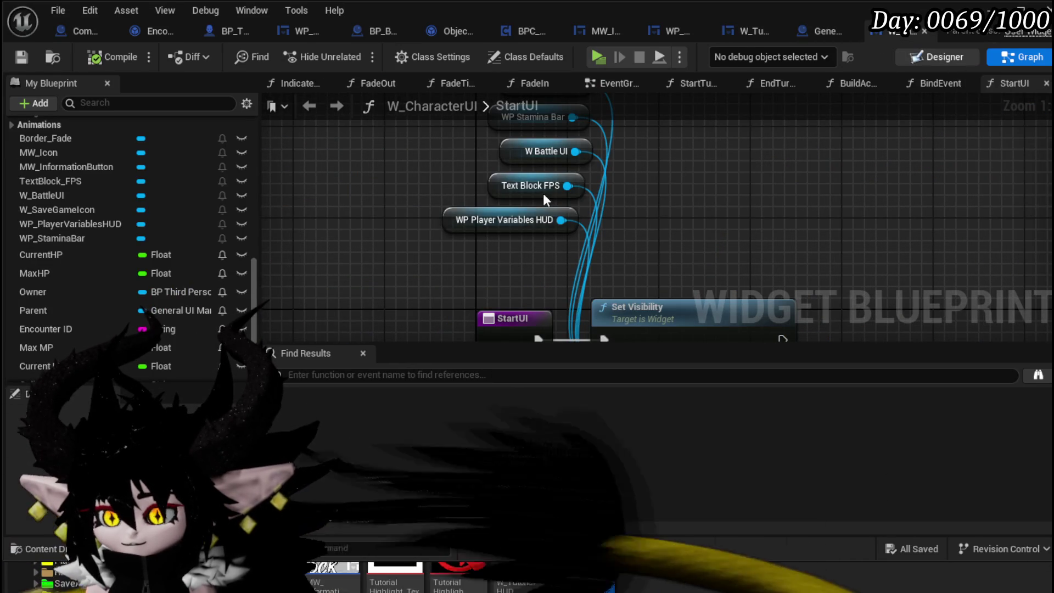
View W_CharacterUI's Designer zoomed onto the health bar, then return to the W_TutorialHUD event graph
left_click(945, 57)
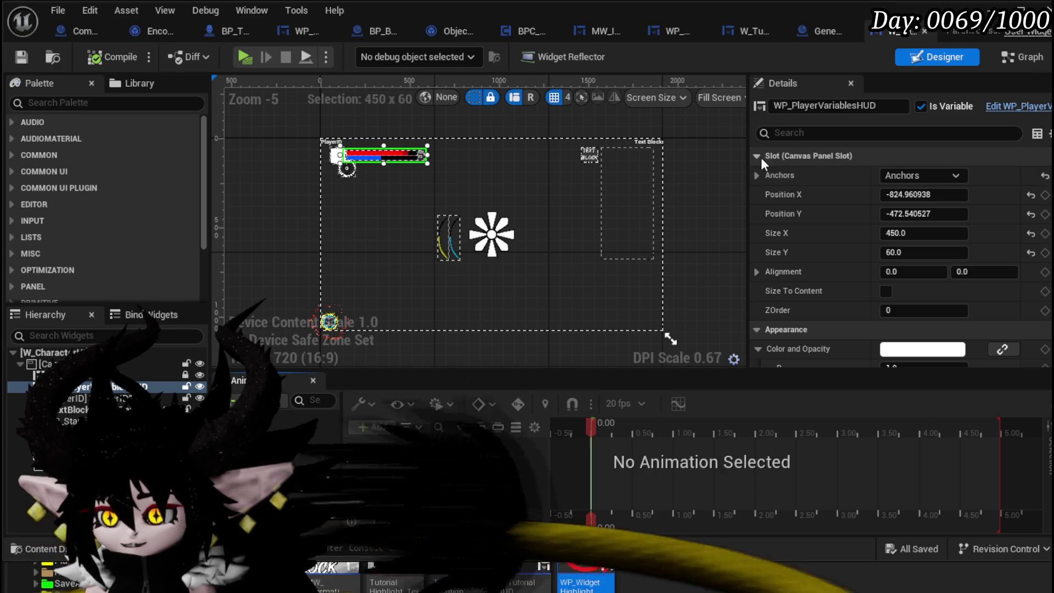
scroll(365, 156, "up", 2)
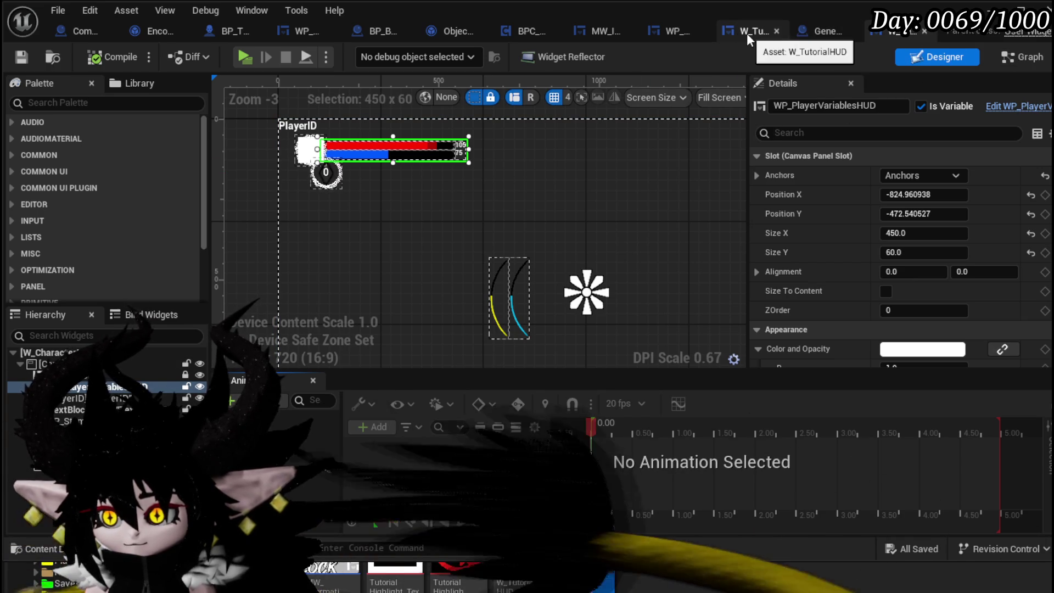
left_click(747, 32)
Add a Slot as Canvas Slot node from WP Player Variables HUD
mouse_move(542, 224)
left_mouse_down()
mouse_move(449, 259)
mouse_move(459, 234)
left_mouse_up()
left_click_drag(560, 167, 624, 160)
type("slot as")
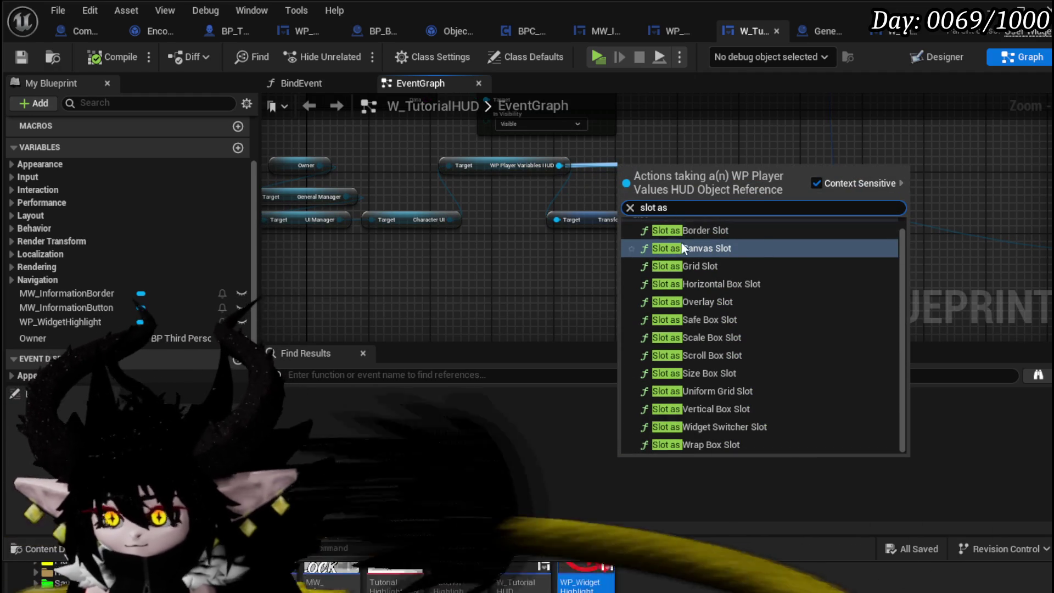
left_click(680, 244)
Add Get Position from the canvas slot and wire its Return Value into Print String's In String
scroll(701, 165, "up", 2)
mouse_move(671, 167)
left_mouse_down()
mouse_move(651, 158)
mouse_move(1044, 182)
mouse_move(469, 200)
mouse_move(507, 195)
left_mouse_up()
type("tra")
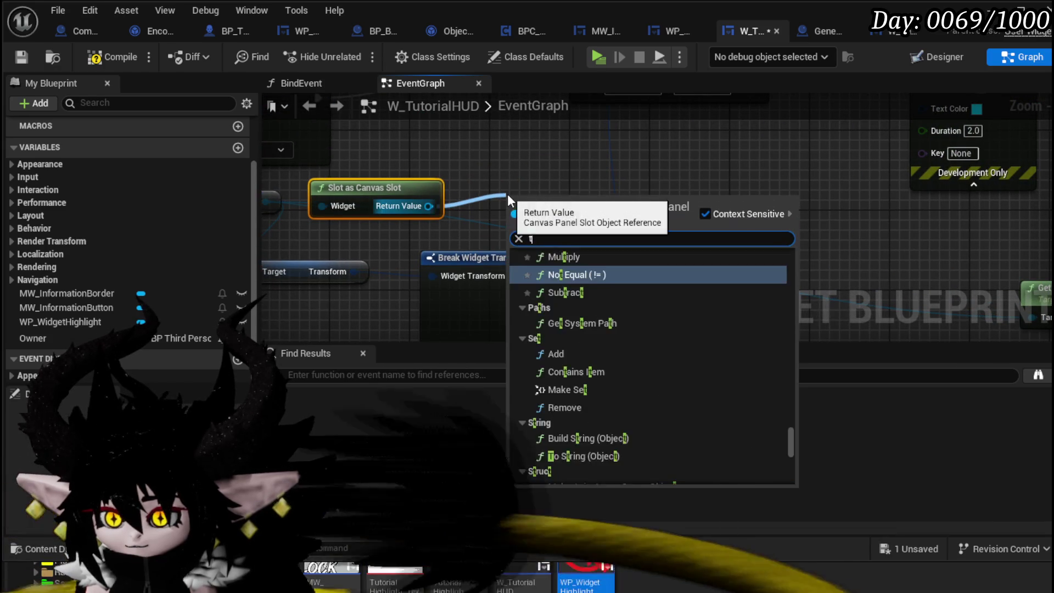
scroll(676, 278, "up", 8)
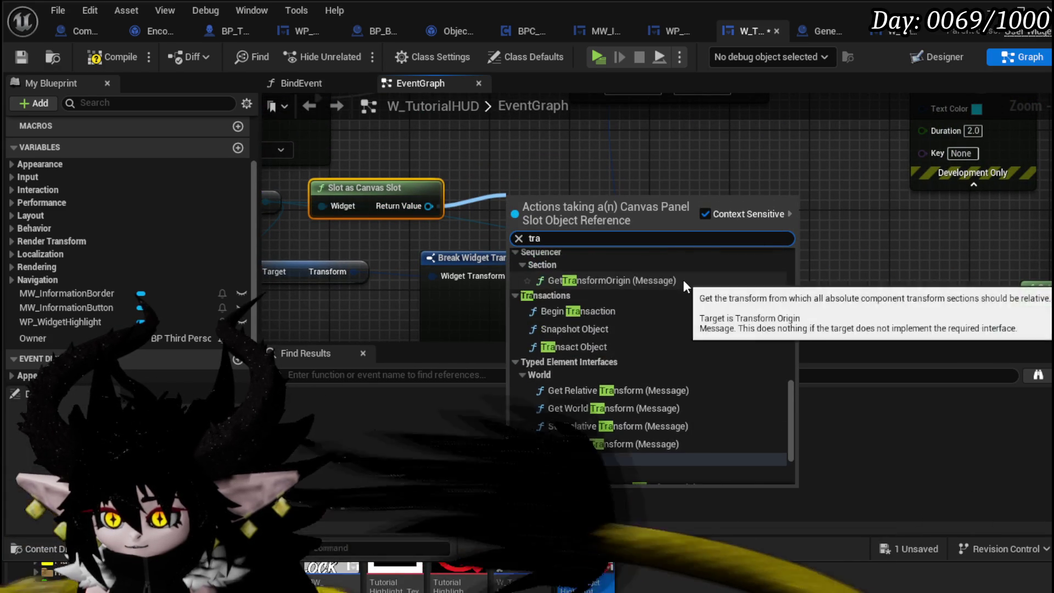
scroll(695, 271, "up", 6)
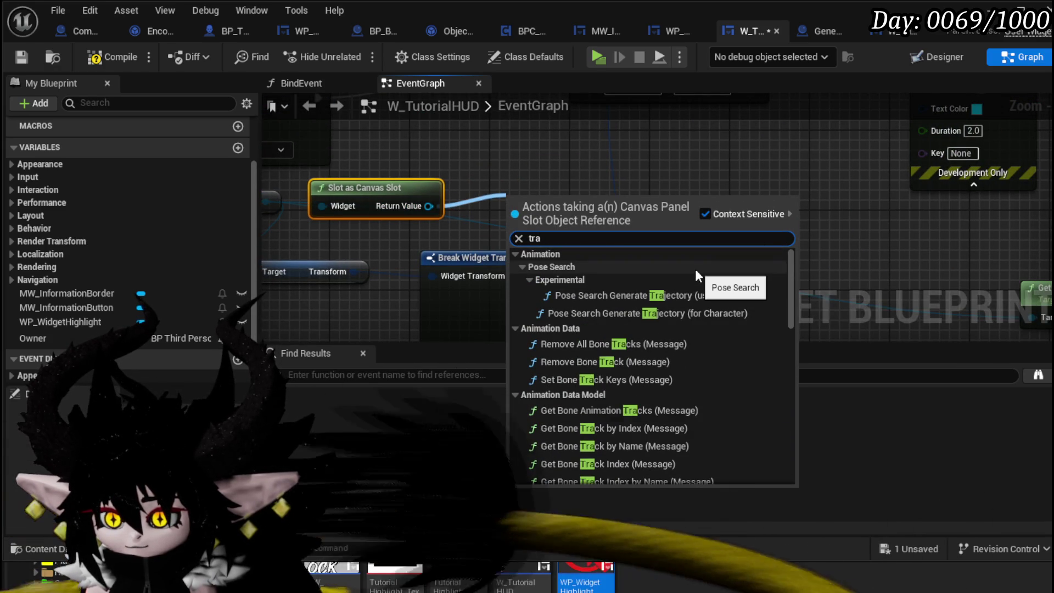
scroll(695, 269, "down", 6)
scroll(695, 269, "down", 3)
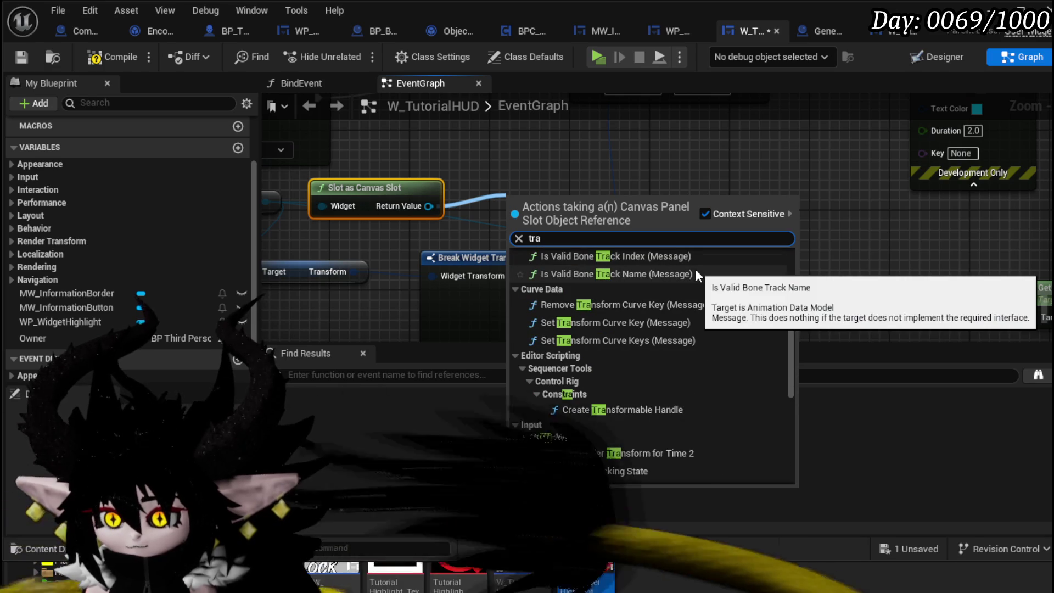
scroll(696, 269, "down", 1)
scroll(695, 269, "down", 3)
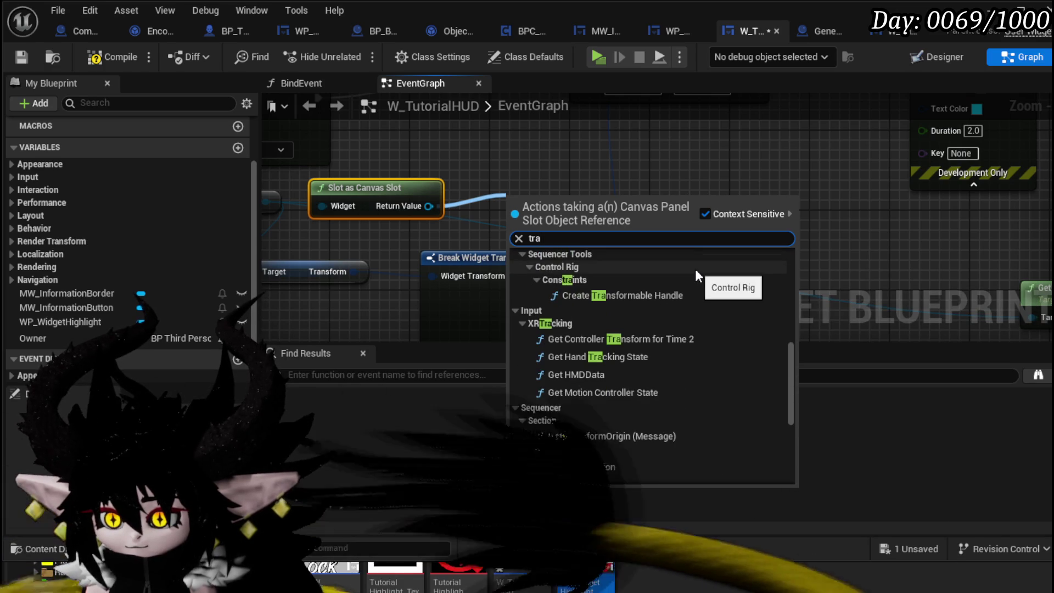
scroll(695, 269, "down", 1)
scroll(695, 270, "down", 3)
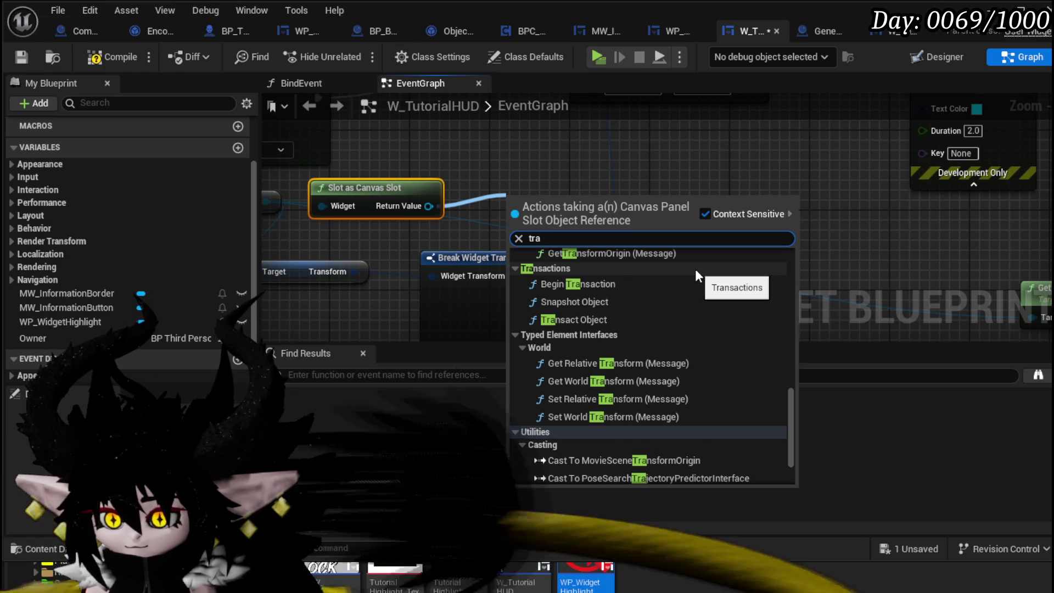
scroll(695, 269, "down", 3)
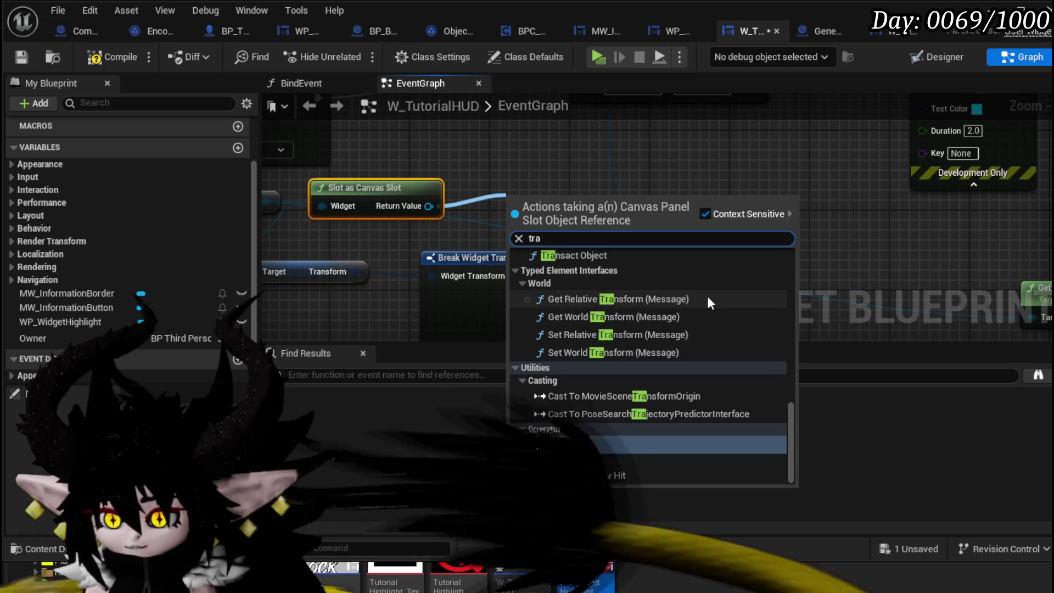
scroll(707, 296, "up", 5)
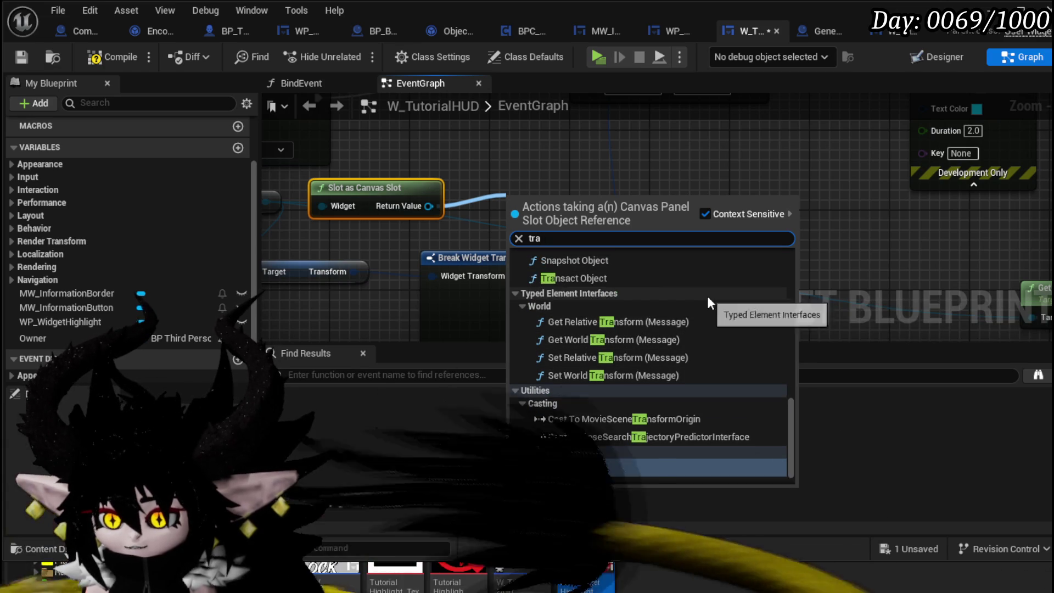
scroll(565, 274, "up", 5)
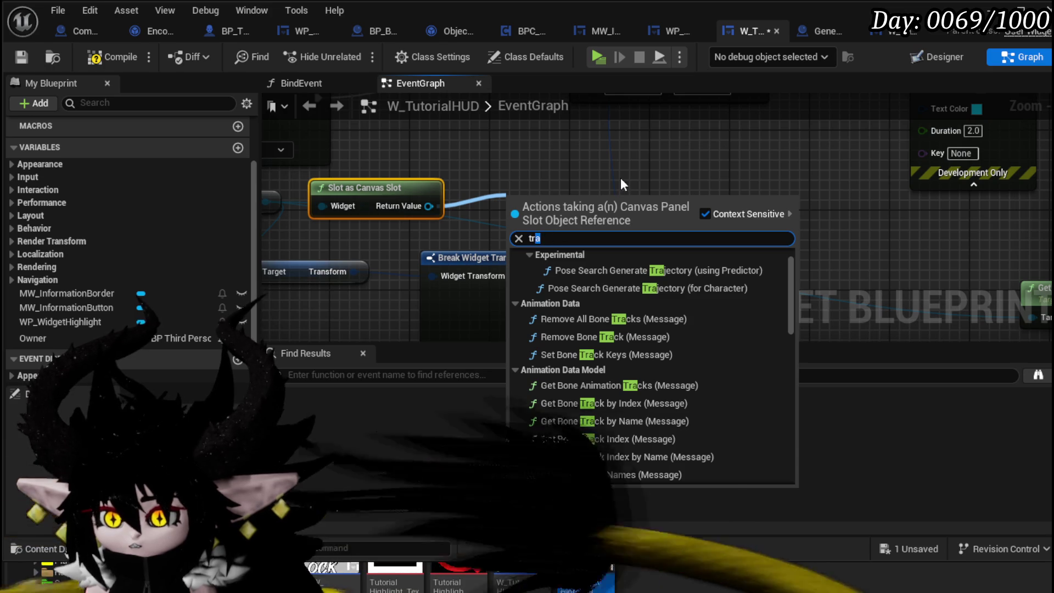
key("BackSpace")
key("BackSpace")
key("BackSpace")
type("po")
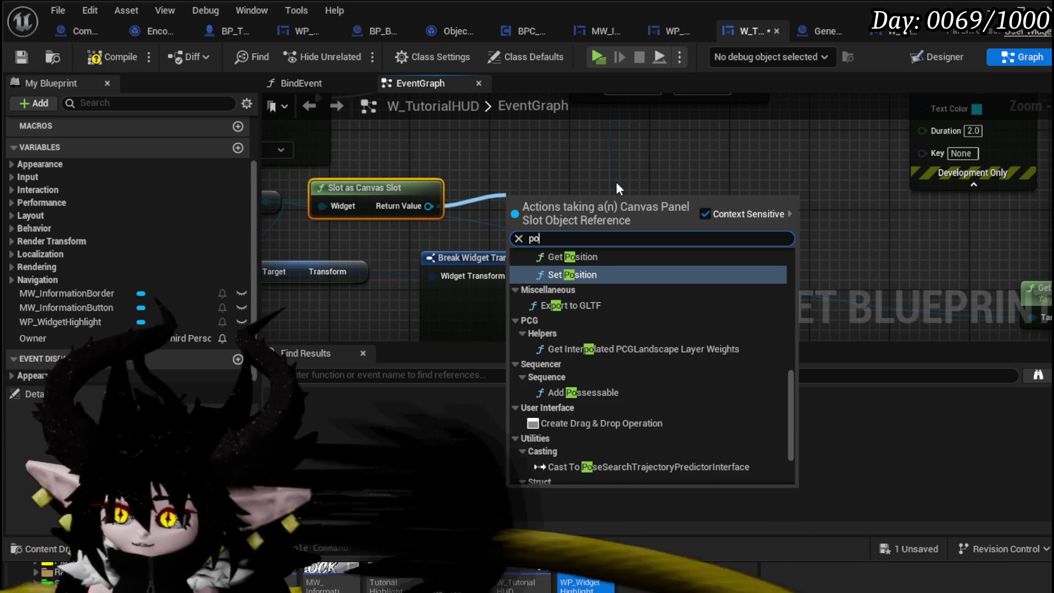
left_click(572, 257)
mouse_move(555, 289)
left_mouse_down()
mouse_move(711, 152)
mouse_move(848, 126)
mouse_move(592, 151)
mouse_move(581, 133)
mouse_move(624, 228)
left_mouse_up()
key("Escape")
left_click_drag(613, 138, 654, 268)
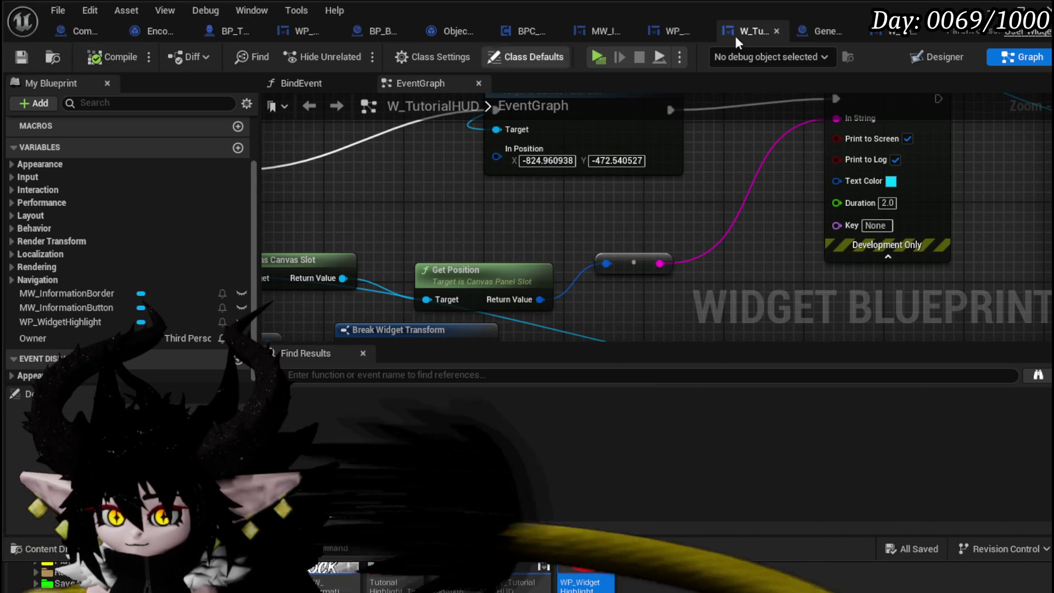
Play-test the game, tidy the Get Position node's placement, save the blueprint, and play again
left_click(991, 9)
left_click(367, 55)
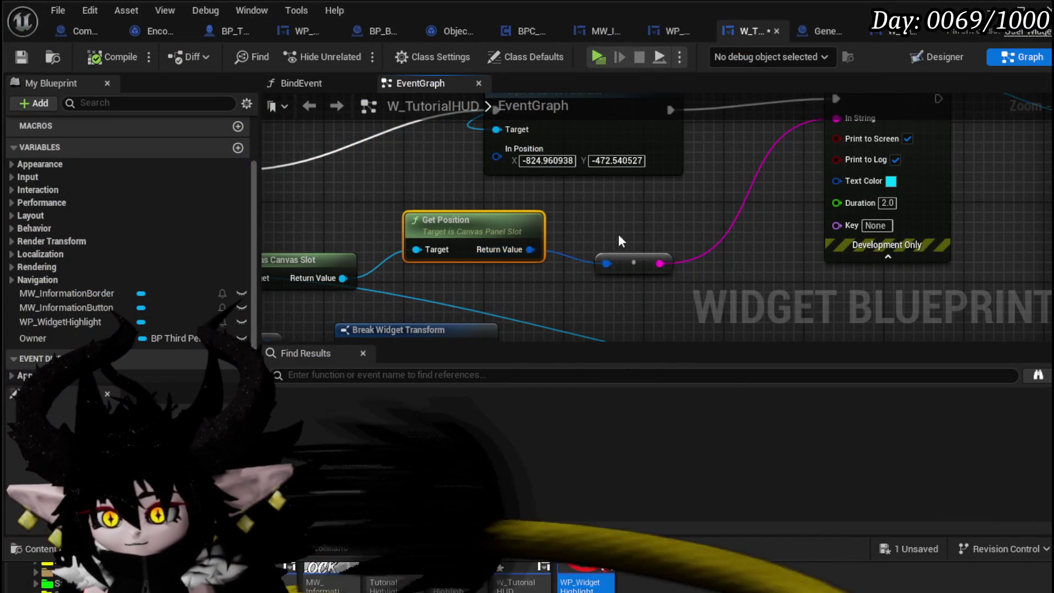
mouse_move(519, 299)
left_mouse_down()
mouse_move(491, 250)
mouse_move(481, 199)
left_mouse_up()
left_click_drag(461, 274, 332, 234)
left_click(533, 269)
left_click(25, 57)
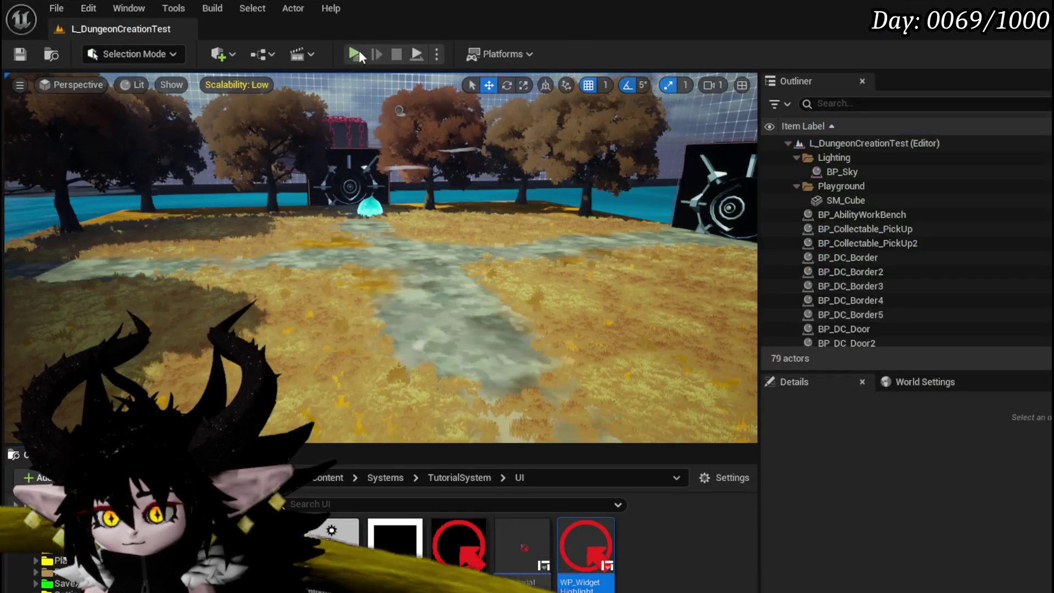
left_click(356, 54)
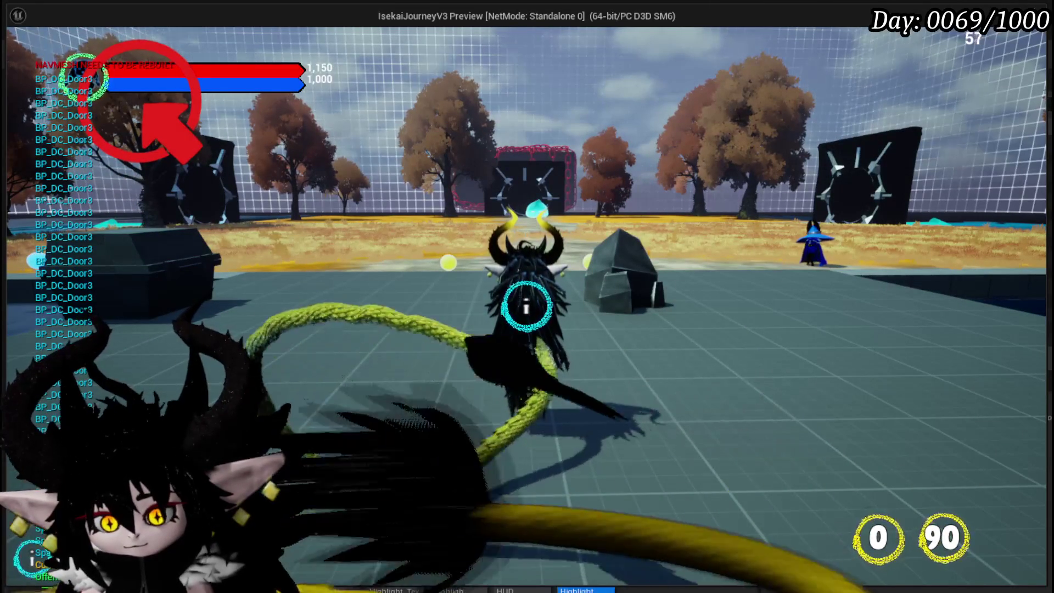
Stop the preview, reopen W_TutorialHUD, and pan its EventGraph over to Event Construct
key("Escape")
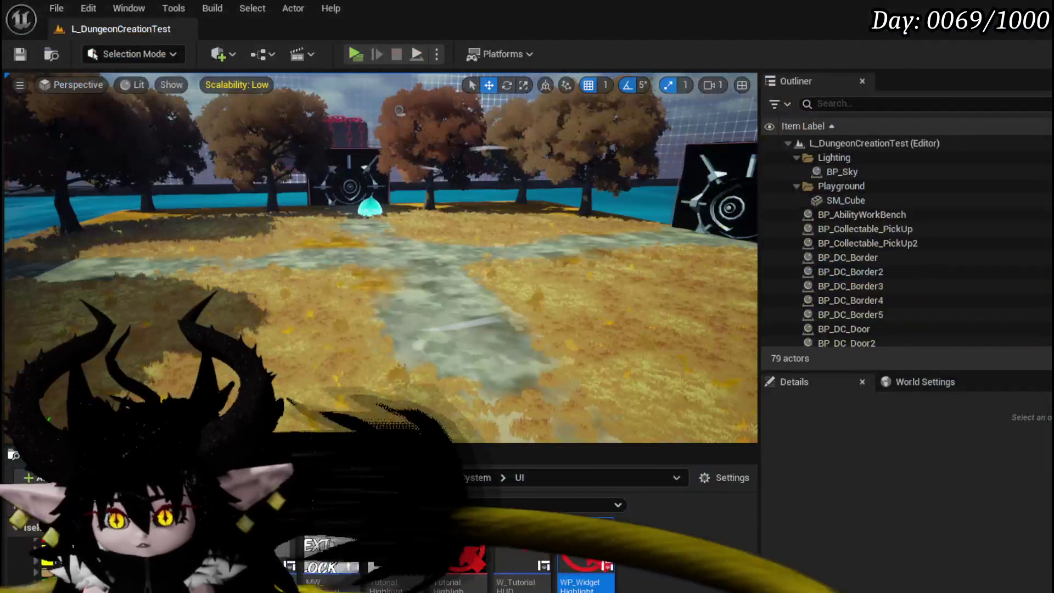
key("ctrl+s")
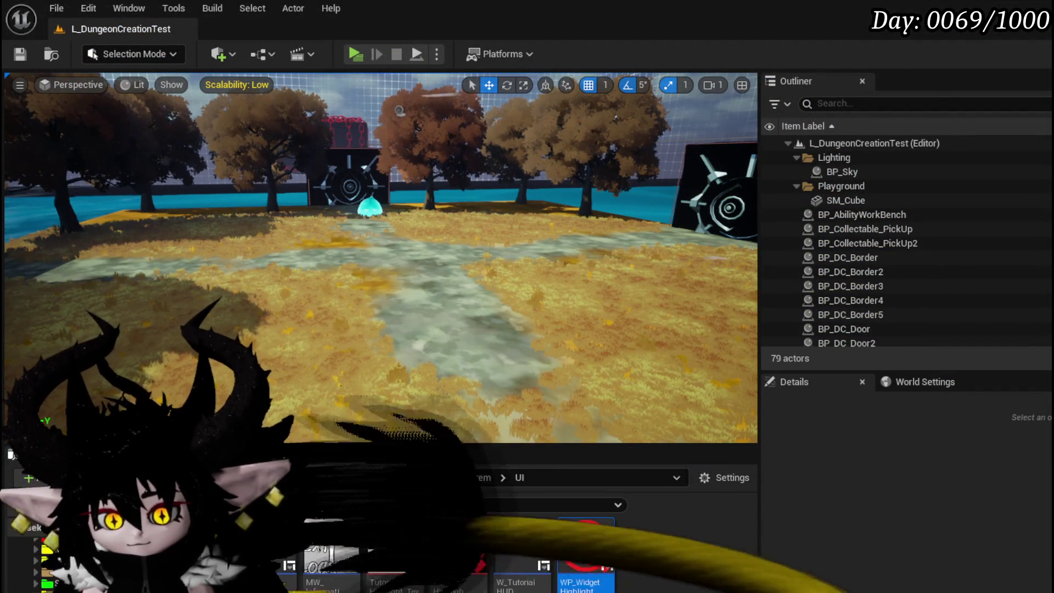
double_click(522, 571)
scroll(413, 282, "down", 2)
mouse_move(413, 283)
left_mouse_down()
mouse_move(522, 259)
mouse_move(361, 193)
mouse_move(476, 274)
mouse_move(571, 187)
mouse_move(484, 211)
left_mouse_up()
left_click_drag(576, 188, 540, 167)
left_click_drag(784, 186, 559, 187)
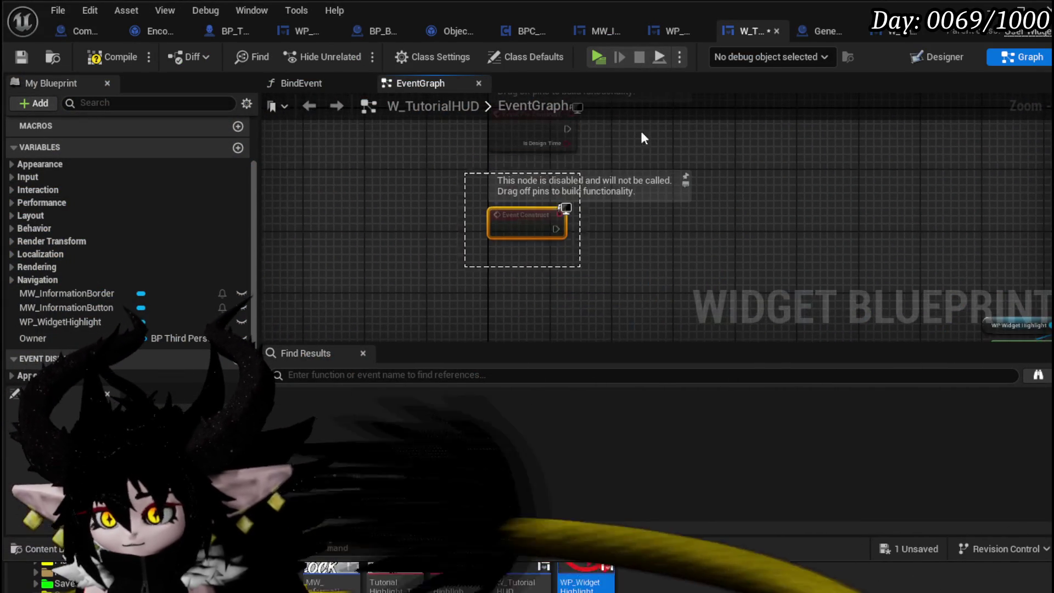
Delete the unused Size Box Content getter, compile and save W_TutorialHUD, then switch to Designer
scroll(536, 227, "down", 2)
left_click_drag(700, 186, 546, 93)
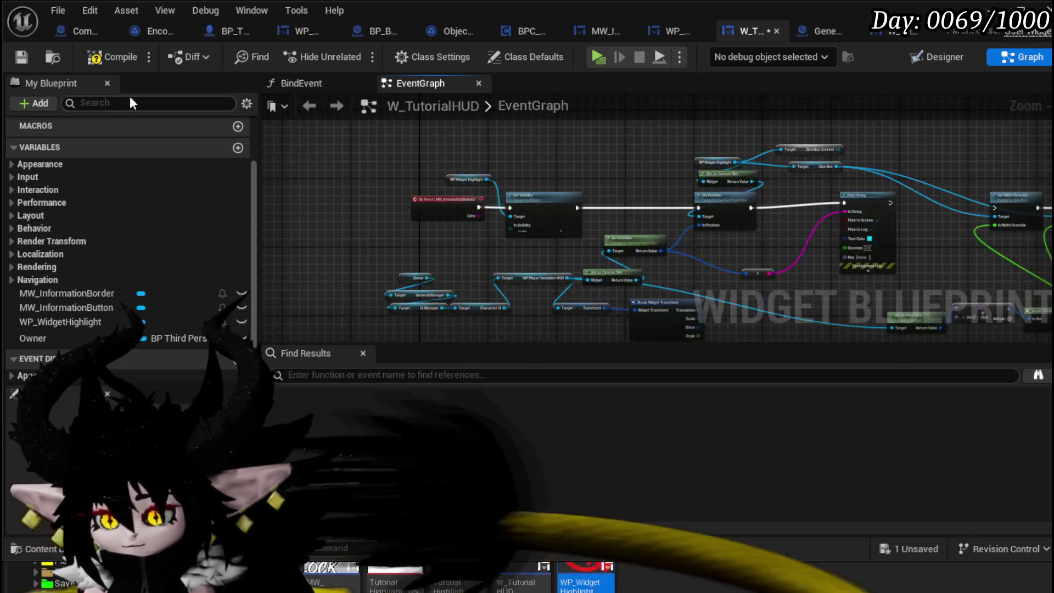
left_click(20, 57)
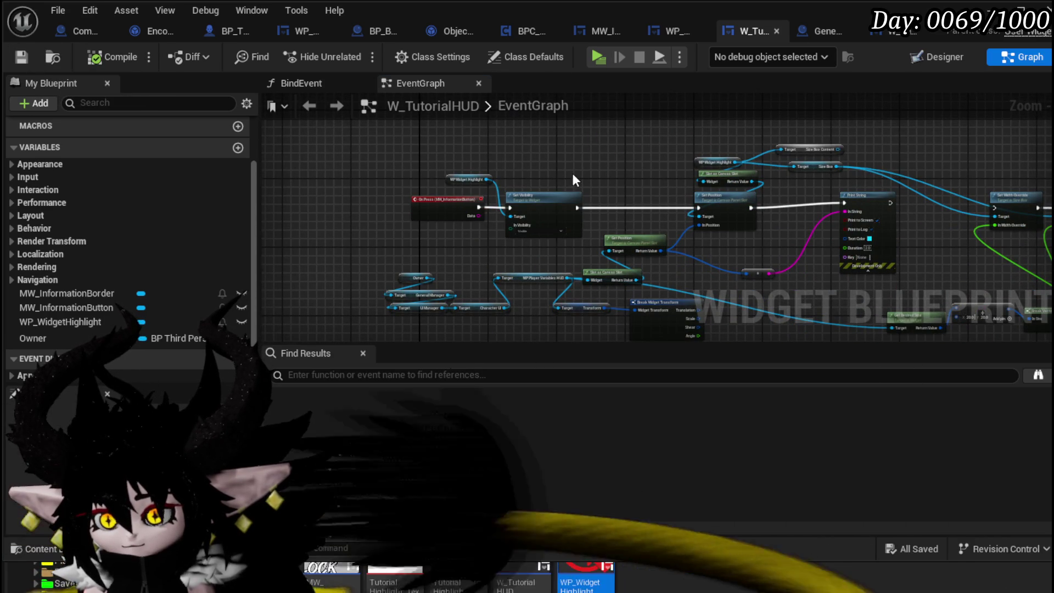
left_click_drag(517, 173, 514, 177)
left_click(555, 208)
left_click_drag(610, 192, 413, 172)
left_click(671, 186)
key("ctrl+z")
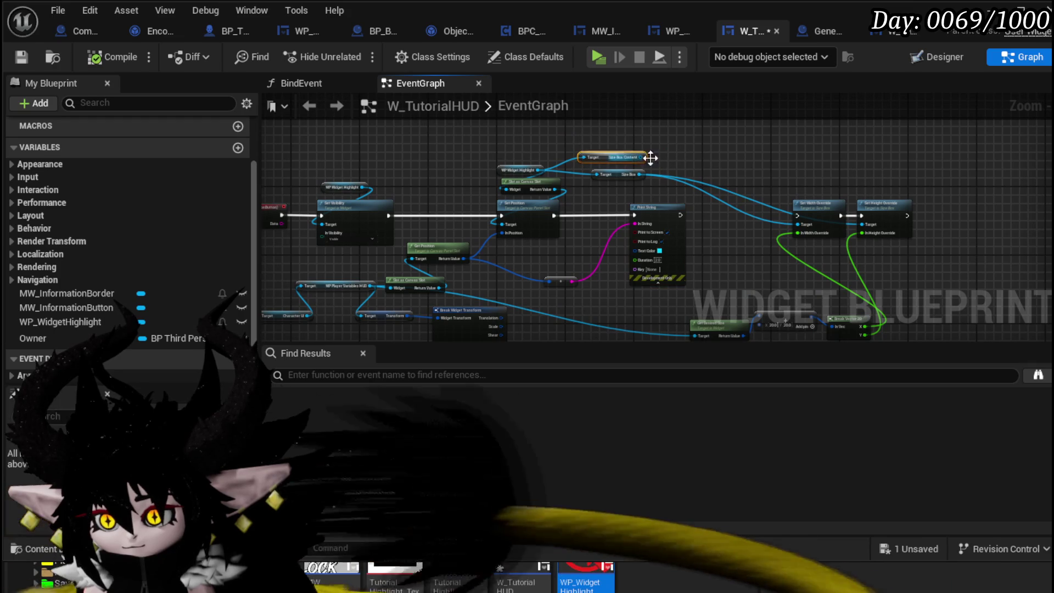
left_click(22, 58)
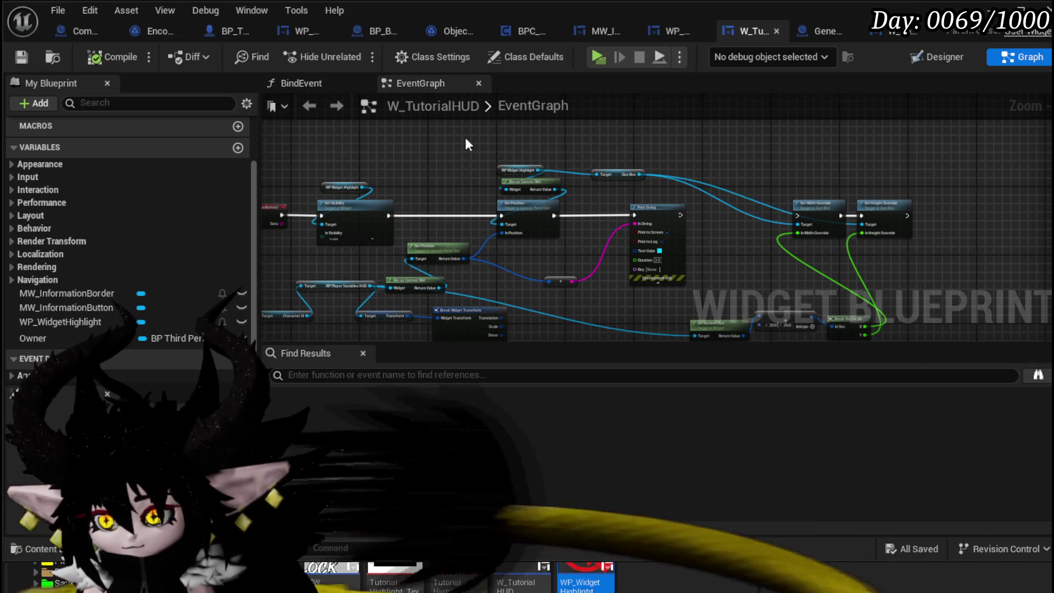
left_click(935, 57)
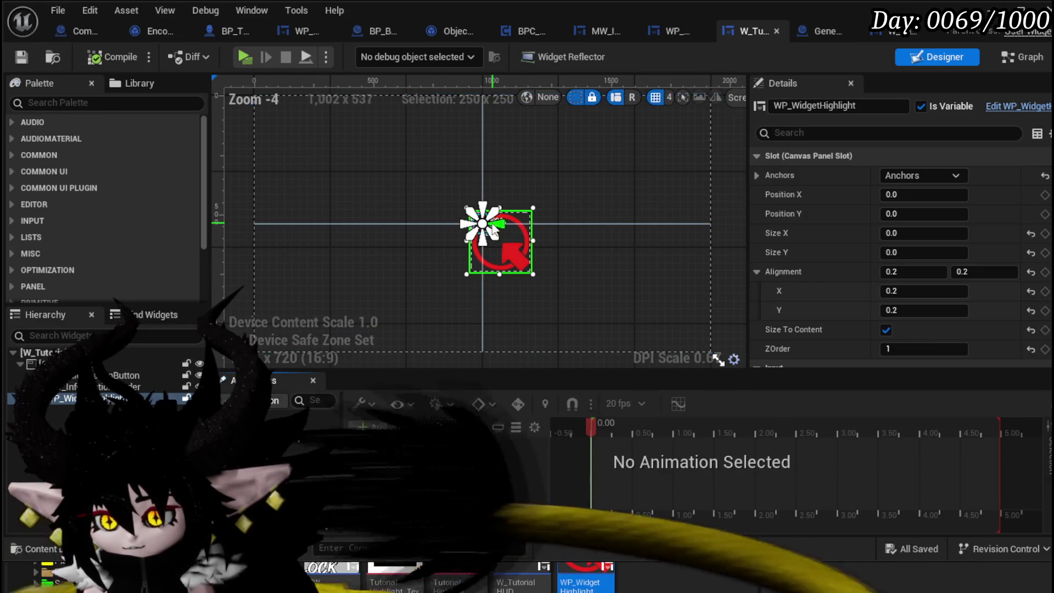
scroll(337, 157, "down", 2)
scroll(337, 157, "up", 1)
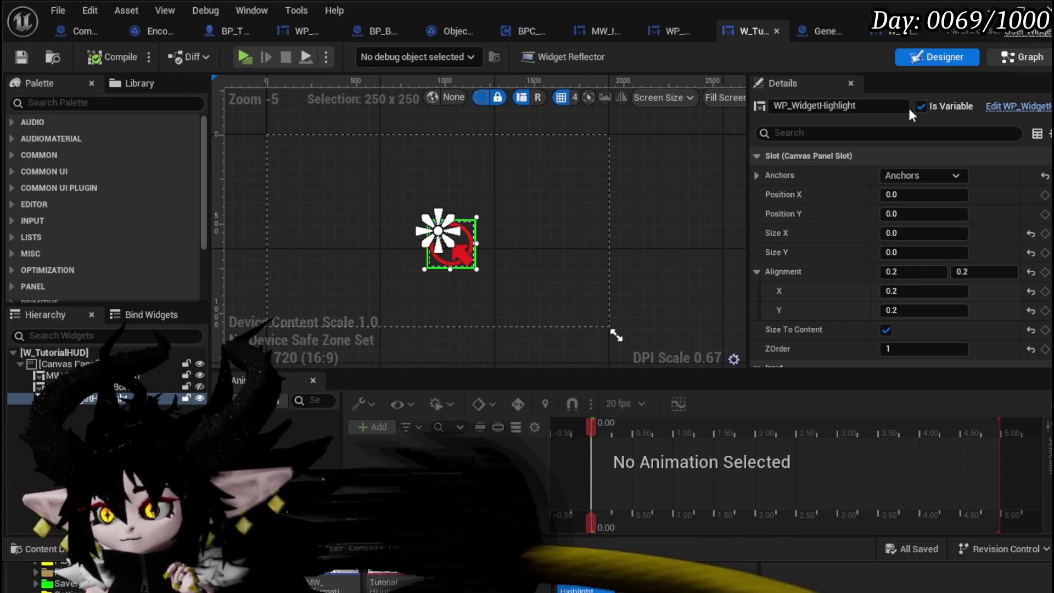
Add an Event Construct node to the W_TutorialHUD graph
left_click(1020, 58)
scroll(440, 206, "up", 5)
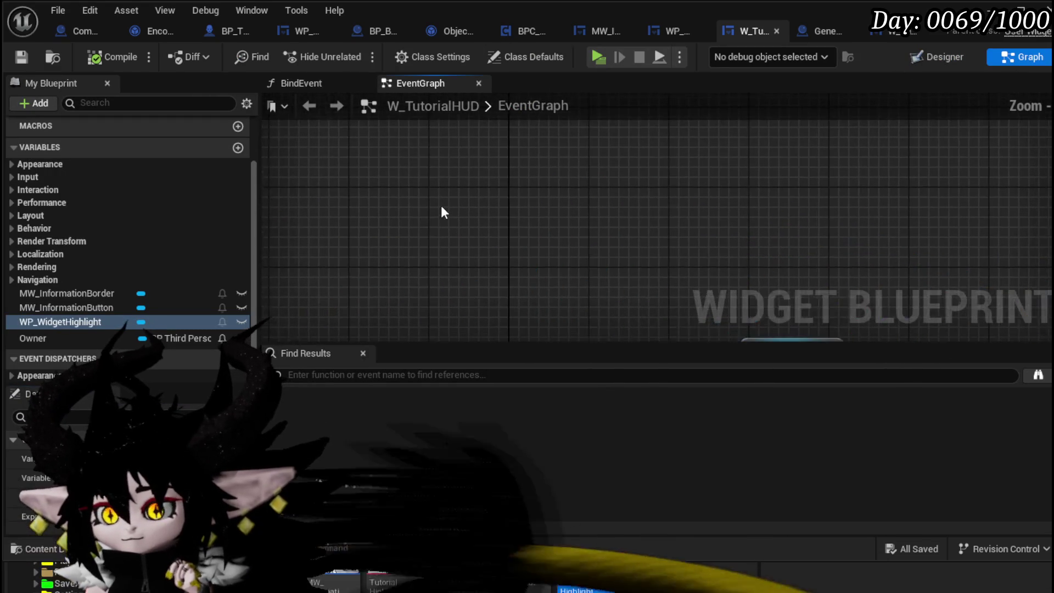
right_click(400, 153)
type("ev")
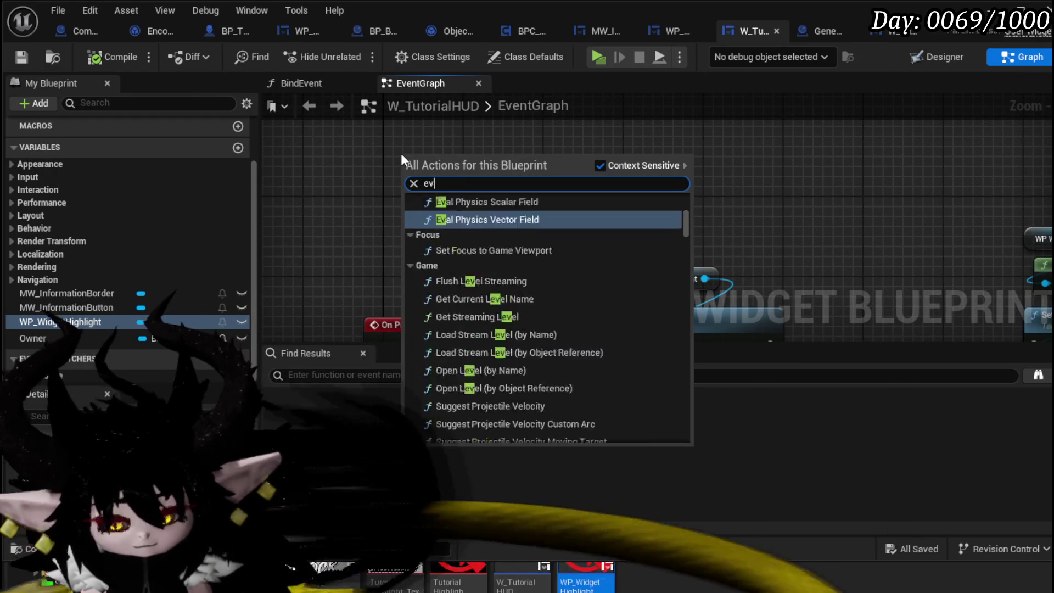
type("ent construct")
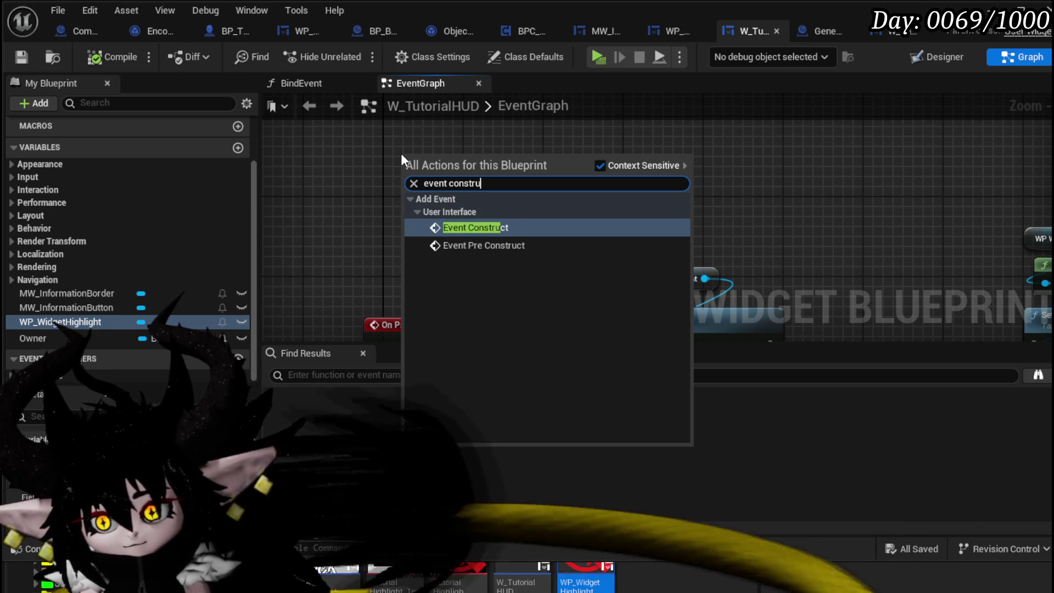
key("Return")
Place an Owner getter and wire it into a new Client Input Mode node
left_click_drag(447, 182, 413, 231)
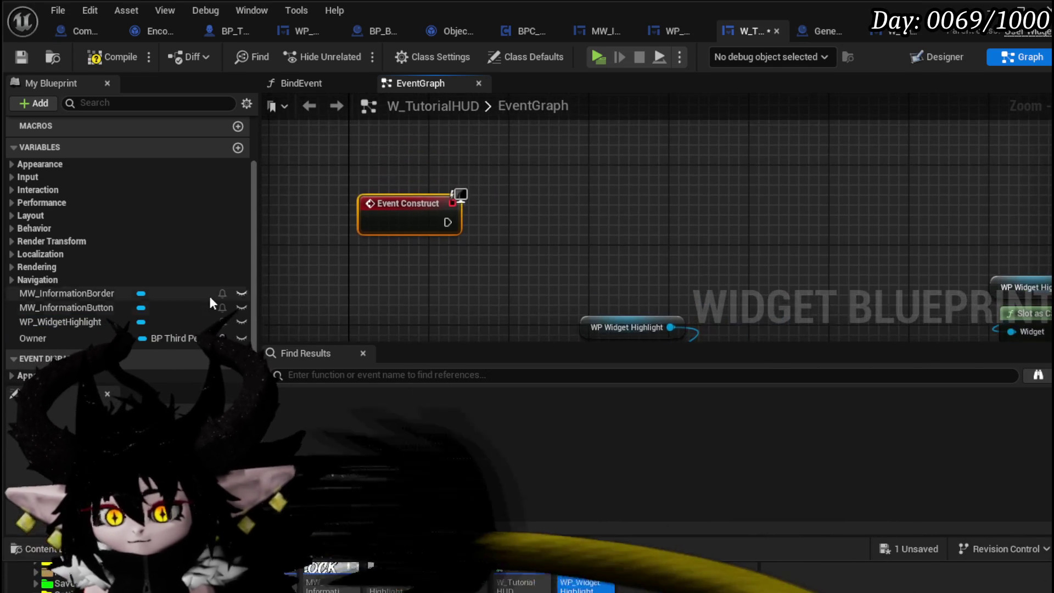
left_click(391, 156)
left_click_drag(426, 127, 544, 156)
type("Se")
key("BackSpace")
key("BackSpace")
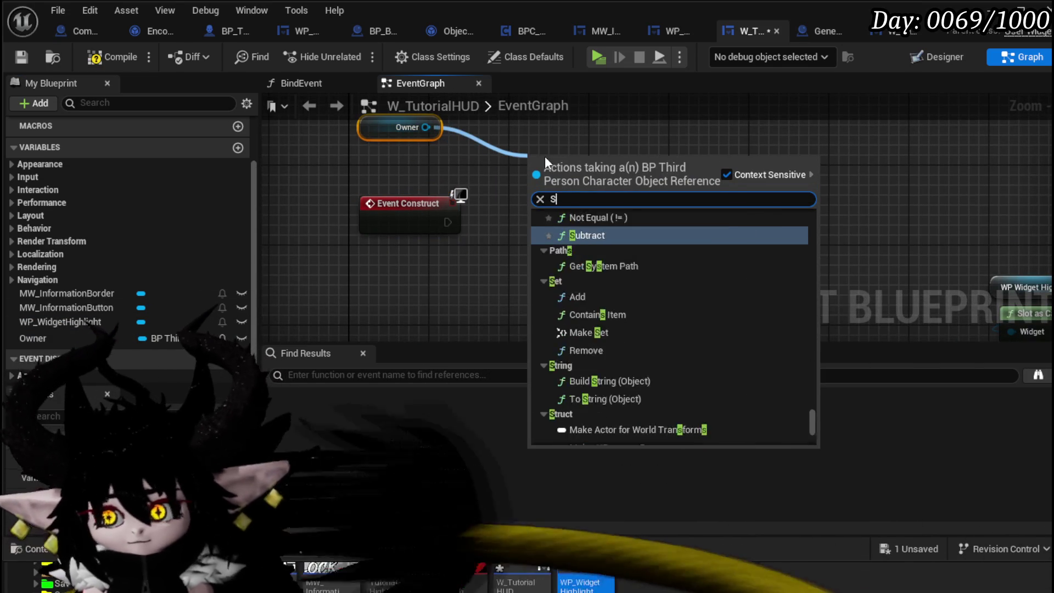
type("Input mode")
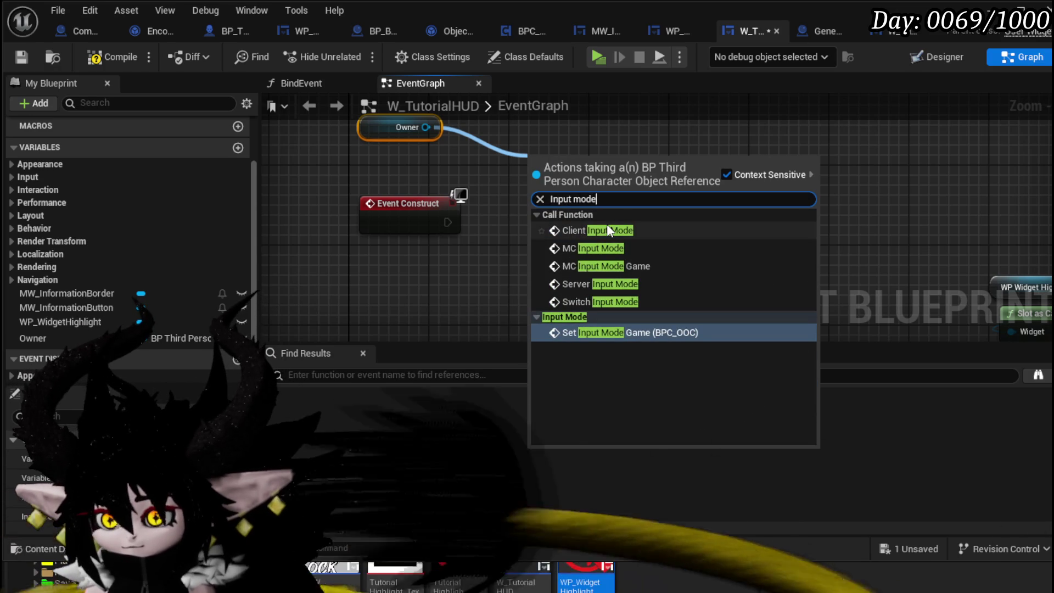
left_click(607, 226)
Plug Self into In Widget to Focus and enable the UI option on Client Input Mode
mouse_move(428, 219)
left_mouse_down()
mouse_move(397, 188)
mouse_move(530, 203)
mouse_move(547, 160)
left_mouse_up()
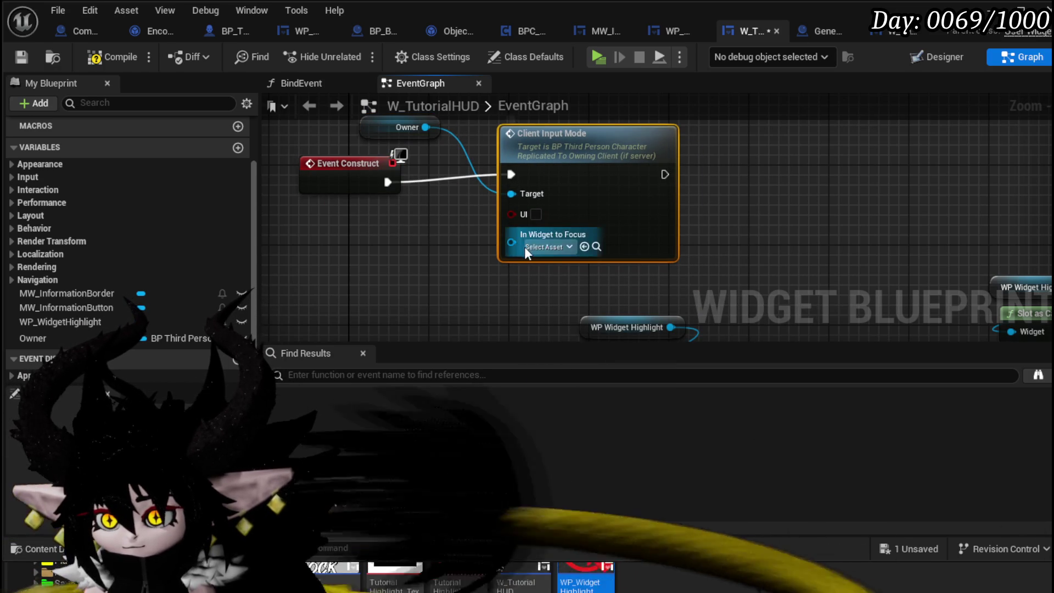
left_click_drag(512, 243, 420, 255)
type("Self")
key("Return")
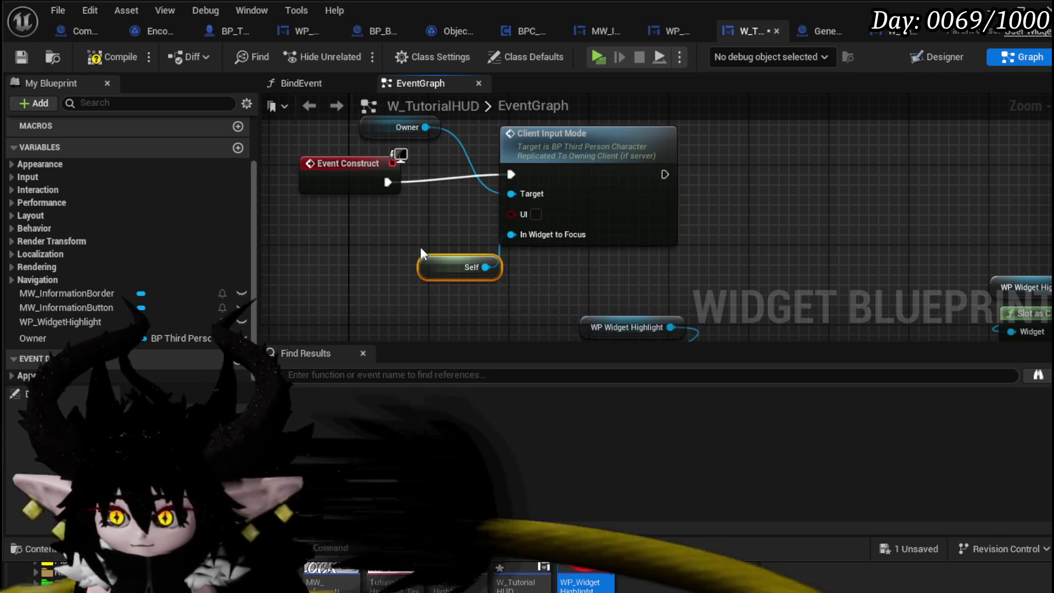
left_click(536, 214)
left_click_drag(587, 199, 607, 210)
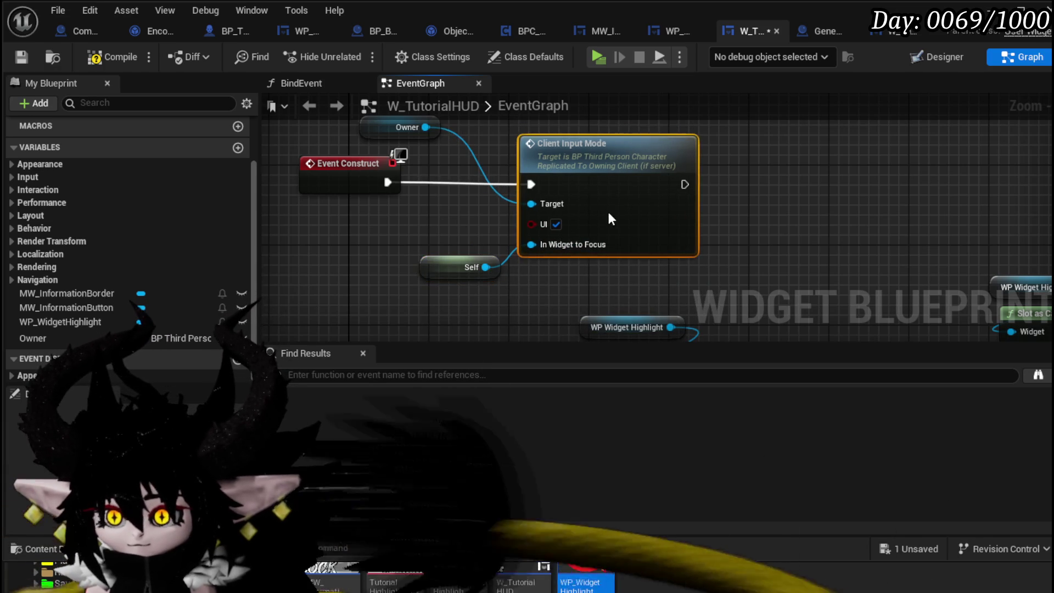
Compile and save the widget blueprint, then start a test play
left_click(85, 60)
left_click(20, 57)
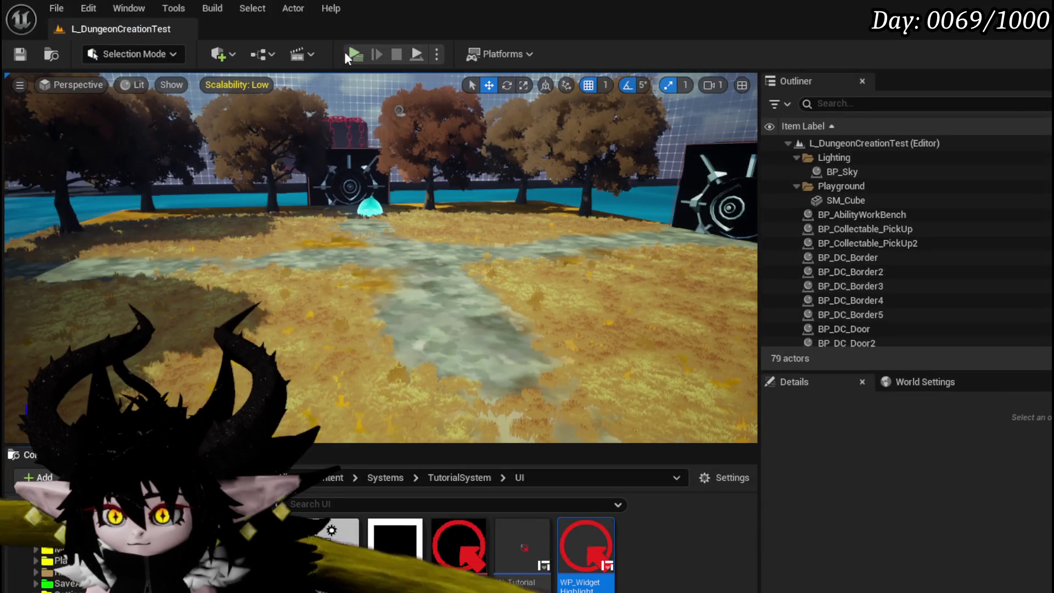
left_click(345, 52)
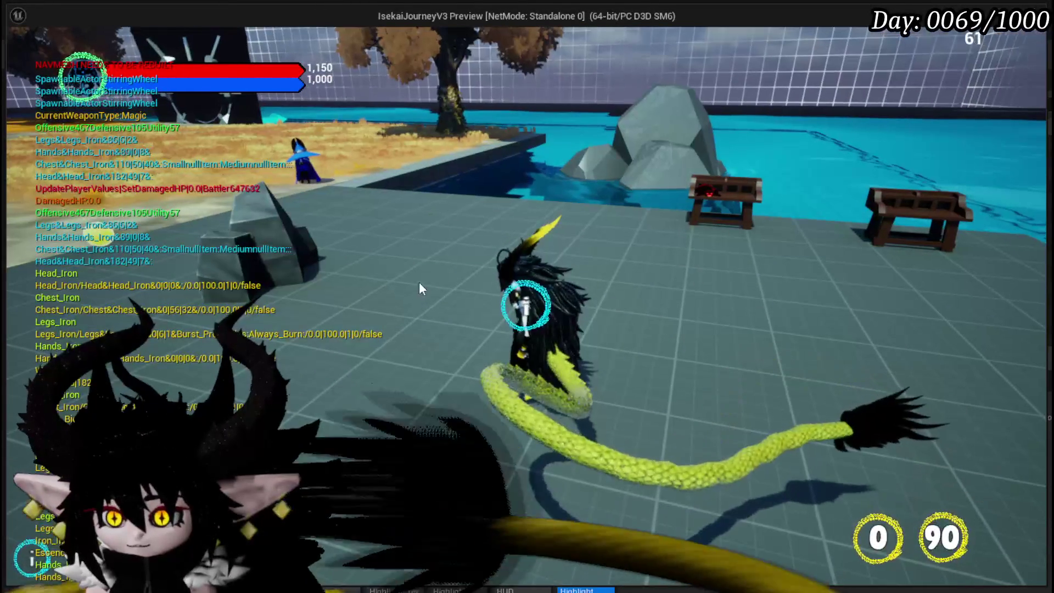
End the test play and return to W_TutorialHUD's graph showing Event Construct and Client Input Mode
key("alt+Tab")
key("Escape")
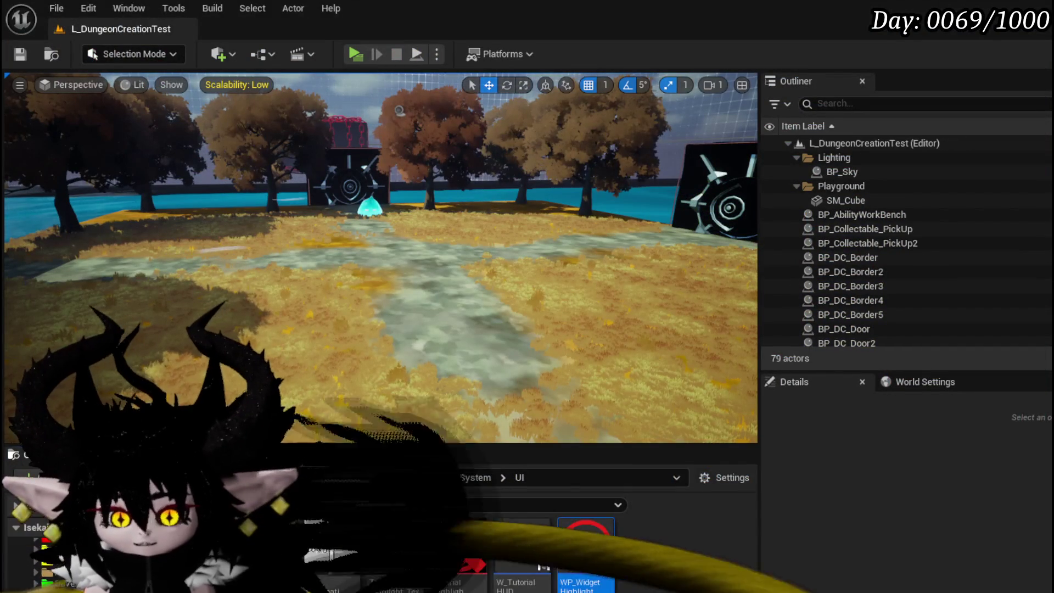
key("alt+Tab")
scroll(552, 248, "up", 2)
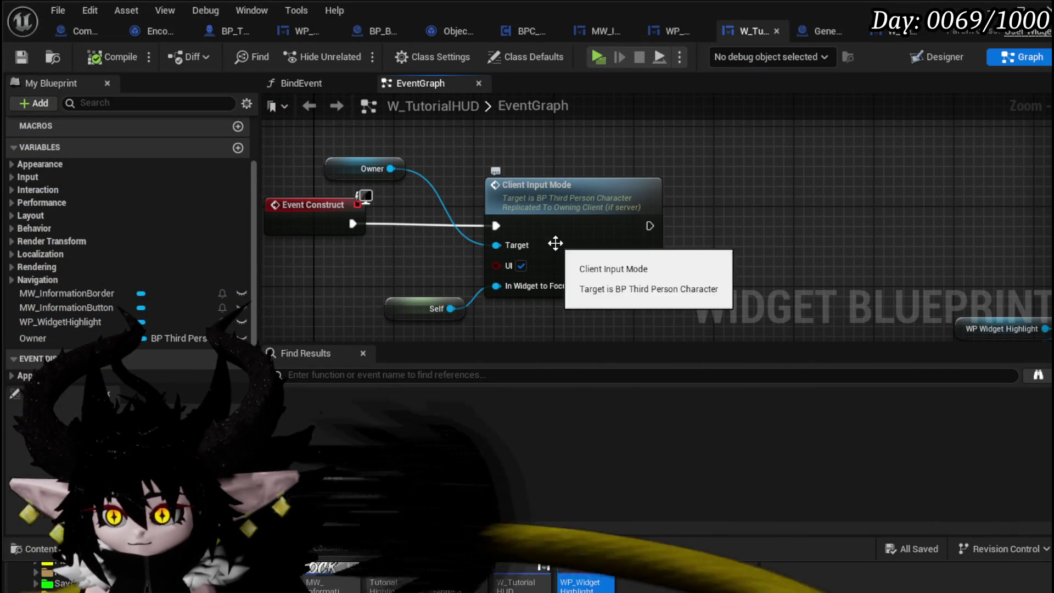
left_click_drag(496, 160, 572, 123)
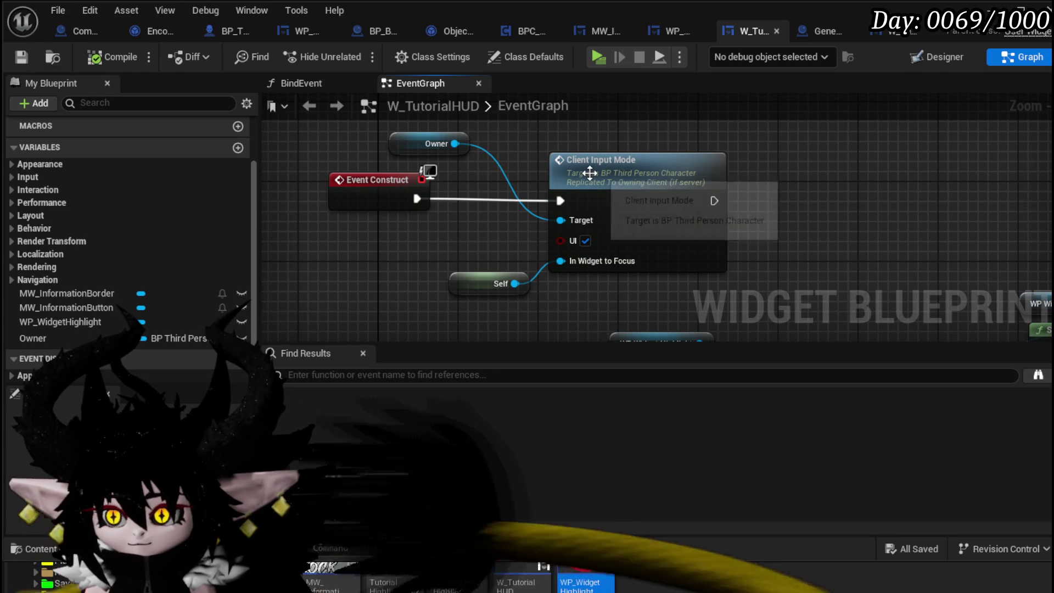
mouse_move(714, 200)
left_mouse_down()
mouse_move(587, 204)
mouse_move(603, 199)
mouse_move(611, 245)
left_mouse_up()
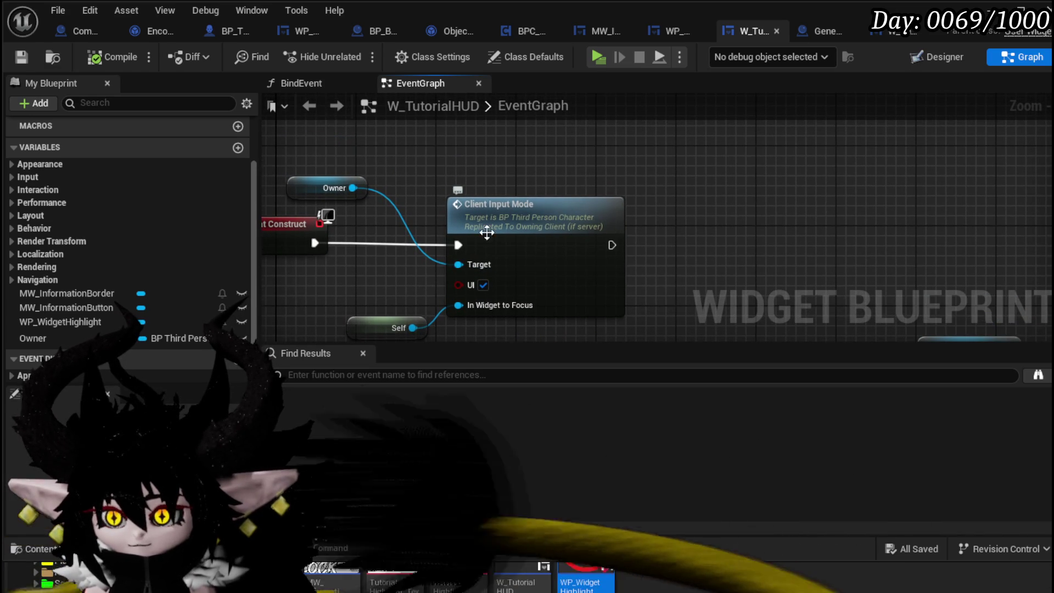
Add an Owner getter feeding Get Controller, and cast the result to MP_Controller
left_click_drag(786, 191, 816, 159)
left_click_drag(33, 339, 478, 141)
mouse_move(372, 155)
left_mouse_down()
mouse_move(343, 208)
mouse_move(514, 157)
left_mouse_up()
type("get c")
type("am")
key("BackSpace")
key("BackSpace")
type("contr")
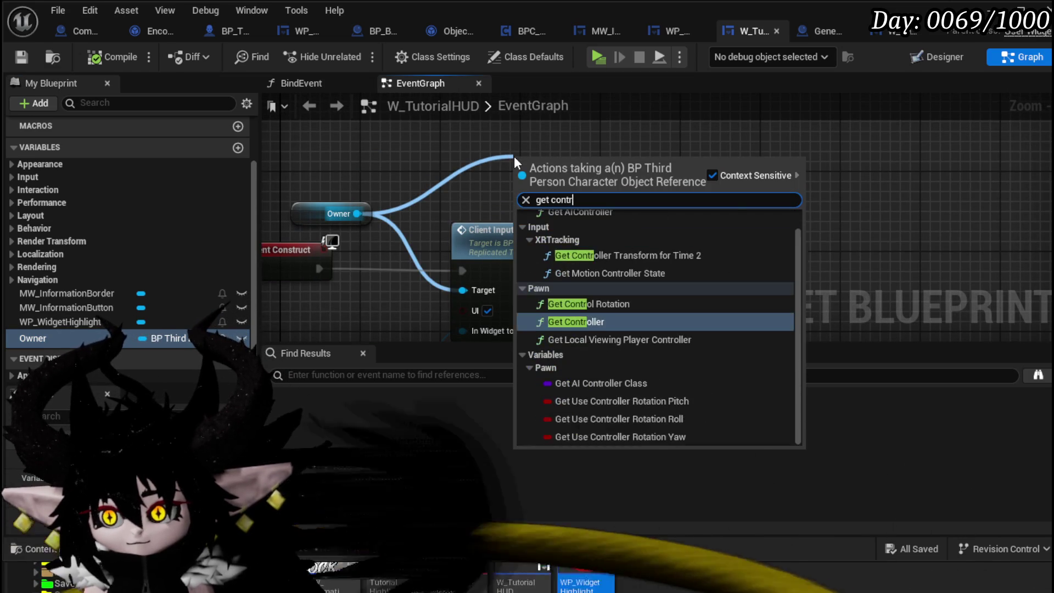
type("ol")
key("Return")
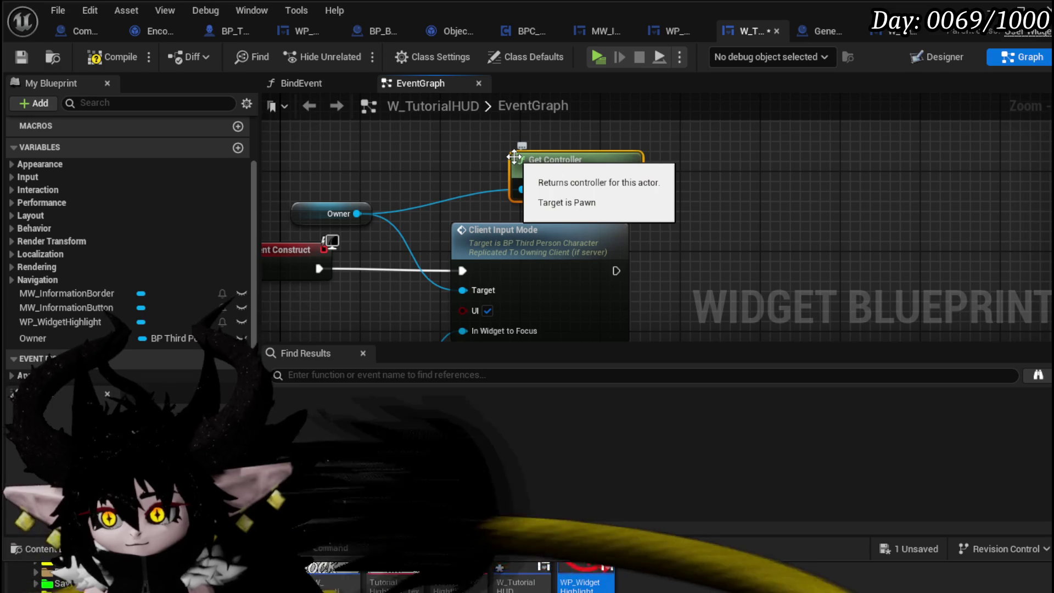
left_click_drag(628, 190, 700, 199)
type("cast to mp")
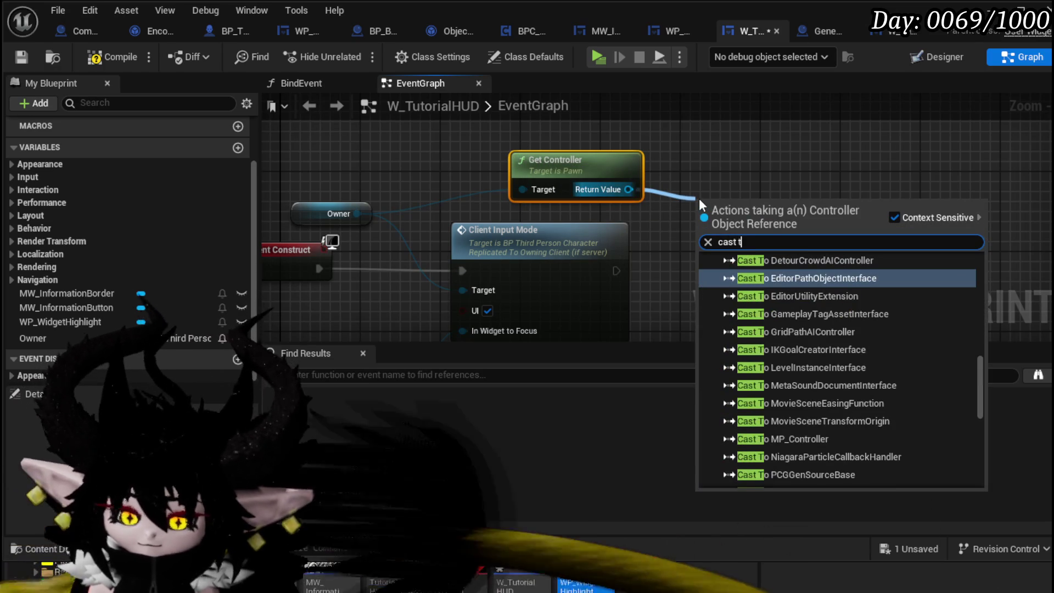
key("Return")
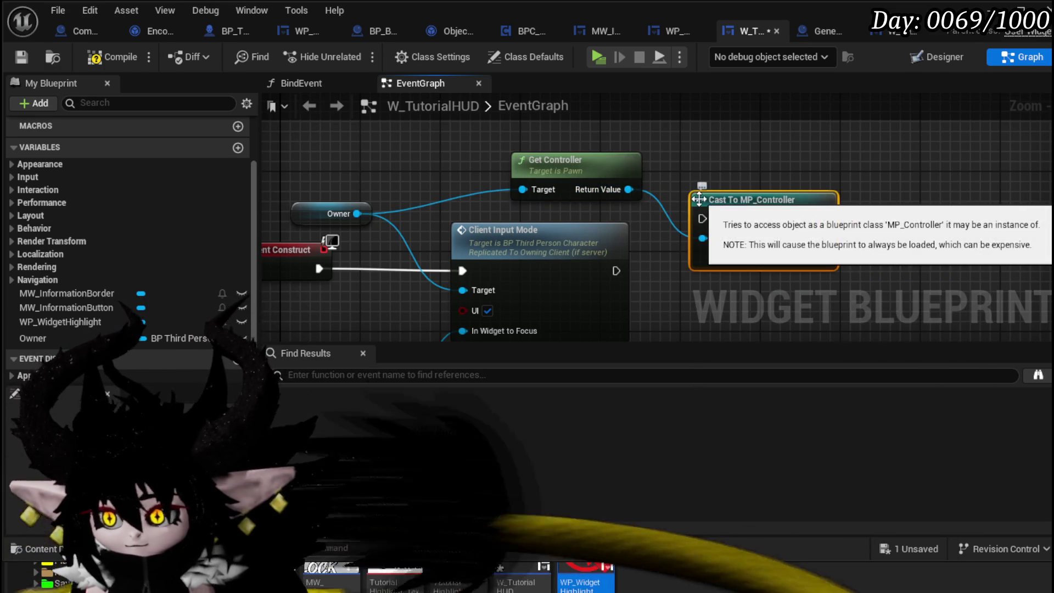
After the cast, set Show Mouse Cursor to true on MP_Controller and save the blueprint
left_click_drag(639, 258, 775, 257)
type("s")
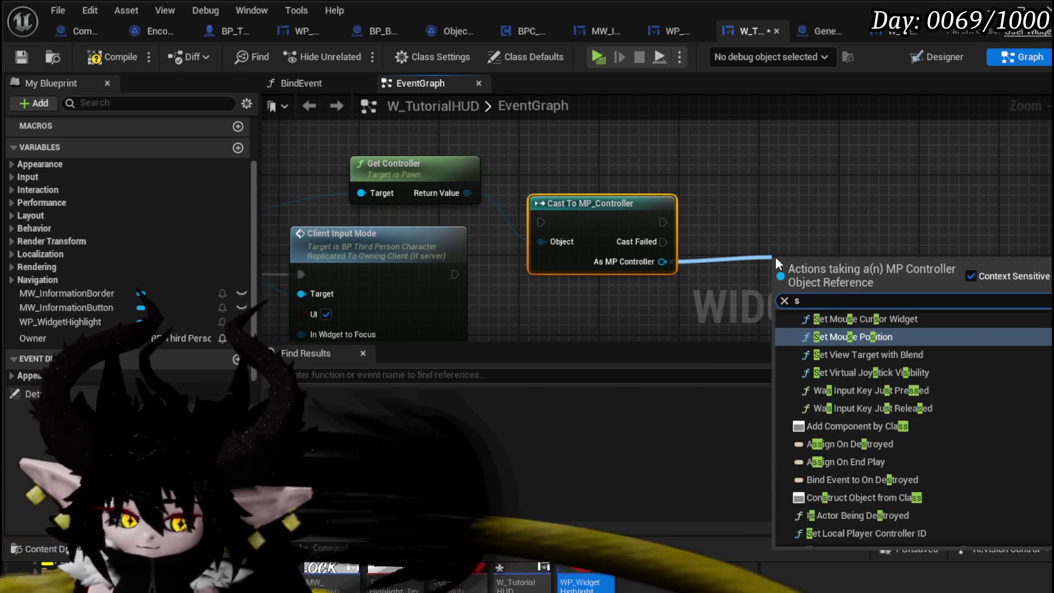
type("how mous")
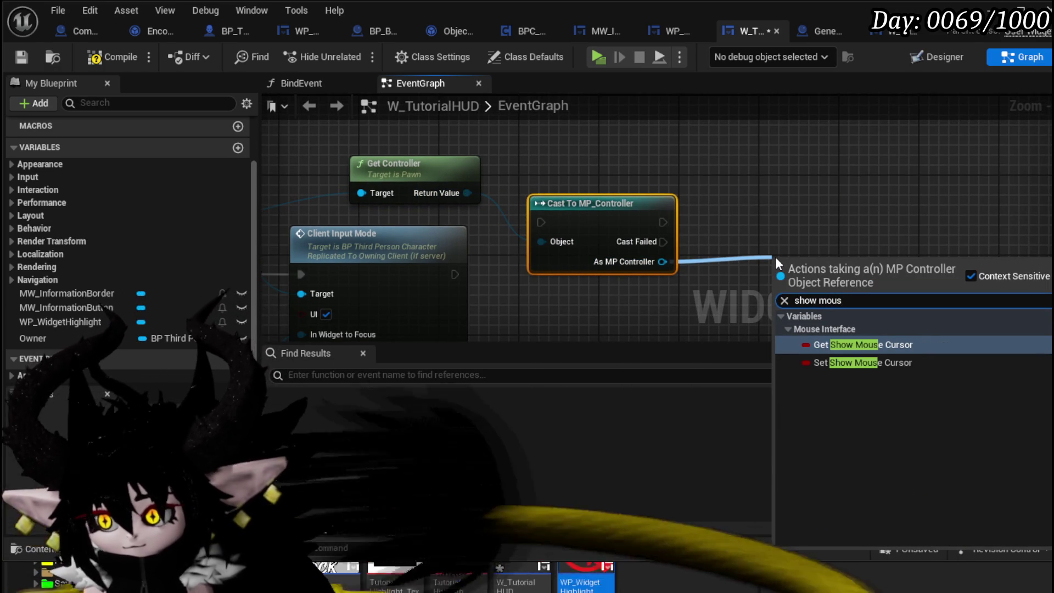
left_click(863, 364)
left_click_drag(663, 223, 762, 291)
left_click_drag(825, 274, 785, 224)
left_click(832, 242)
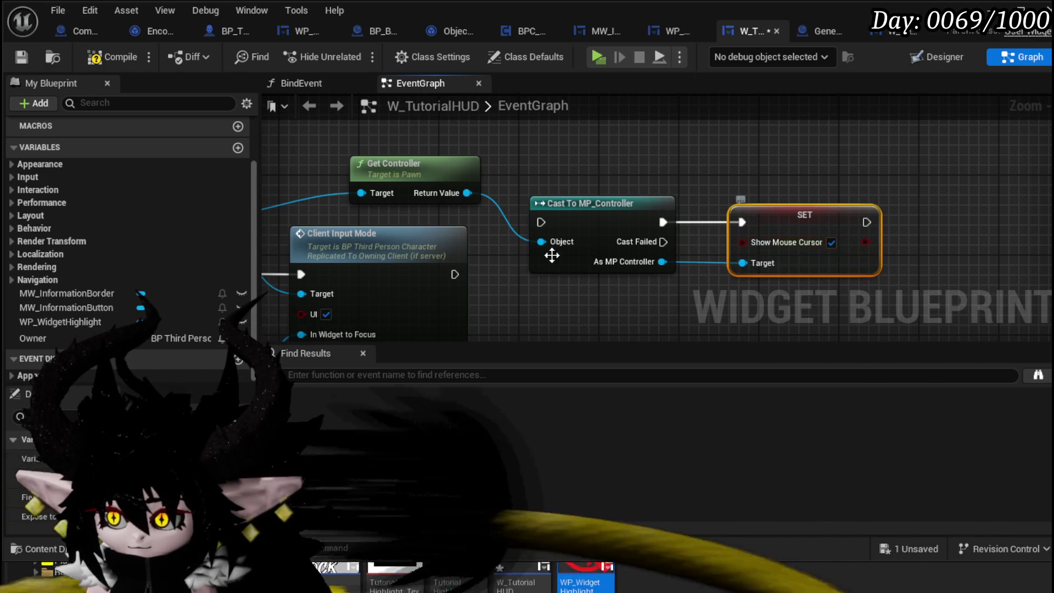
left_click(589, 142)
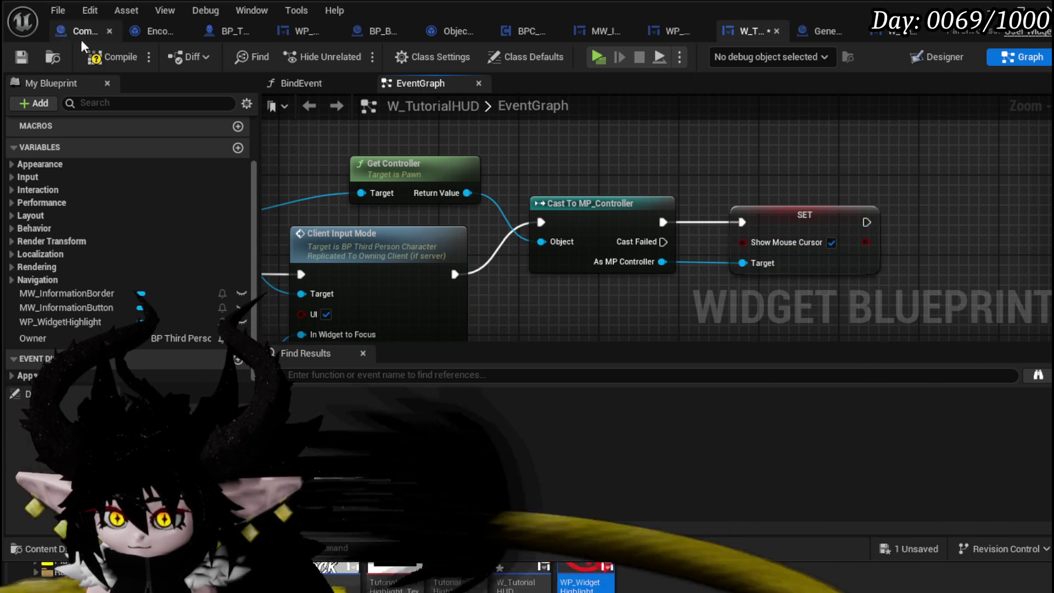
left_click(28, 57)
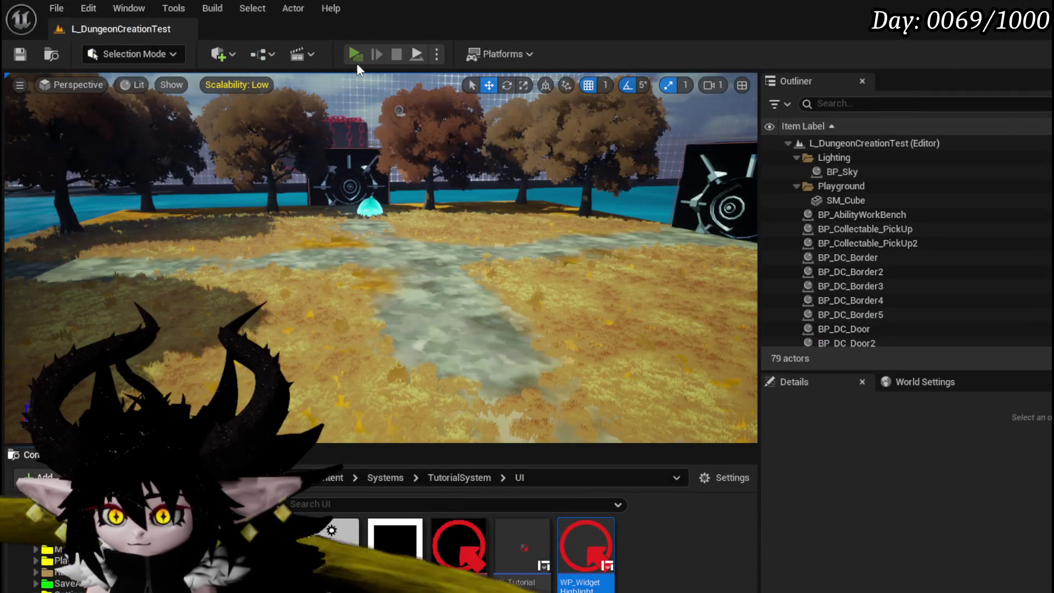
Run a brief IsekaiJourneyV3 play test, stop it, and return to W_TutorialHUD's event graph
left_click(356, 62)
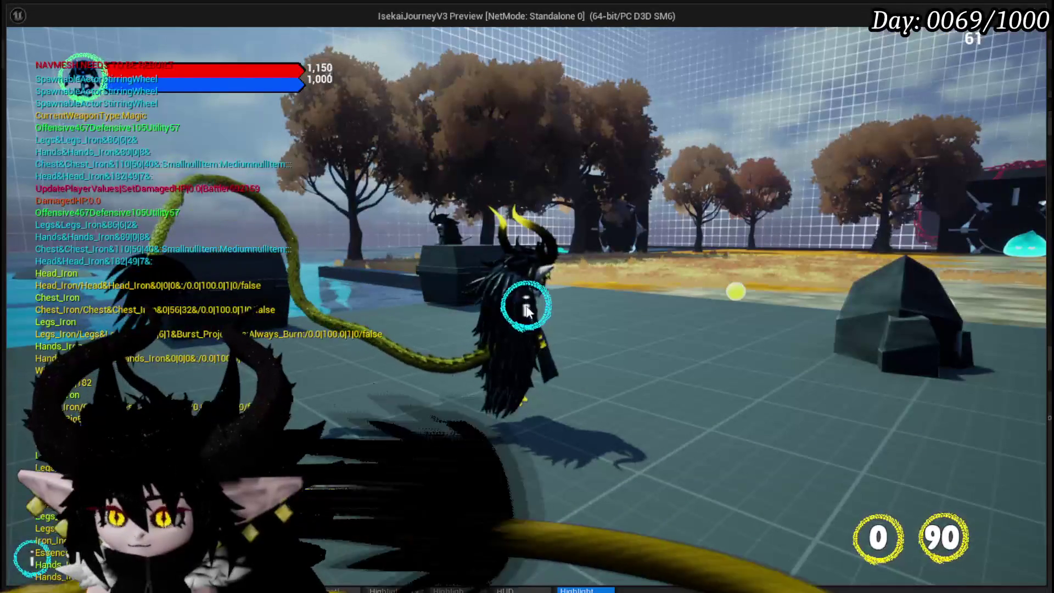
key("alt+Tab")
key("Escape")
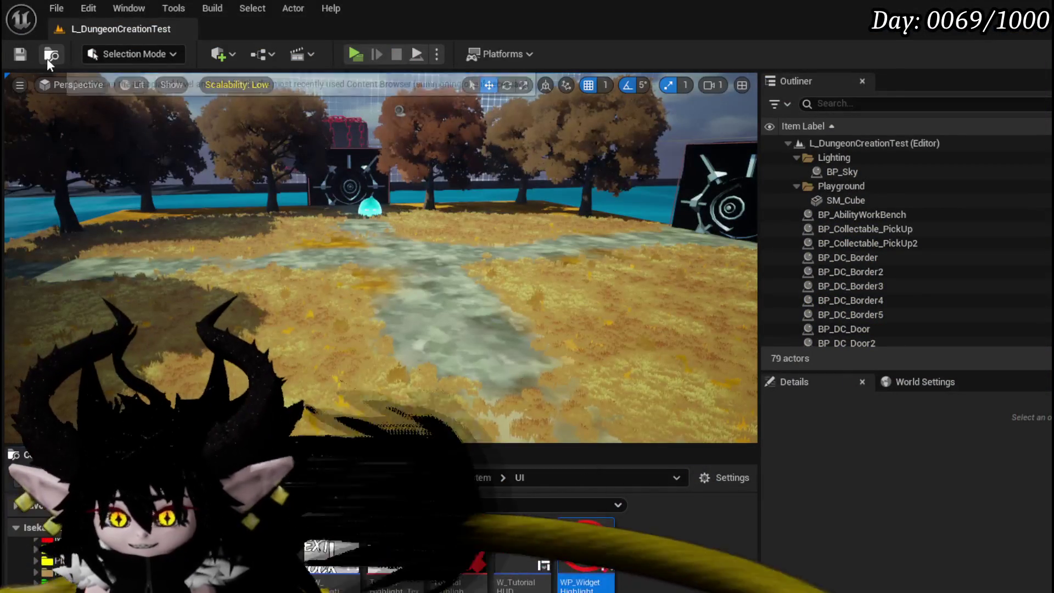
left_click(20, 54)
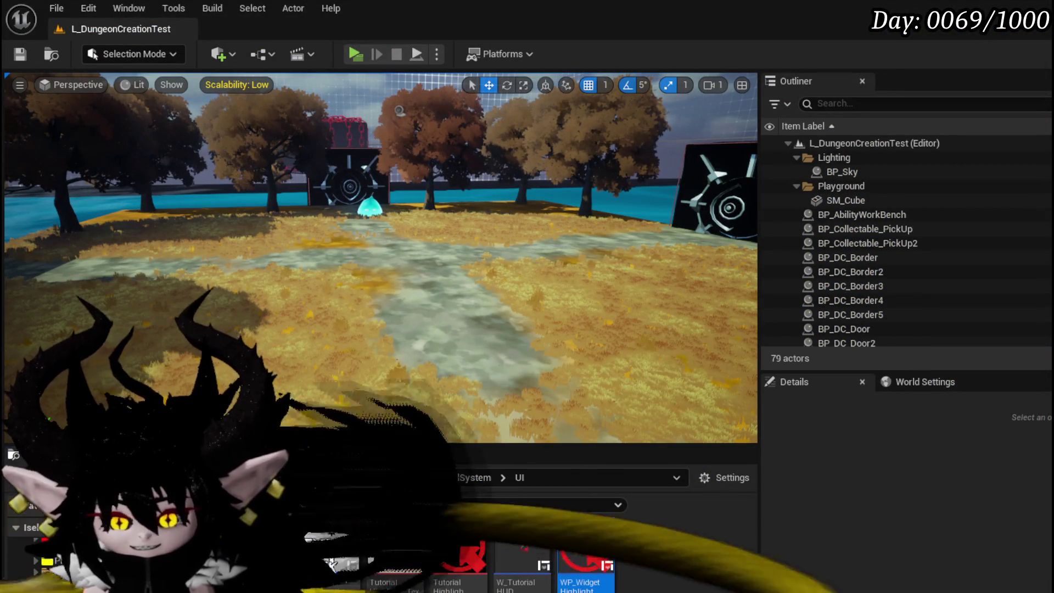
key("alt+Tab")
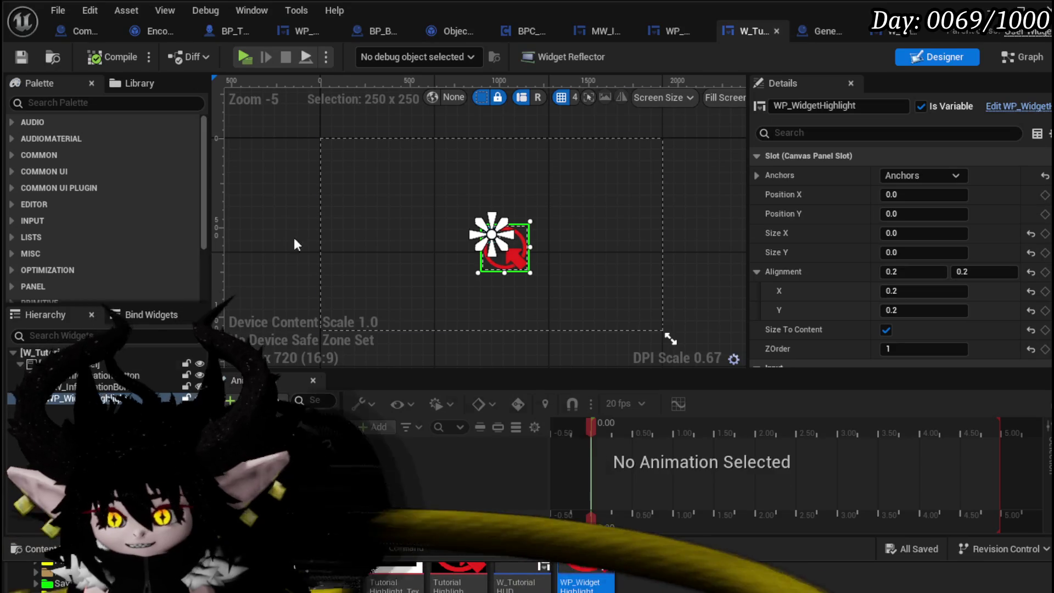
left_click(1025, 57)
Rearrange the Owner and input-mode nodes and move Event Construct off to the left
scroll(485, 160, "down", 2)
left_click_drag(496, 163, 548, 142)
left_click_drag(450, 159, 489, 142)
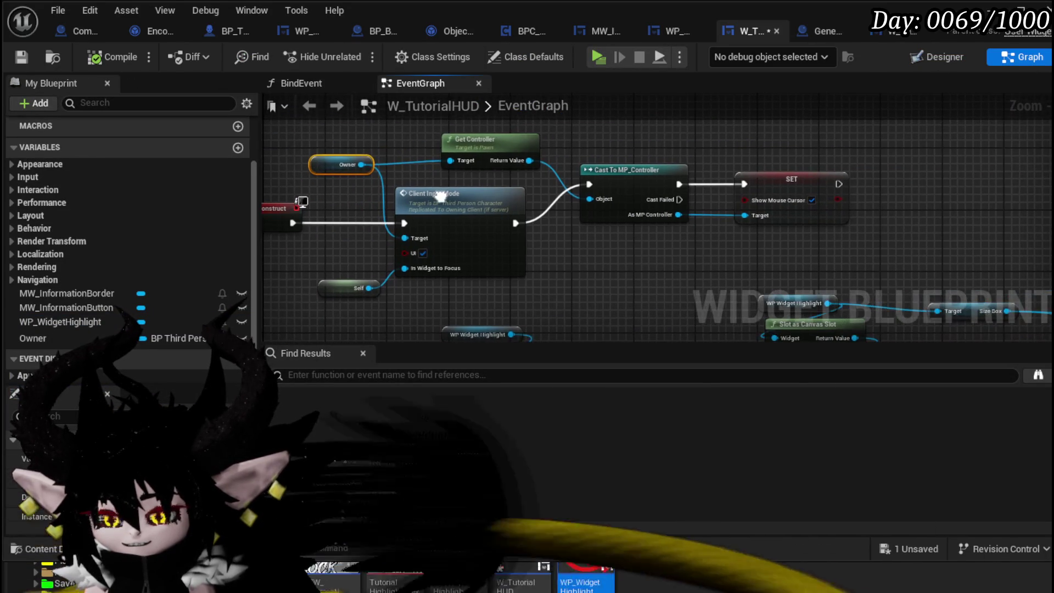
mouse_move(697, 254)
left_mouse_down()
mouse_move(756, 282)
mouse_move(757, 272)
mouse_move(747, 290)
mouse_move(759, 232)
mouse_move(715, 263)
mouse_move(783, 281)
left_mouse_up()
mouse_move(447, 235)
left_mouse_down()
mouse_move(385, 220)
mouse_move(280, 229)
left_mouse_up()
Add a StartTutorial custom event wired to Client Input Mode, save, and close the widget editor
right_click(385, 216)
type("Customevent")
key("Return")
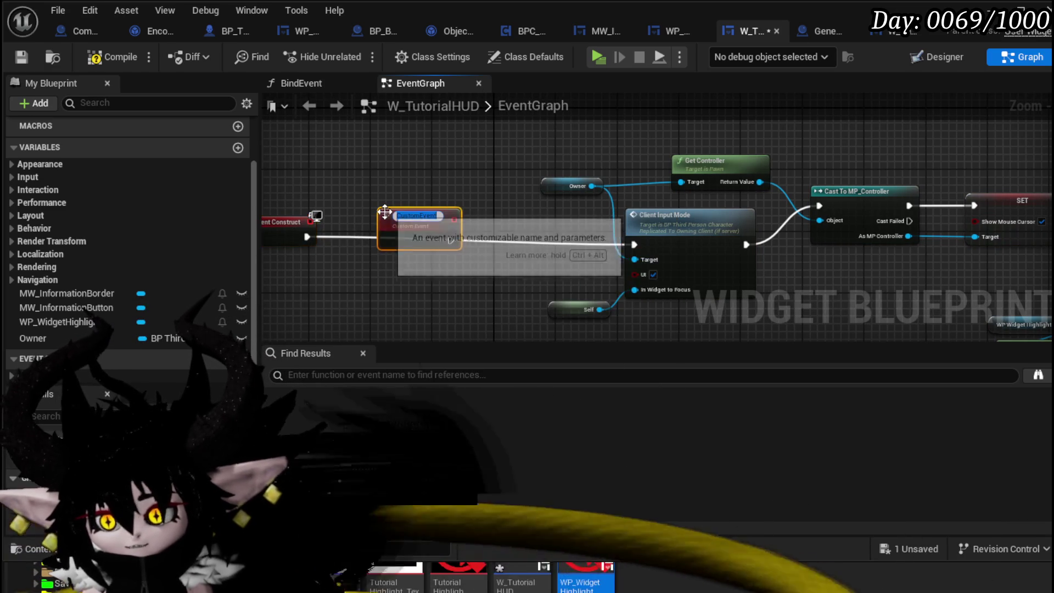
type("StartTutorial")
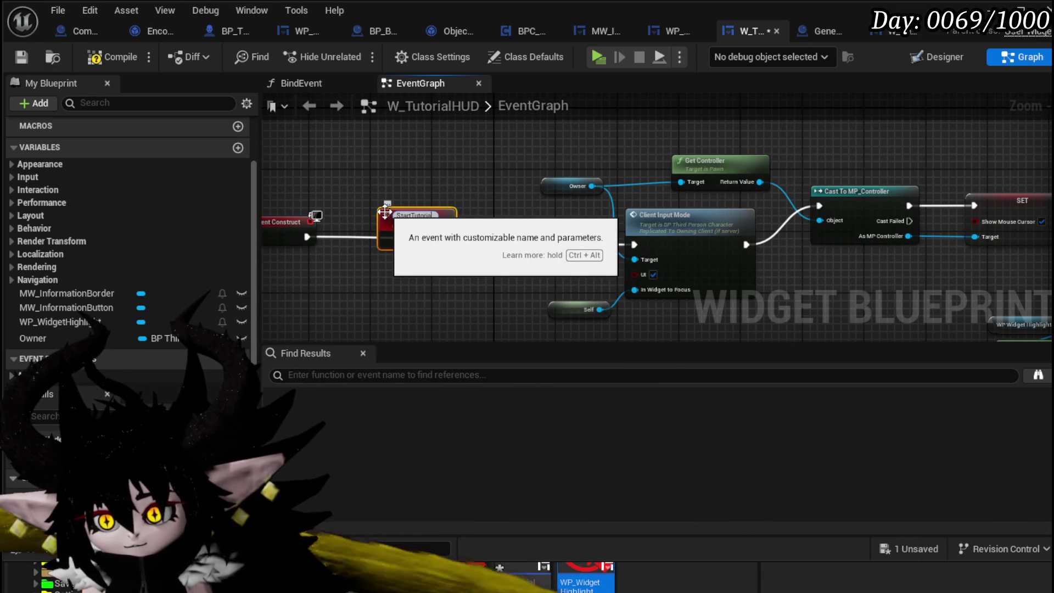
key("Return")
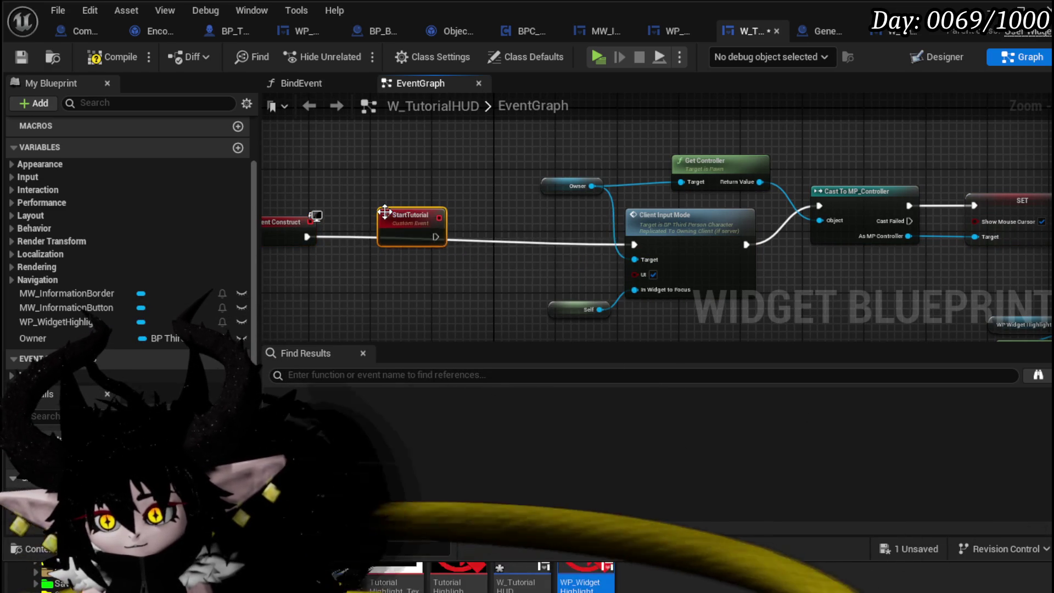
left_click_drag(433, 238, 633, 243)
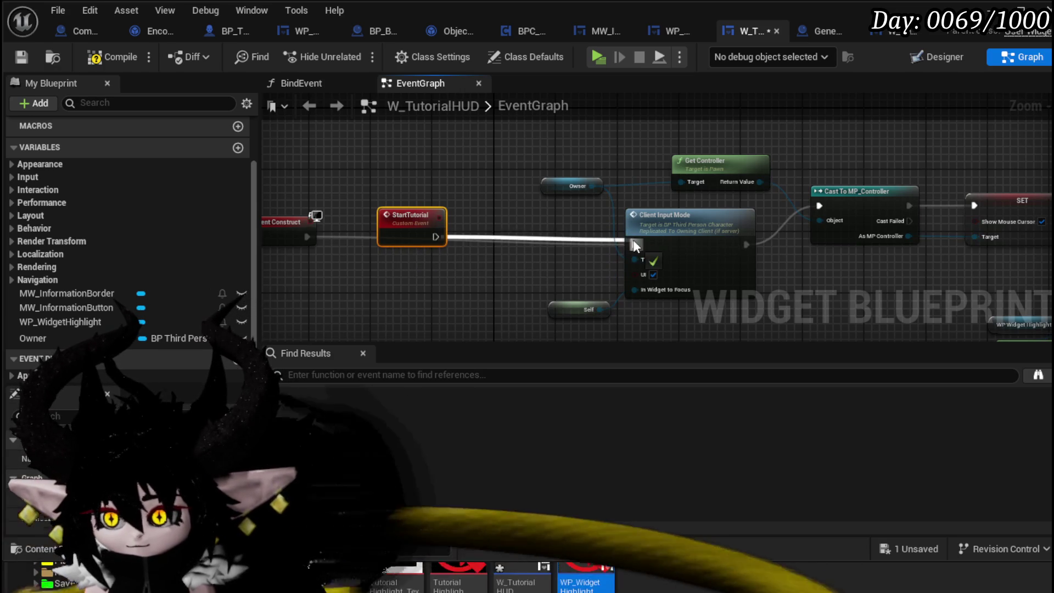
left_click_drag(408, 233, 408, 241)
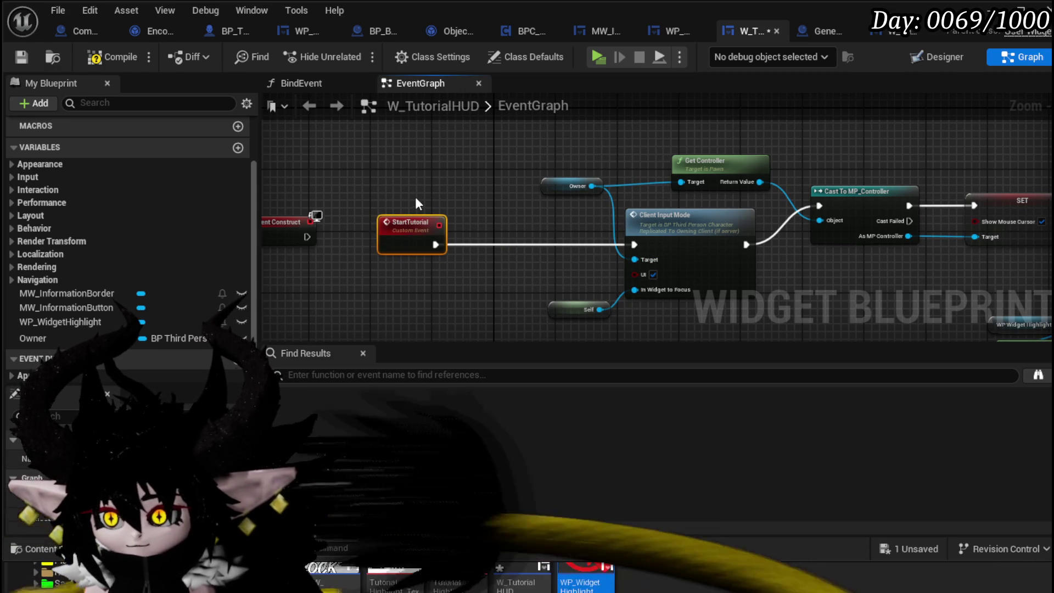
left_click(22, 55)
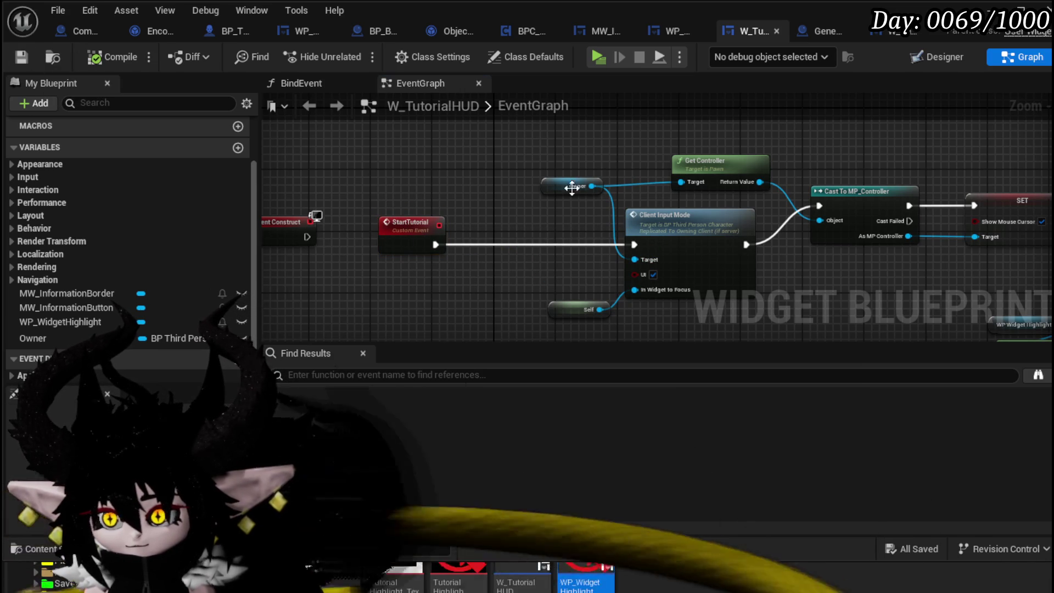
left_click(995, 21)
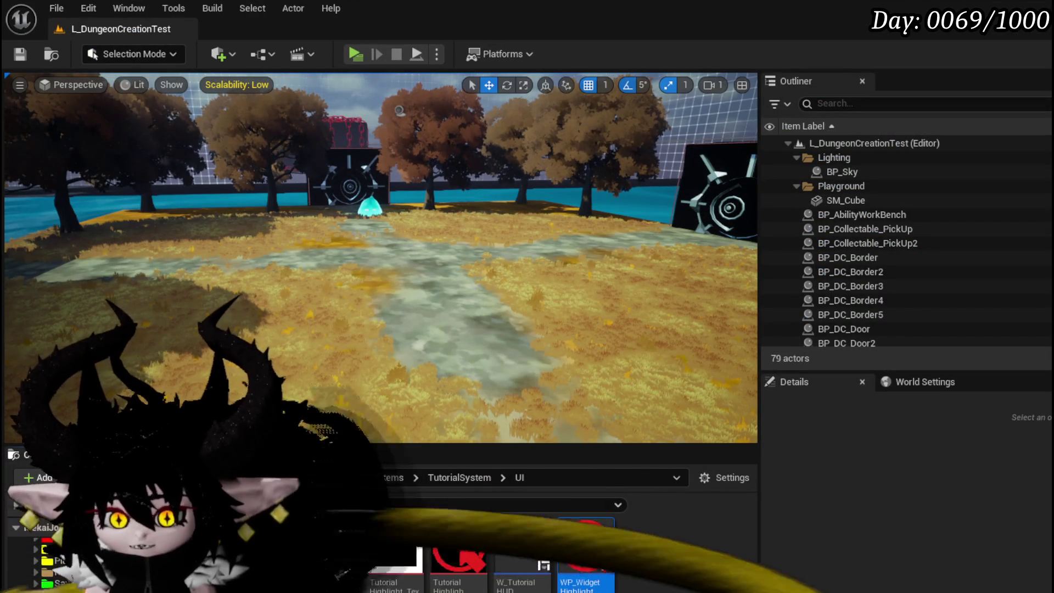
Open BP_ThirdPersonCharacter and place a Branch node beneath Call On Character Finished Loading
double_click(522, 547)
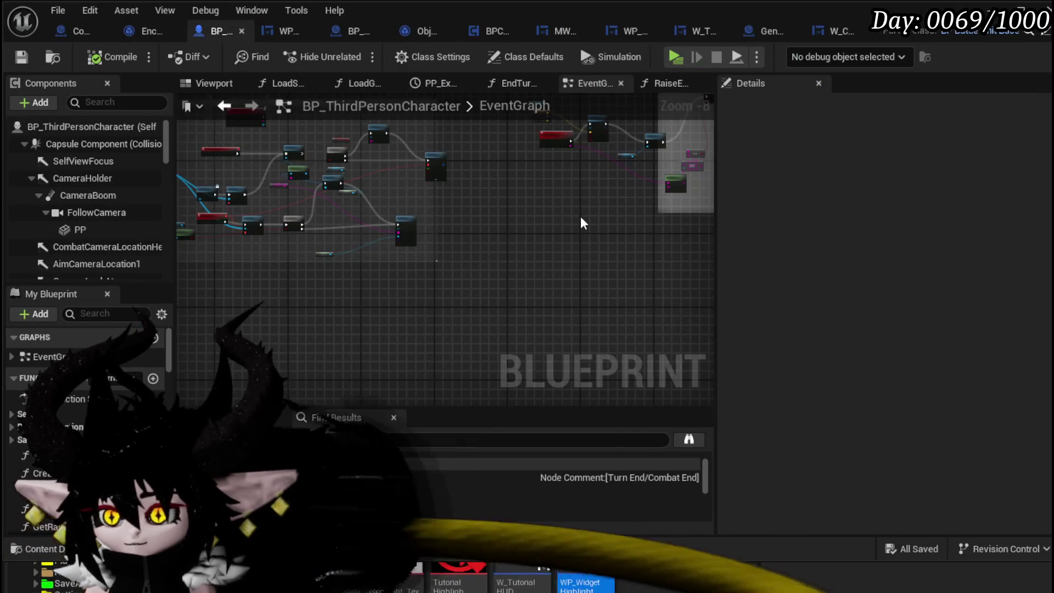
mouse_move(377, 360)
left_mouse_down()
mouse_move(404, 370)
mouse_move(469, 302)
mouse_move(501, 231)
left_mouse_up()
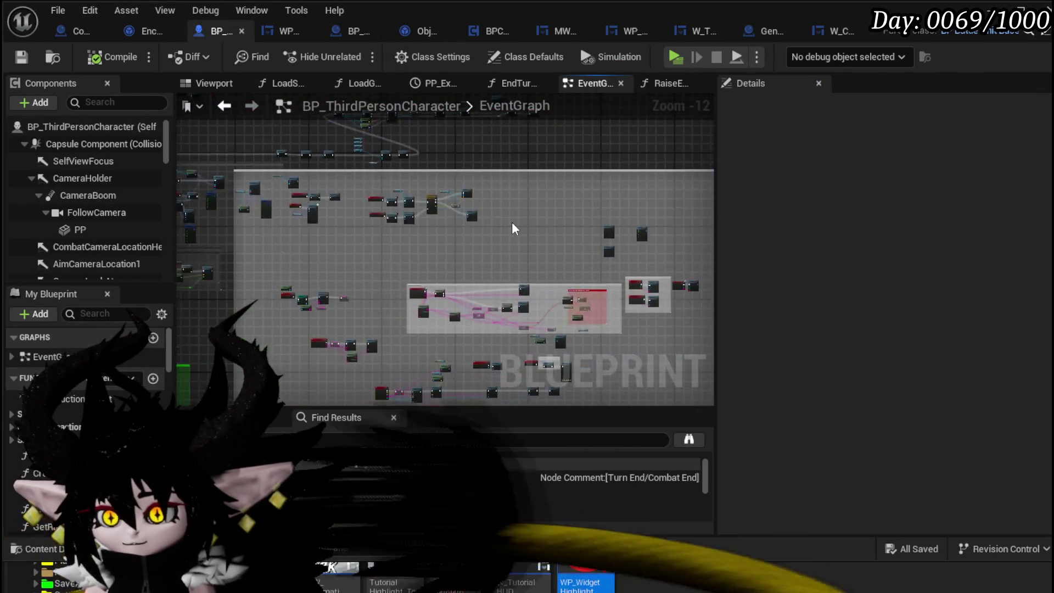
scroll(415, 235, "up", 4)
scroll(415, 235, "up", 6)
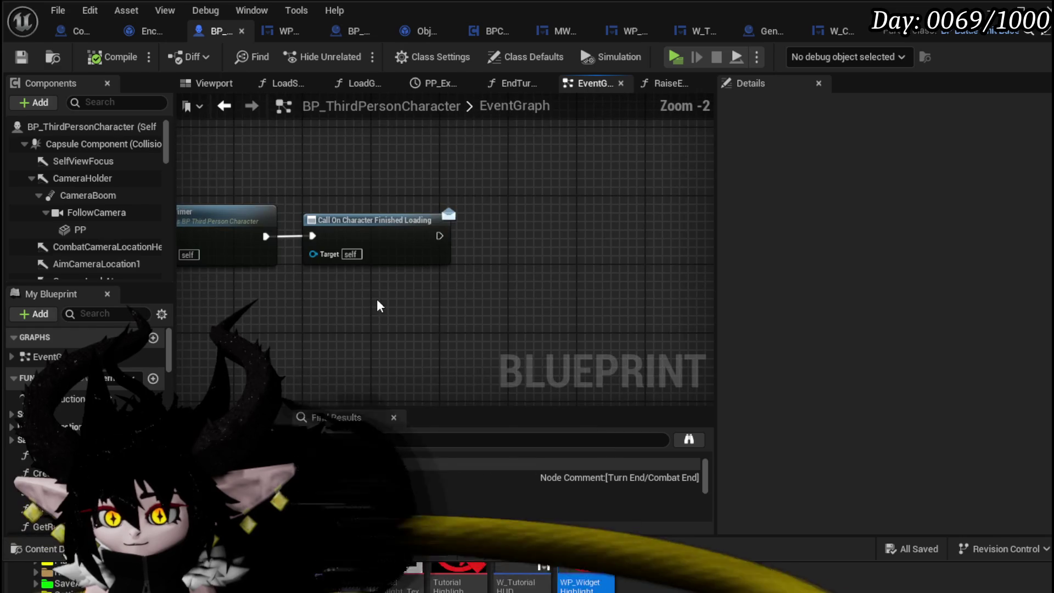
left_click_drag(473, 235, 628, 206)
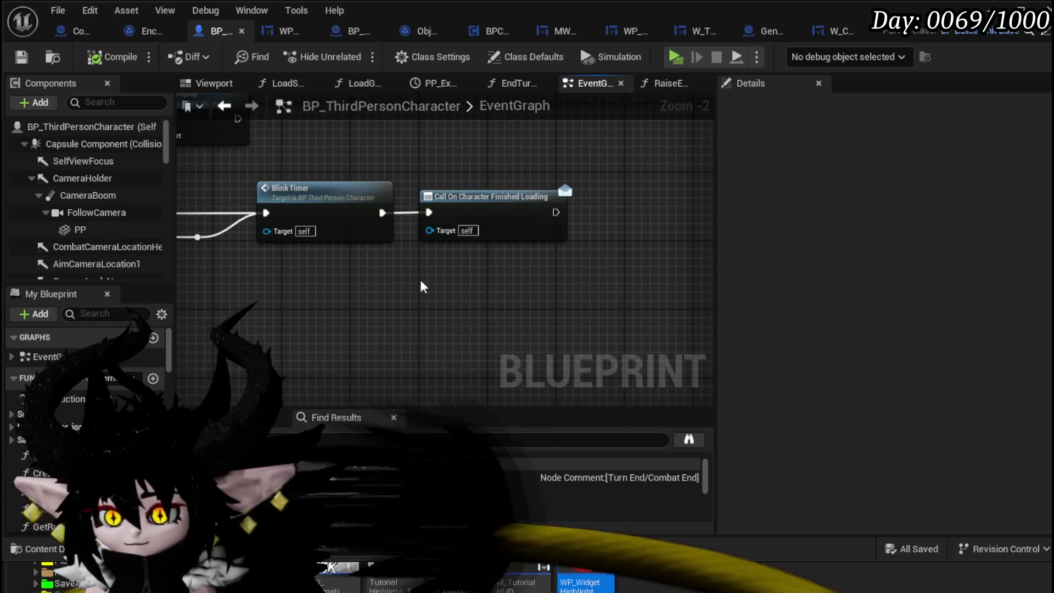
left_click(543, 286)
mouse_move(444, 255)
left_mouse_down()
mouse_move(429, 237)
mouse_move(427, 276)
left_mouse_up()
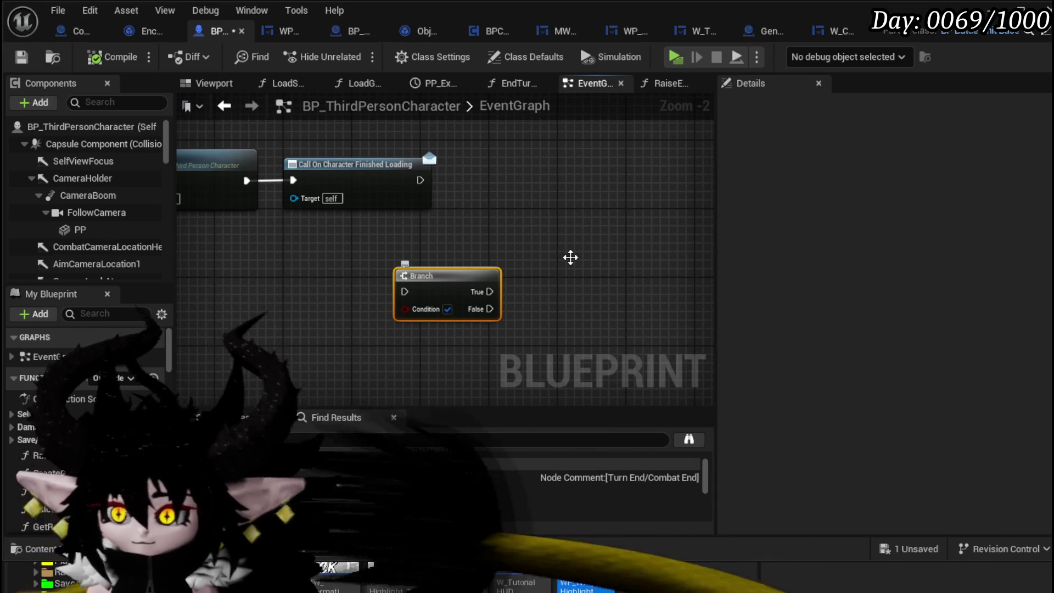
Wrap the Branch node in a comment titled 'Tutorial?'
key("c")
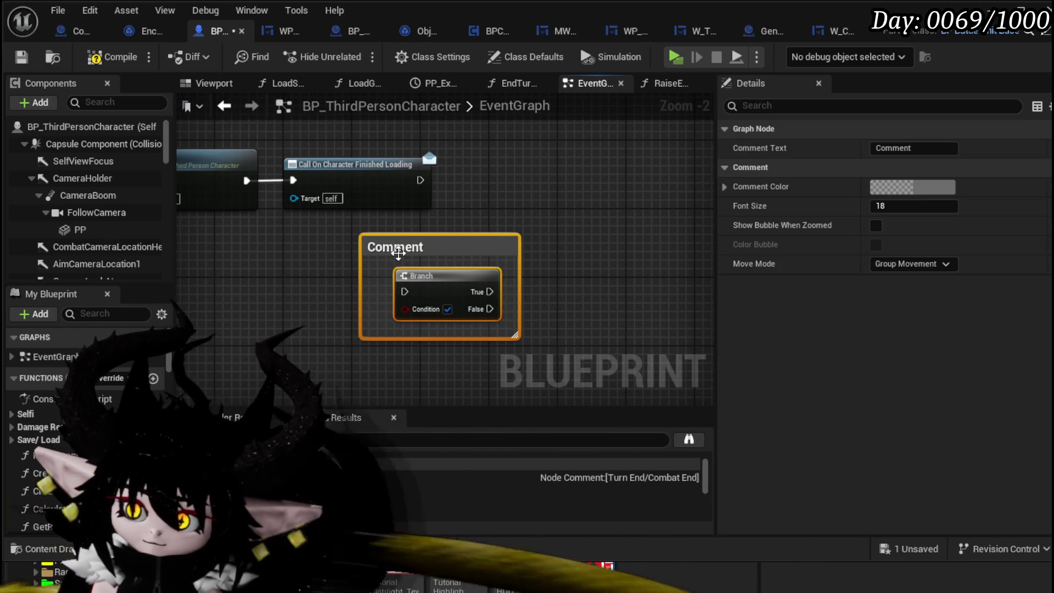
double_click(395, 245)
type("Tu")
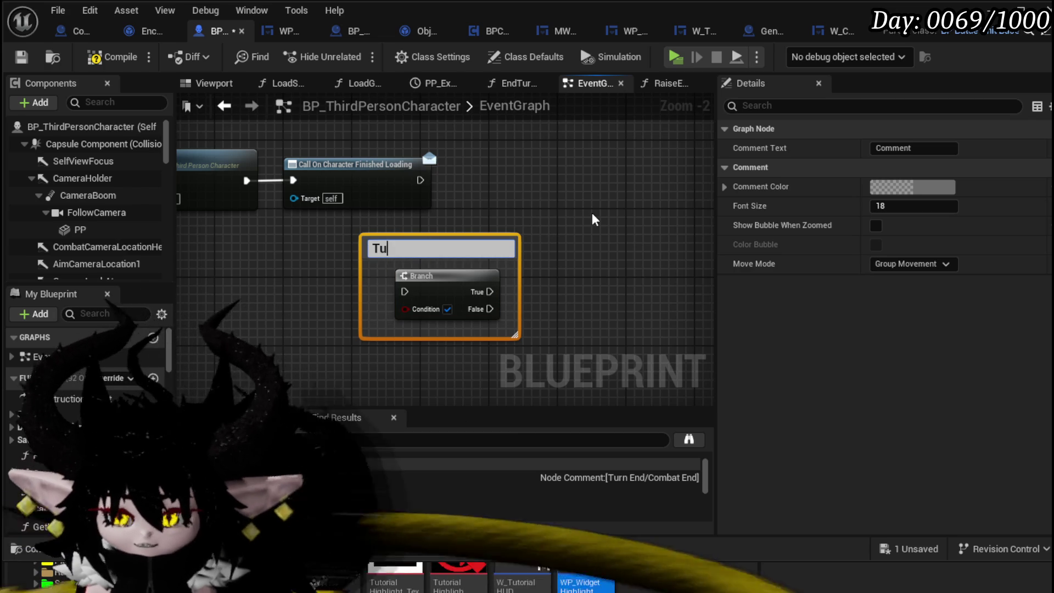
type("torial?")
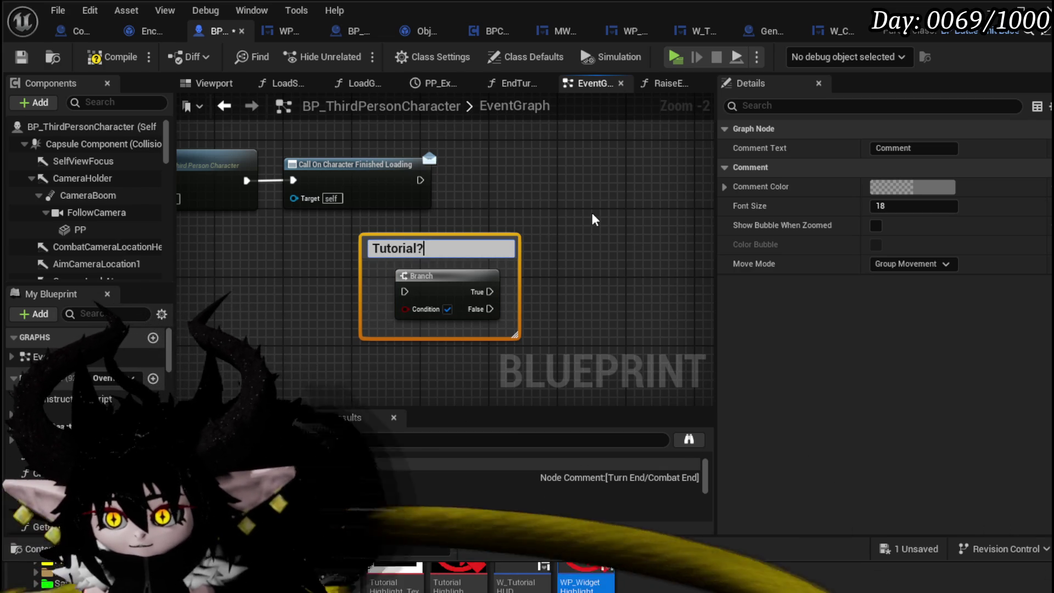
key("Return")
left_click_drag(593, 220, 461, 228)
left_click(338, 201)
mouse_move(338, 201)
left_mouse_down()
mouse_move(393, 240)
mouse_move(350, 191)
left_mouse_up()
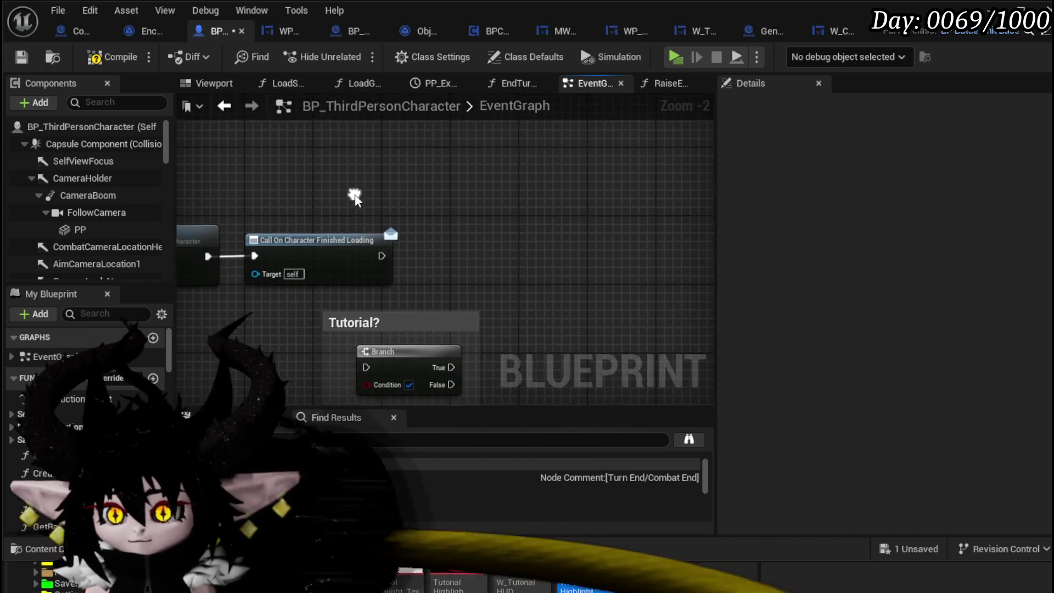
Add a General Manager getter wired into a Get UI Manager node above the Branch
right_click(395, 172)
type("get general mana")
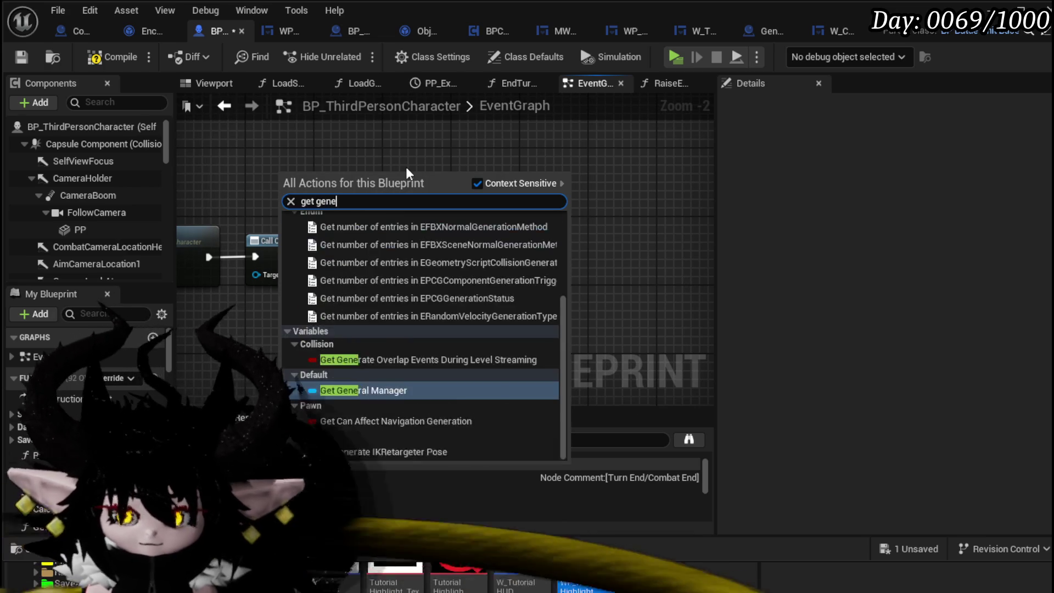
key("Escape")
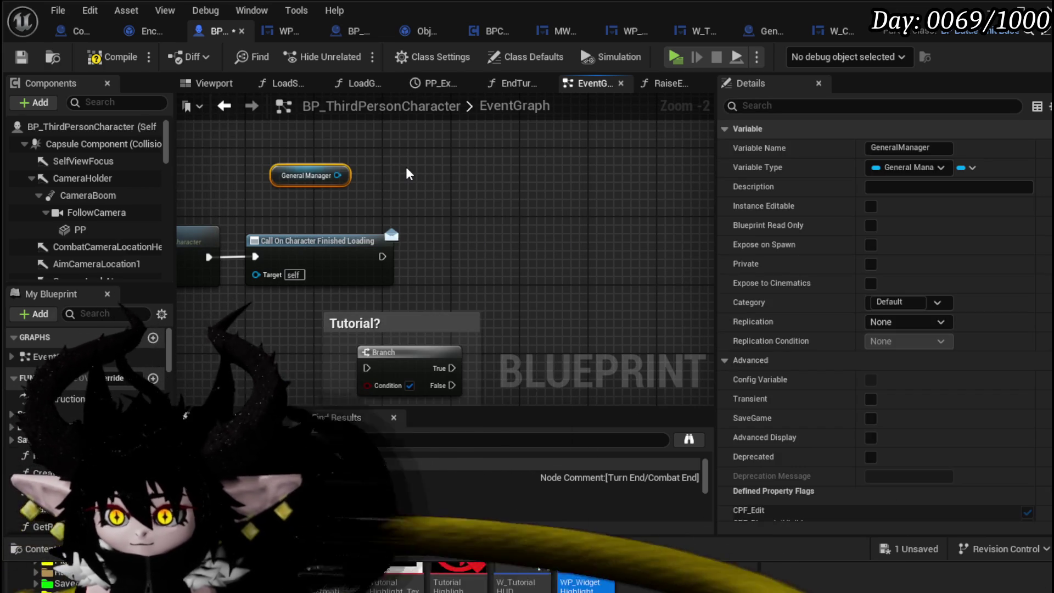
left_click_drag(338, 176, 400, 198)
type("get")
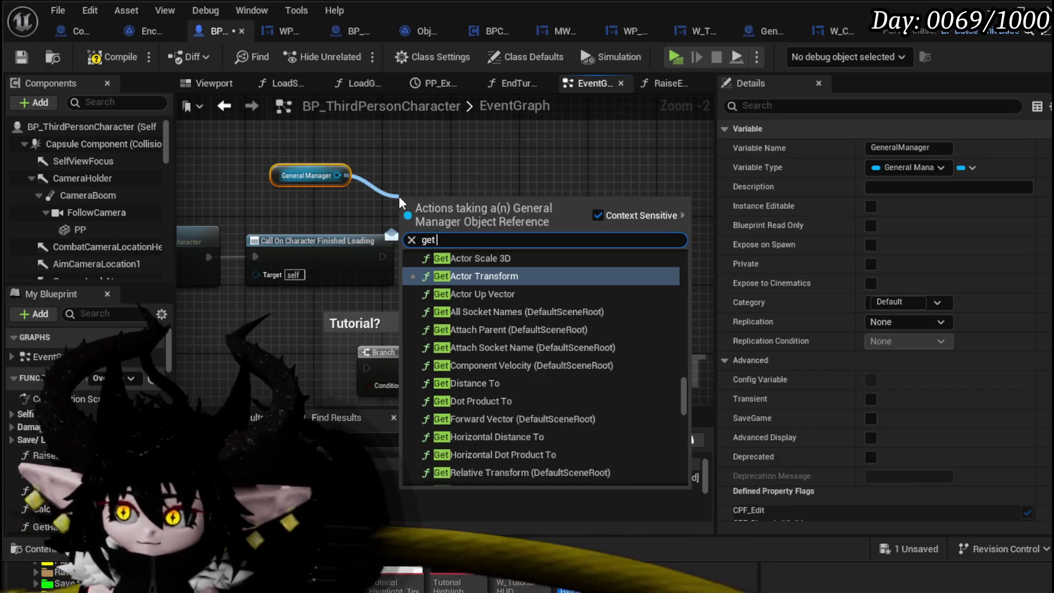
type(" ui manager")
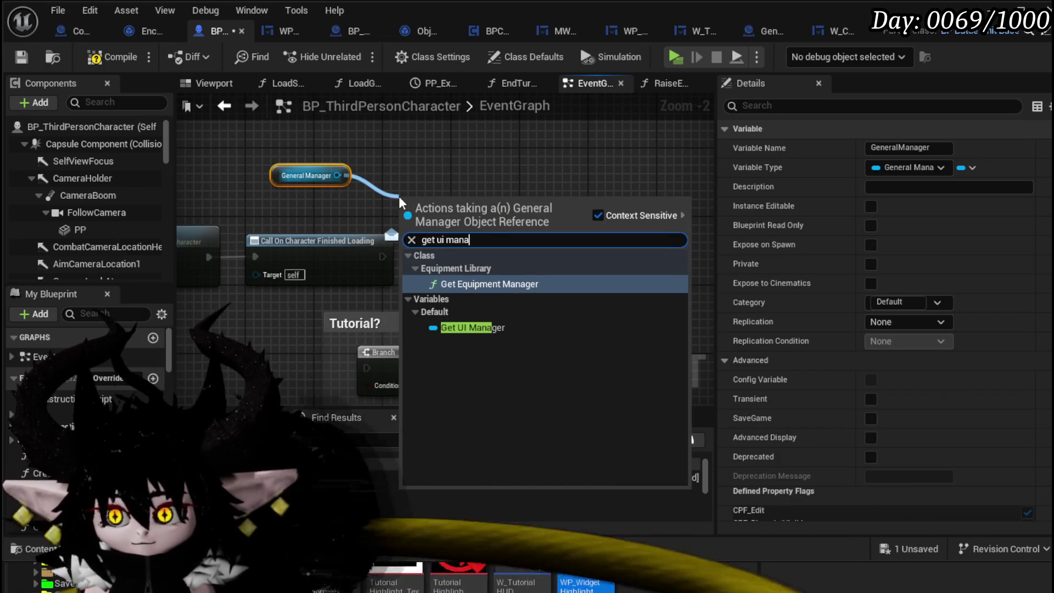
key("Return")
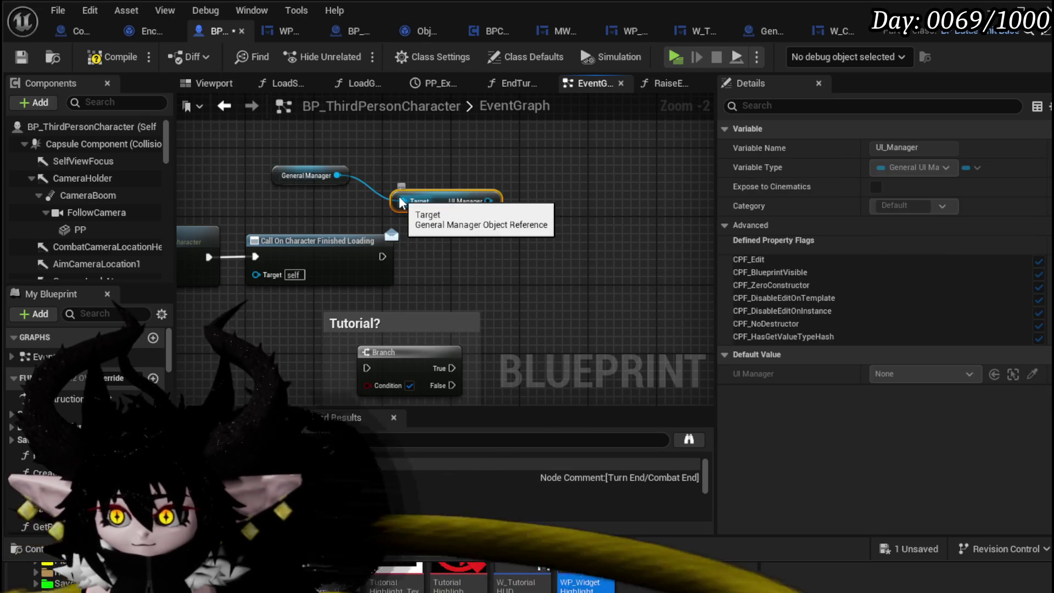
left_click_drag(295, 216, 340, 126)
left_click(306, 172, "ctrl")
left_click_drag(395, 215, 440, 239)
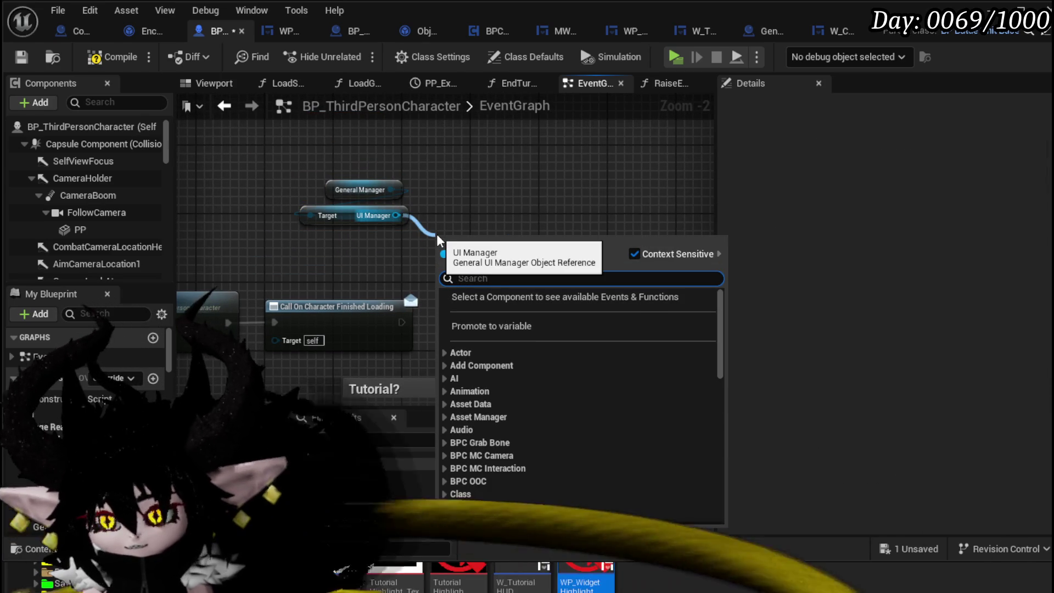
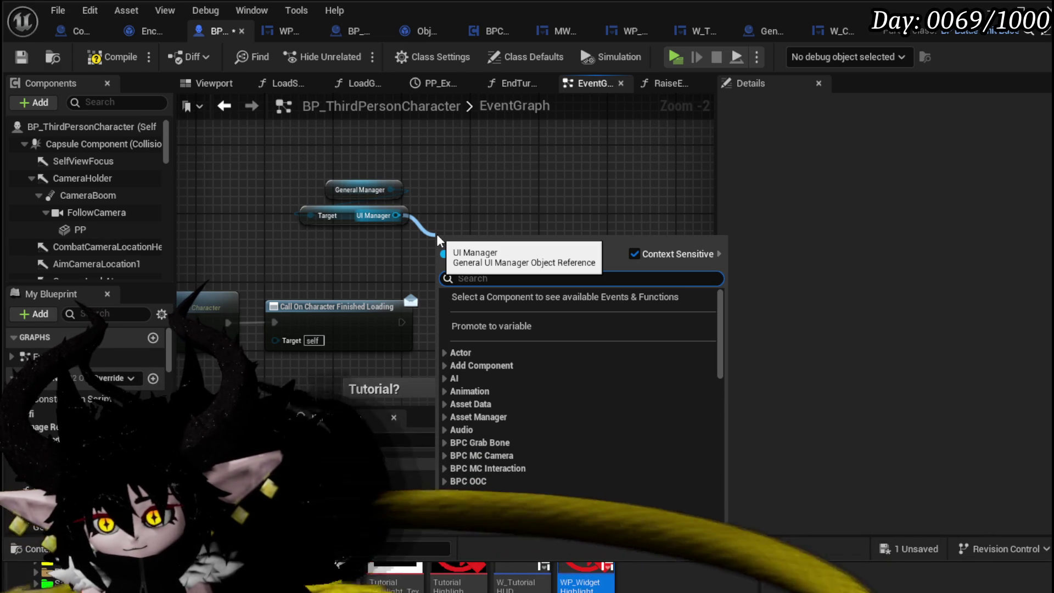
Place a Get Tutorial HUD node from the UI Manager
type("Tur")
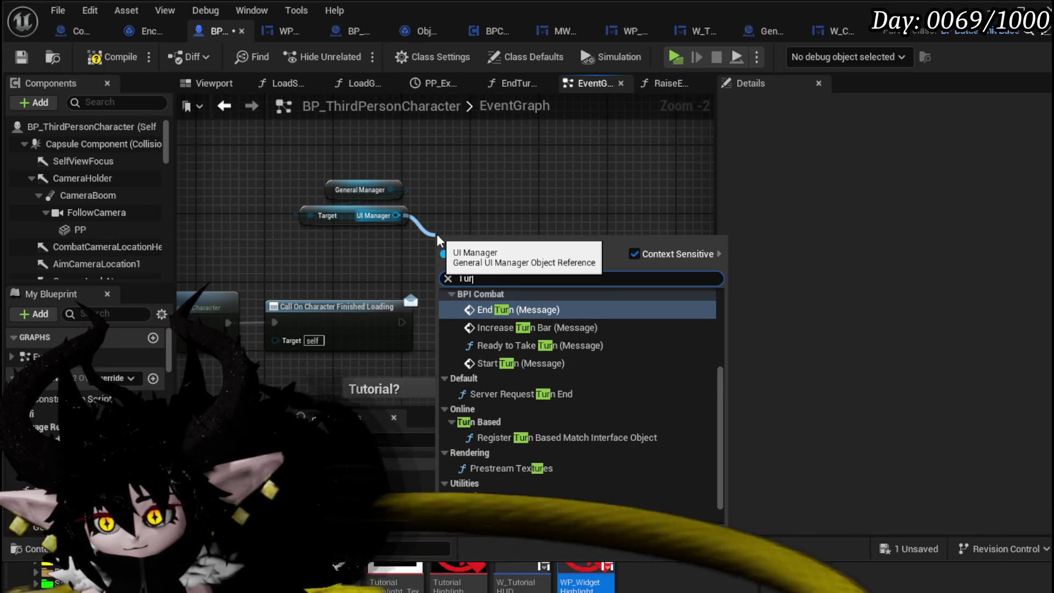
key("BackSpace")
type("t")
key("Return")
Call Start Tutorial on the Tutorial HUD after Call On Character Finished Loading, then compile
left_click_drag(527, 241, 538, 286)
type("Set")
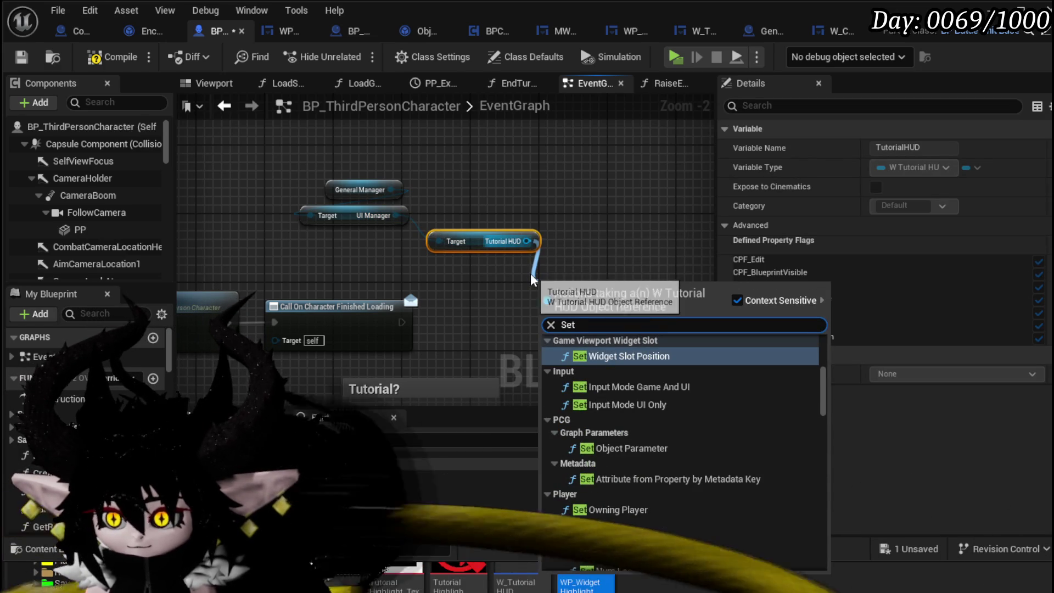
key("BackSpace")
key("BackSpace")
type("tart")
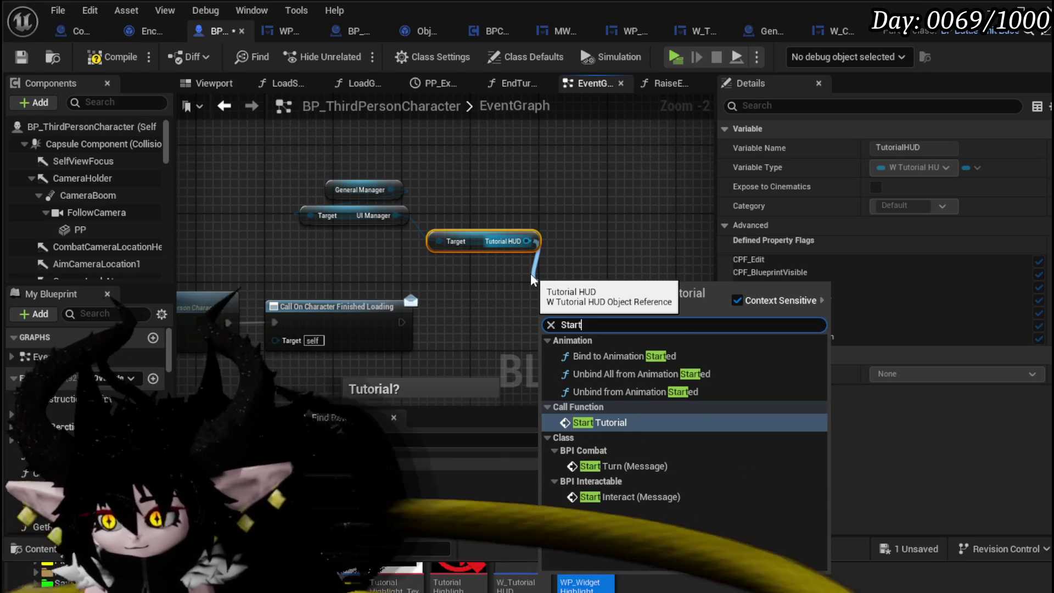
left_click(622, 423)
mouse_move(402, 322)
left_mouse_down()
mouse_move(540, 306)
mouse_move(574, 331)
left_mouse_up()
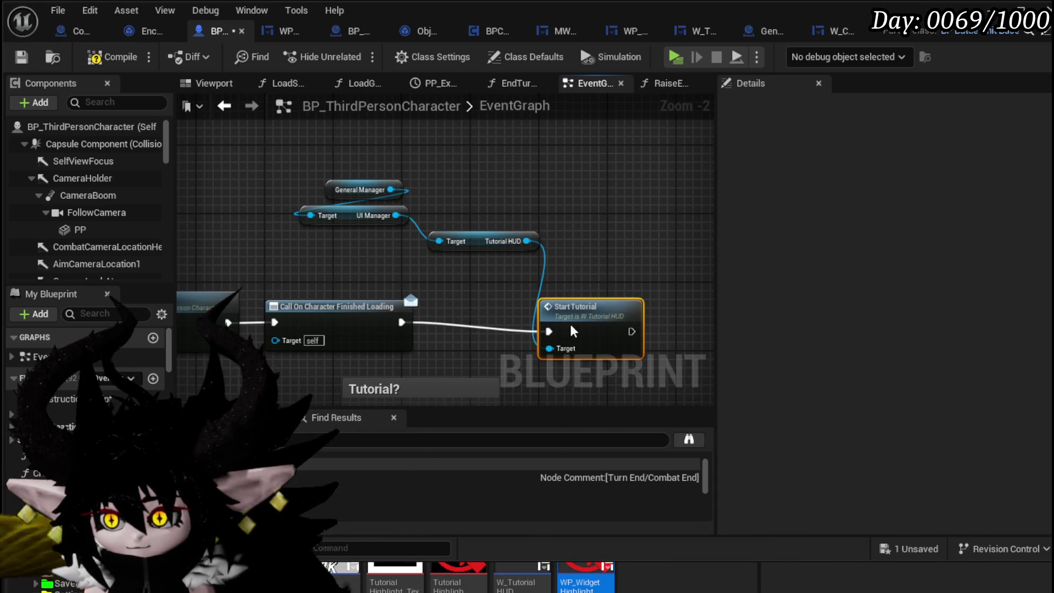
left_click(117, 57)
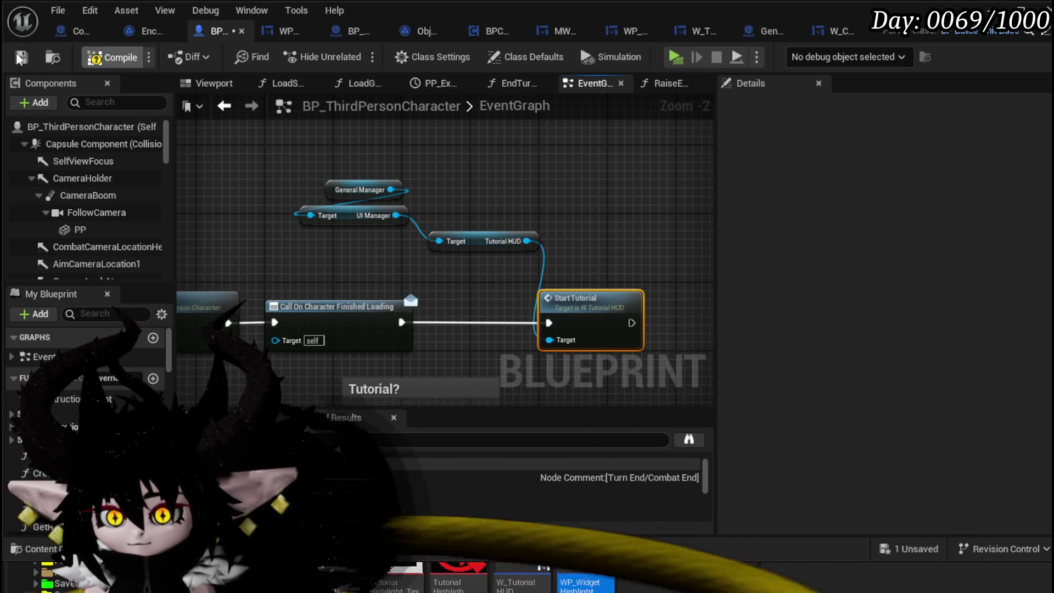
Save the character blueprint, play-test the game with an attack, then stop and save all
left_click(21, 58)
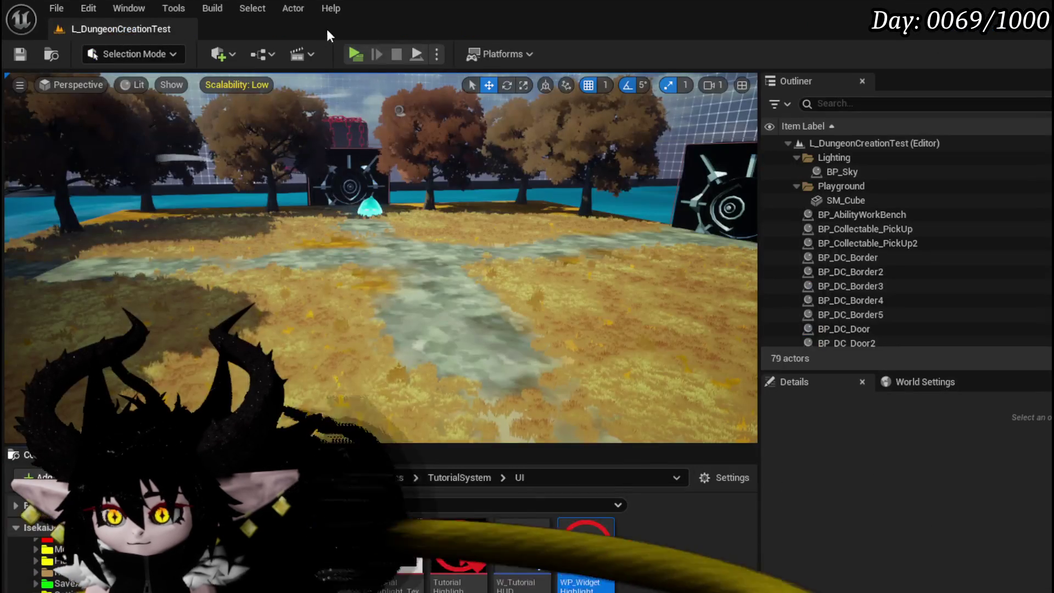
left_click(354, 55)
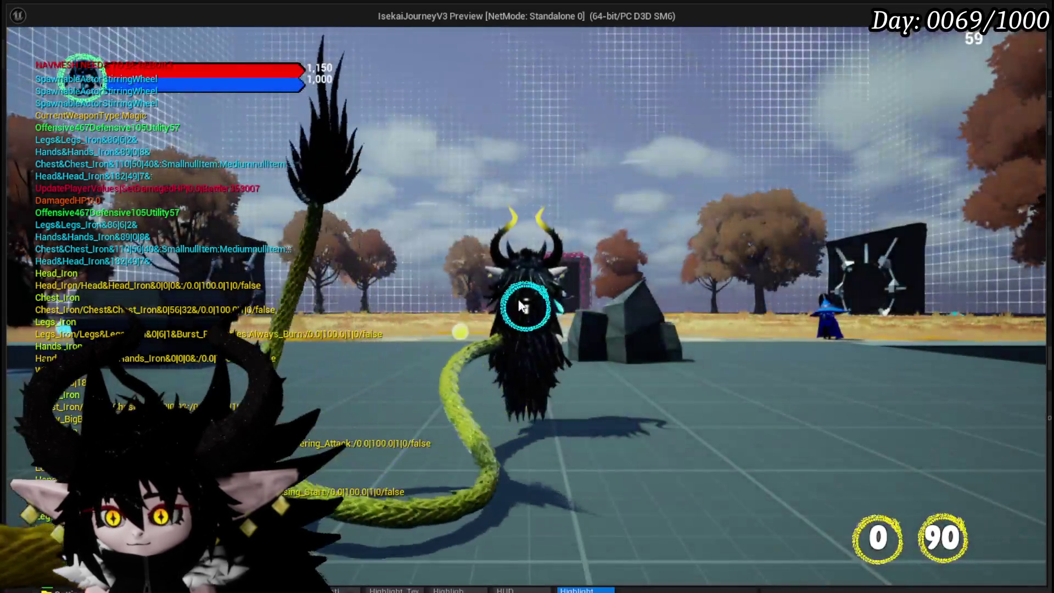
left_click(522, 307)
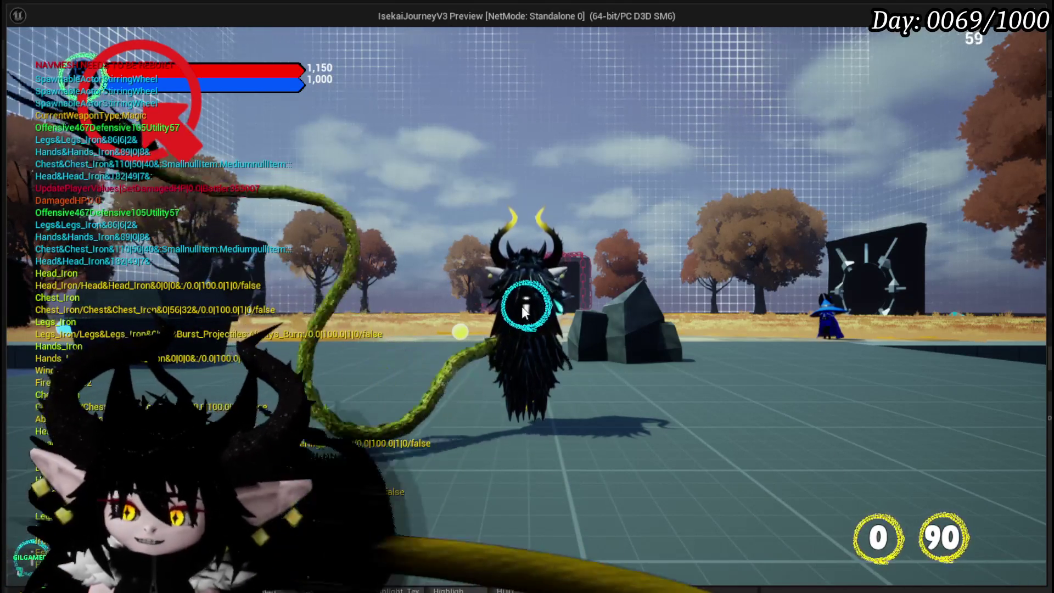
key("Escape")
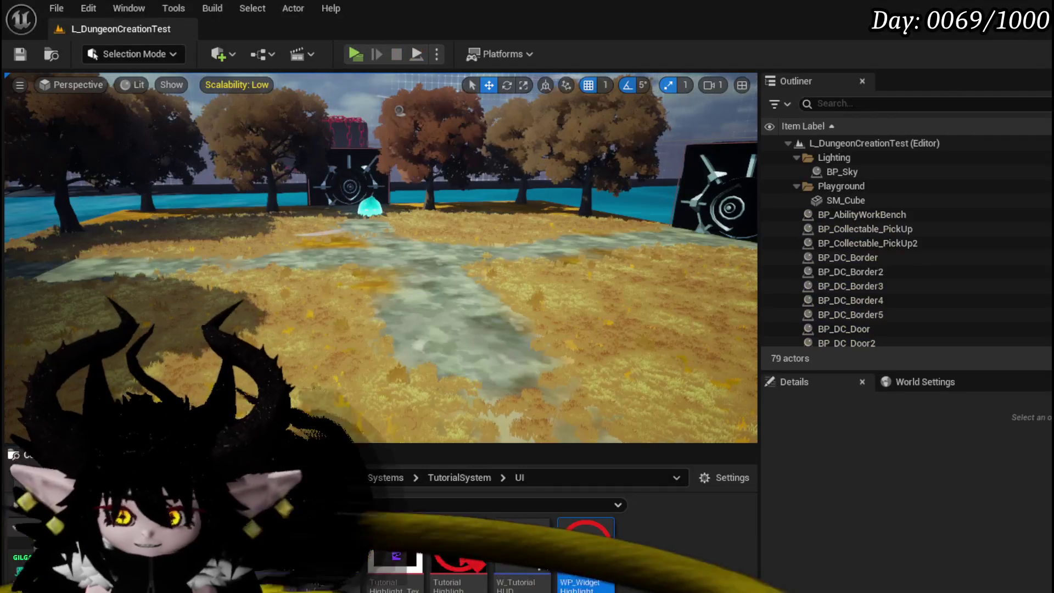
key("ctrl+s")
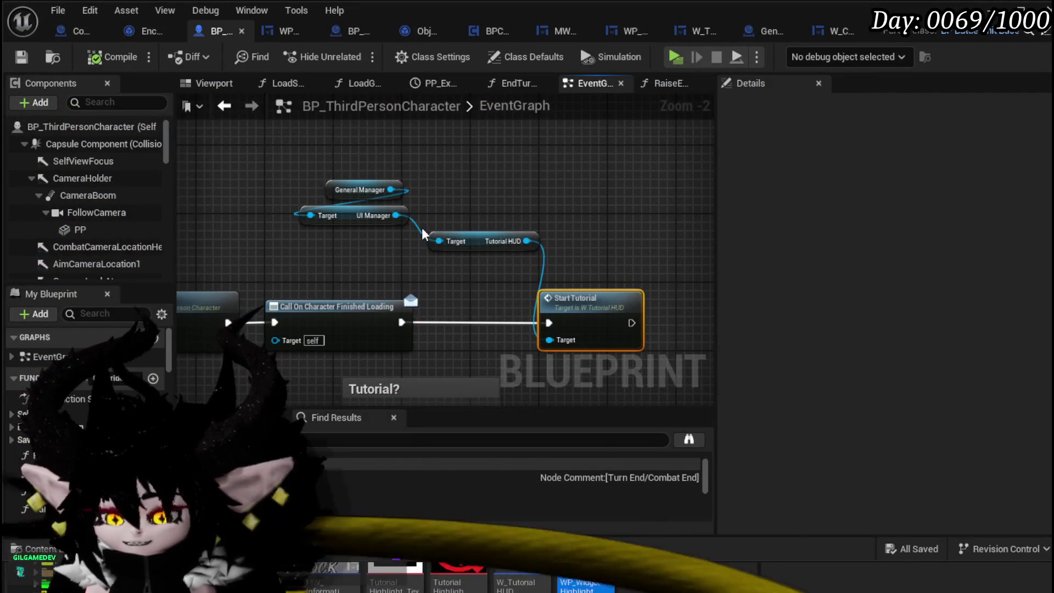
Open W_TutorialHUD in the Designer and select MW_InformationBorder in the Hierarchy
mouse_move(531, 274)
left_mouse_down()
mouse_move(449, 227)
mouse_move(418, 245)
left_mouse_up()
double_click(419, 245)
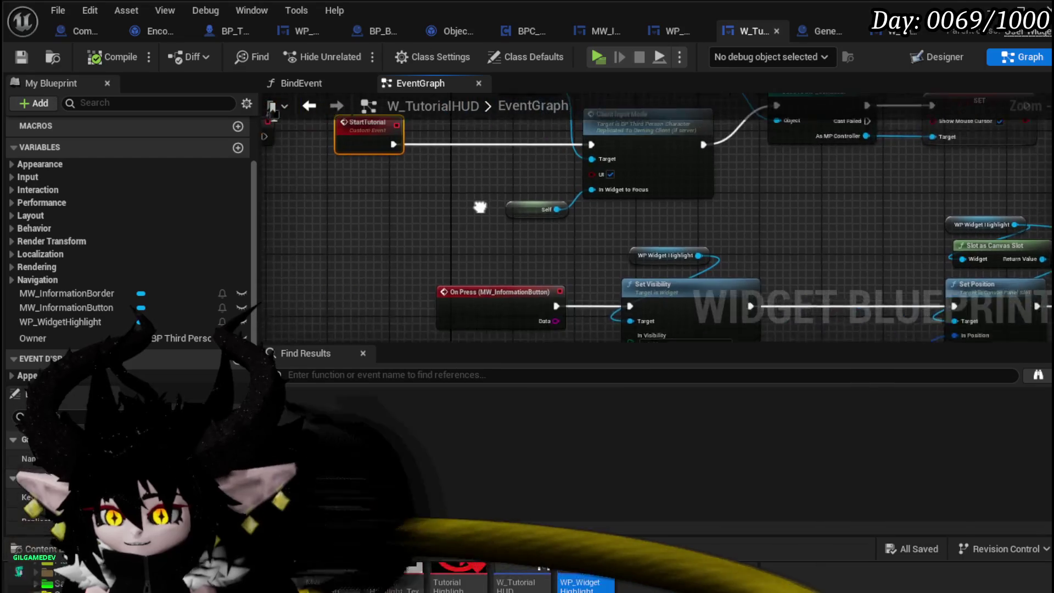
left_click(934, 55)
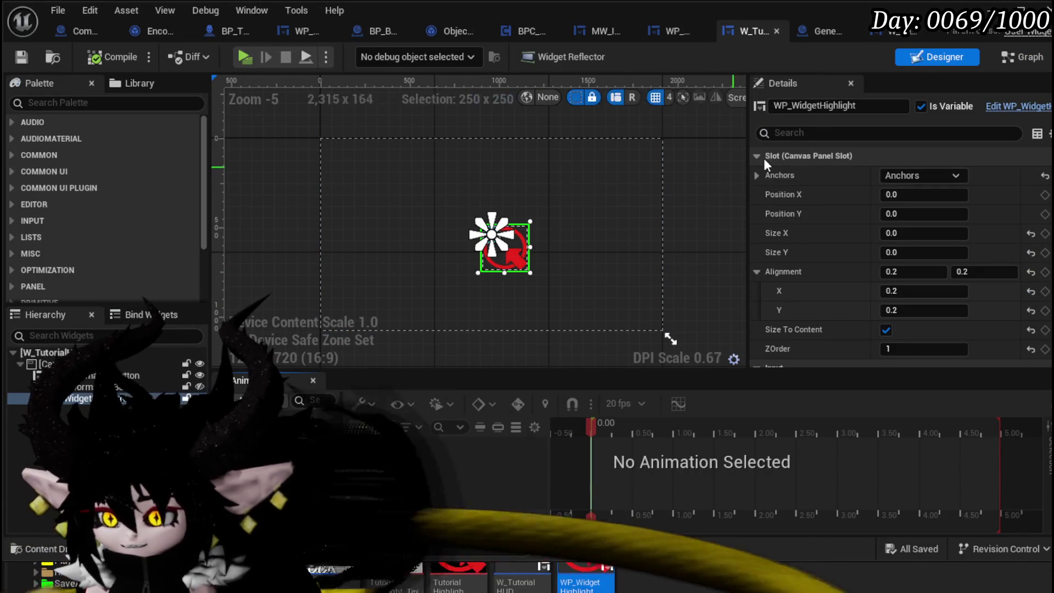
left_click(998, 57)
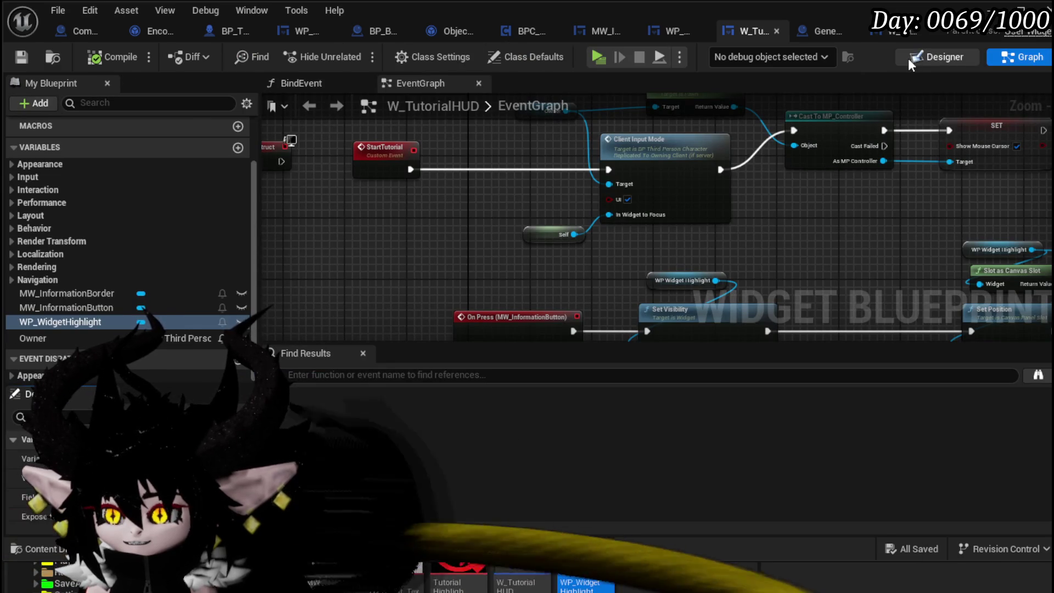
left_click(908, 59)
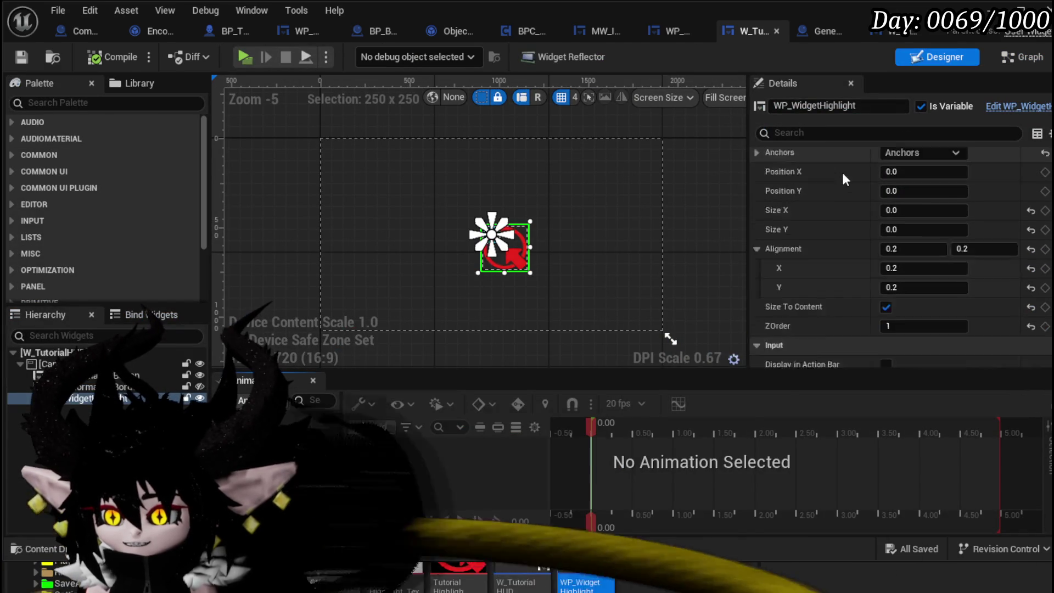
scroll(839, 168, "down", 3)
scroll(839, 168, "up", 3)
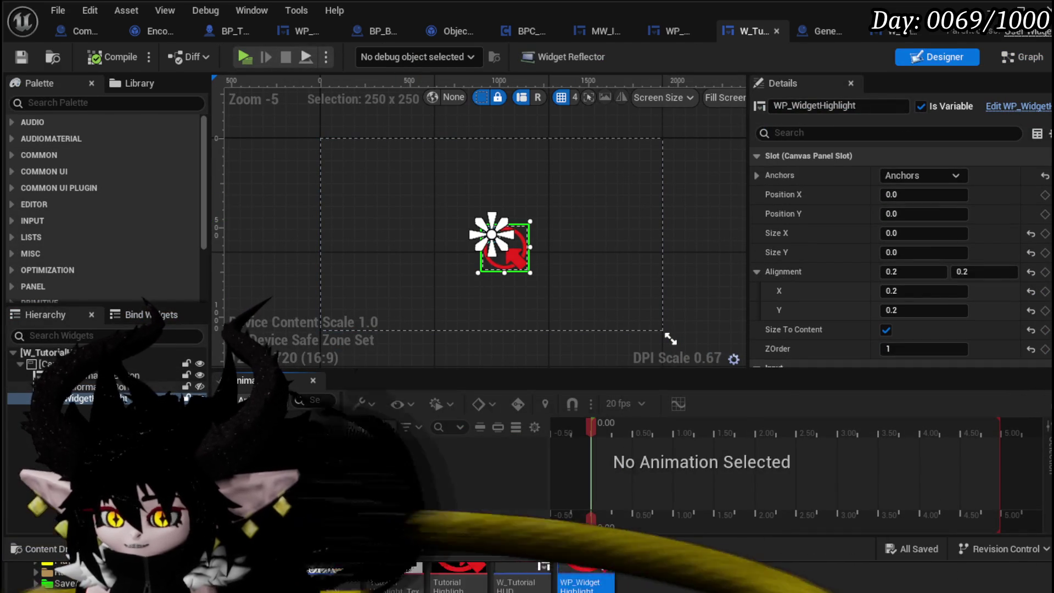
left_click(167, 387)
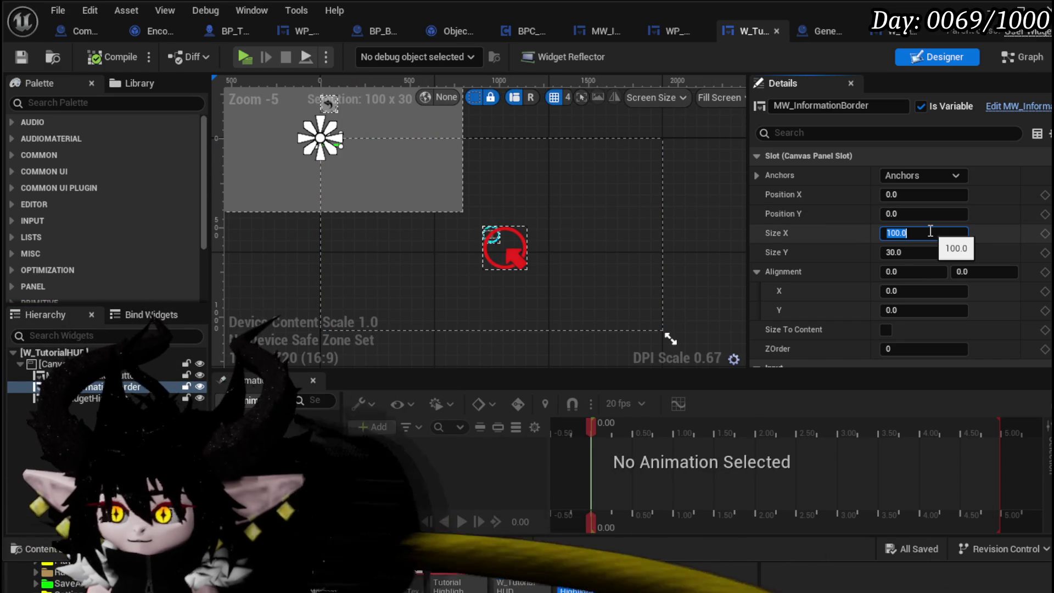
Size the information border to 500 x 500 and save the HUD widget
type("500")
key("Return")
left_click(928, 247)
type("500")
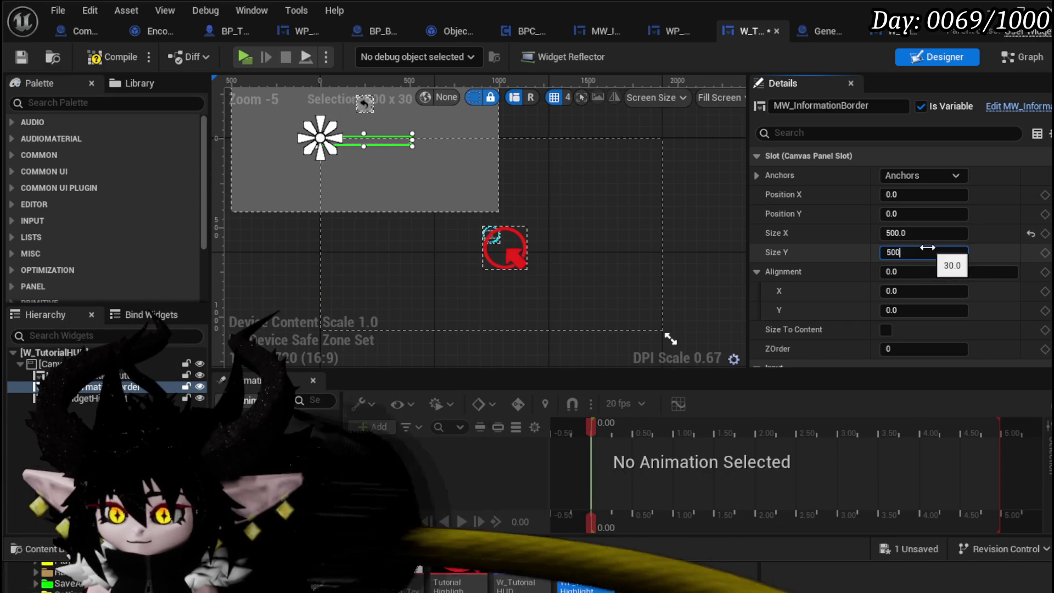
key("Return")
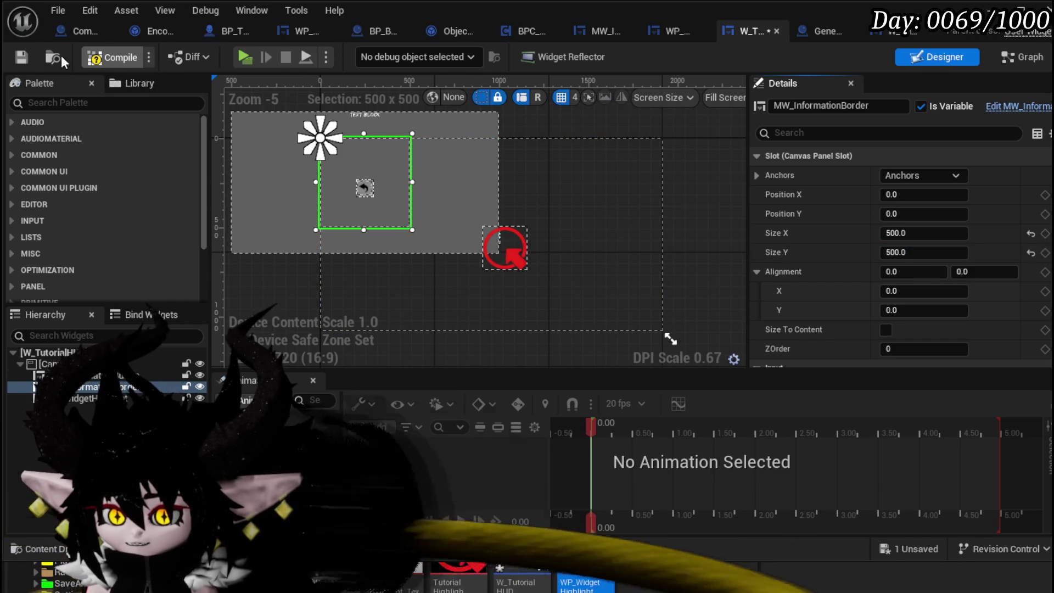
left_click(20, 57)
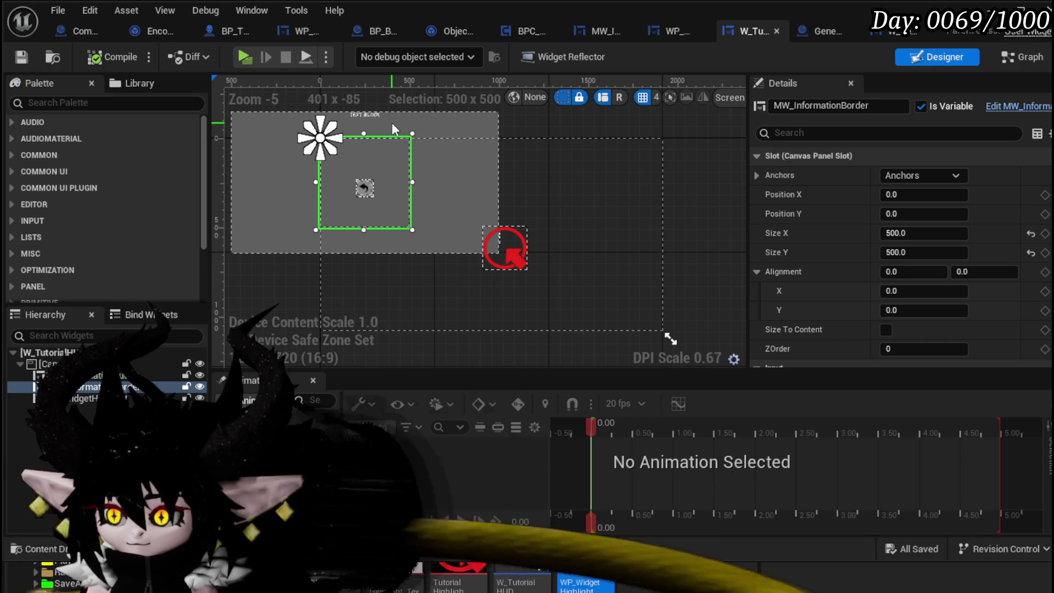
Move the border toward the canvas centre-right, set its anchors, and save
mouse_move(374, 171)
left_mouse_down()
mouse_move(511, 194)
mouse_move(566, 227)
mouse_move(571, 218)
left_mouse_up()
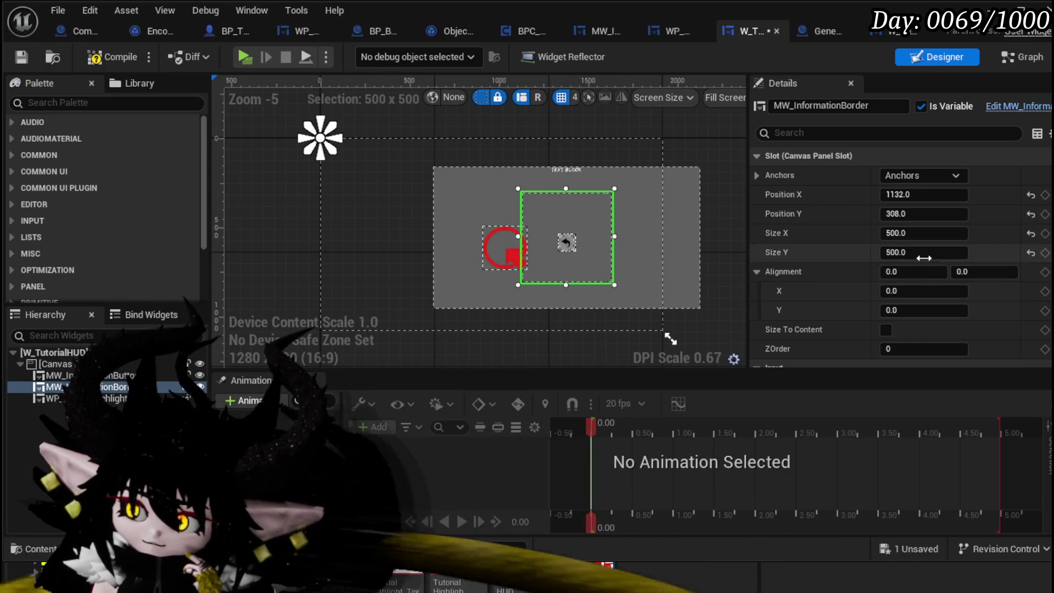
left_click(908, 177)
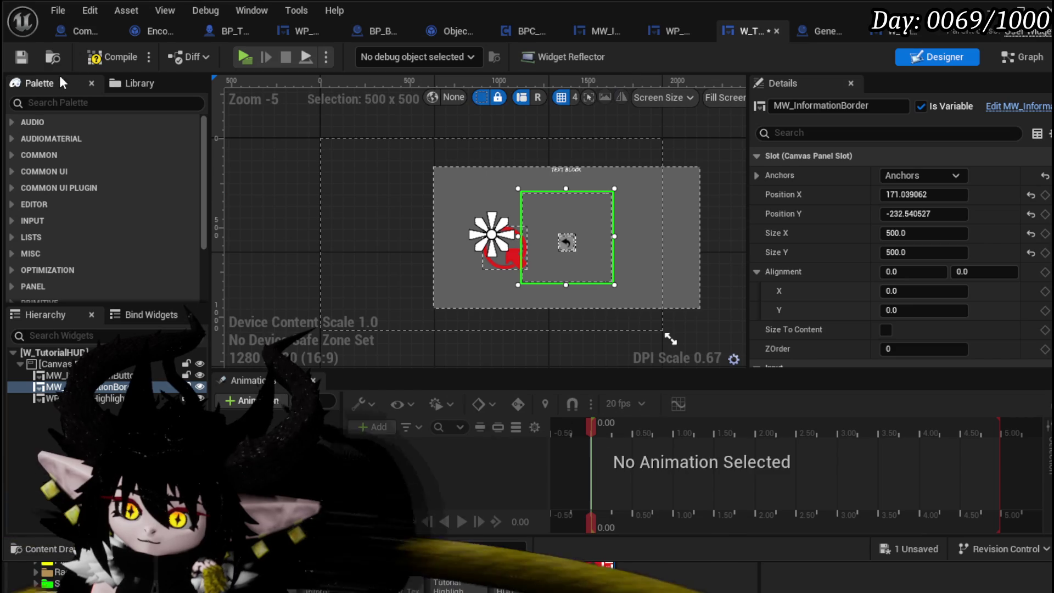
left_click(21, 57)
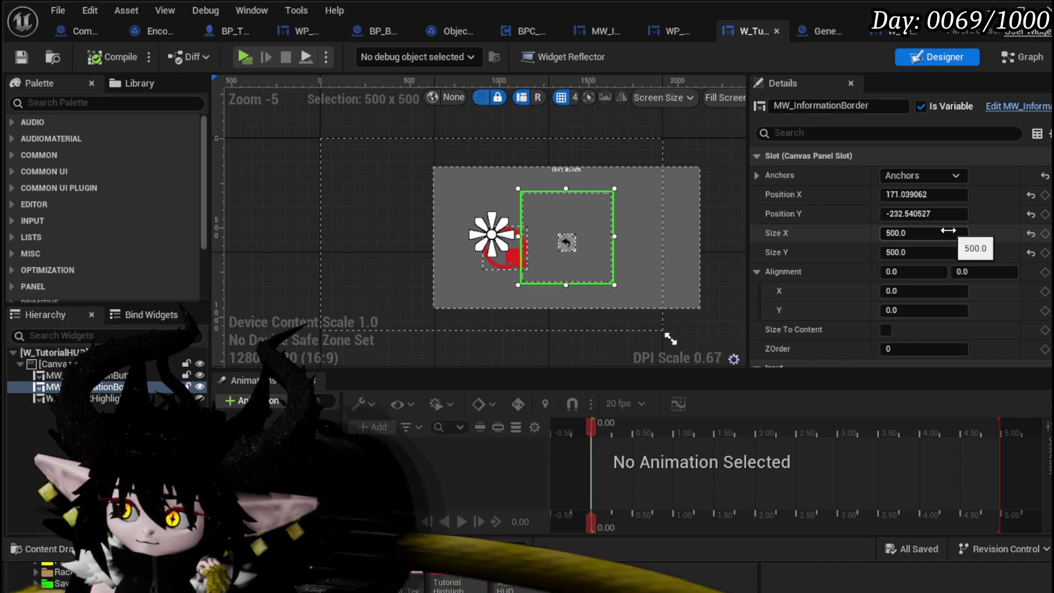
Open the MW_InformationBorder widget blueprint for editing
scroll(950, 234, "down", 3)
scroll(947, 230, "down", 15)
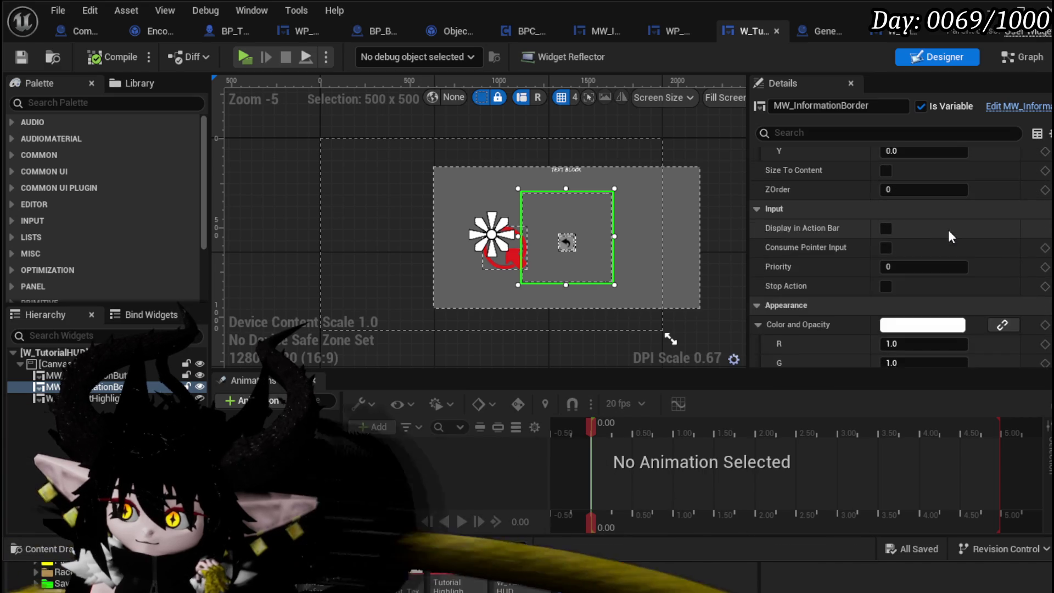
scroll(946, 232, "down", 10)
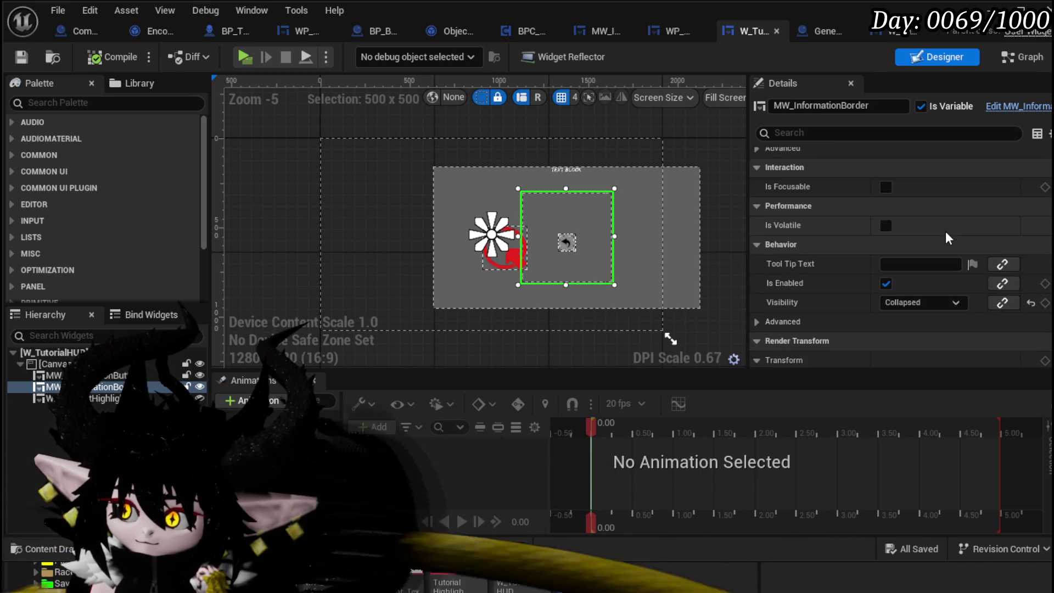
scroll(946, 232, "down", 8)
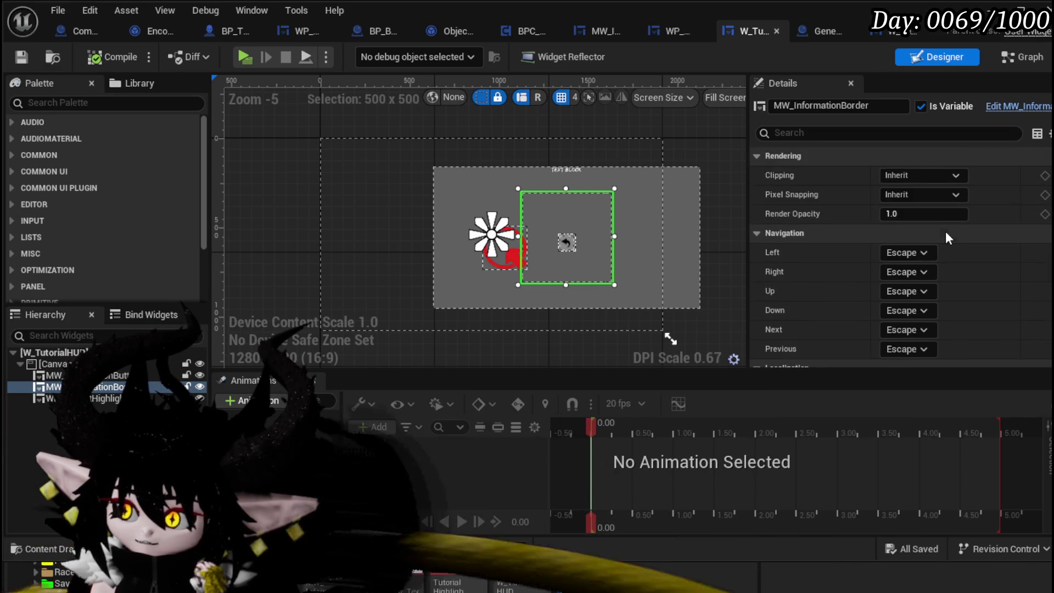
scroll(945, 232, "up", 12)
scroll(946, 236, "up", 20)
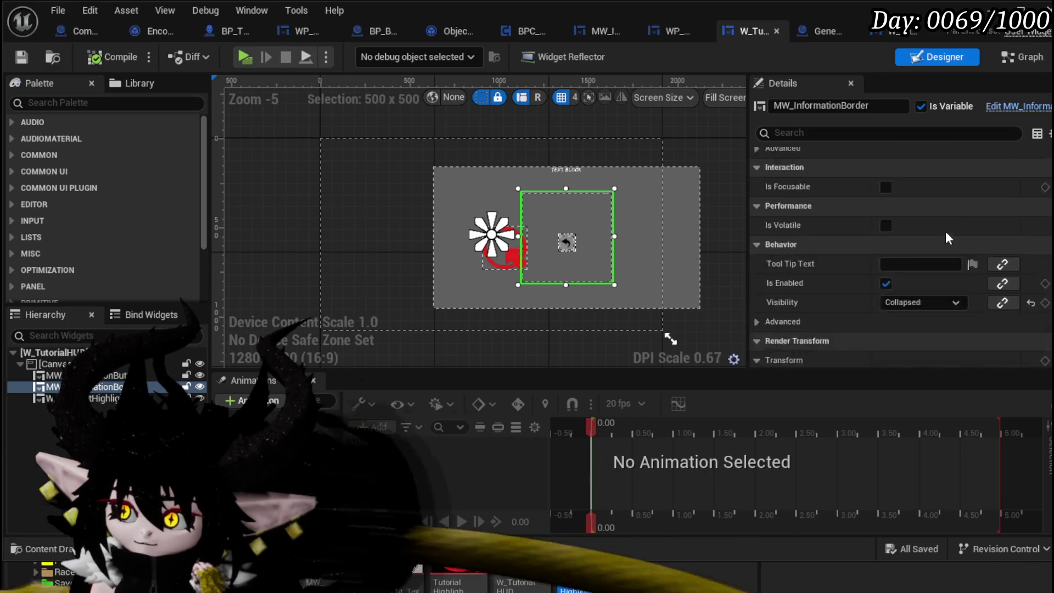
scroll(945, 231, "up", 3)
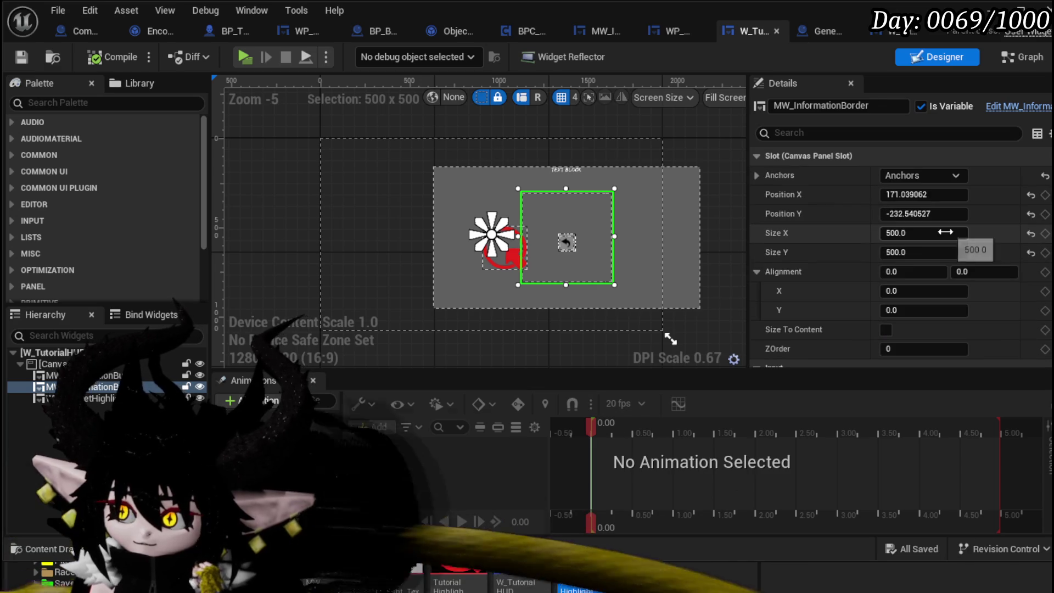
scroll(637, 206, "up", 3)
scroll(624, 202, "down", 2)
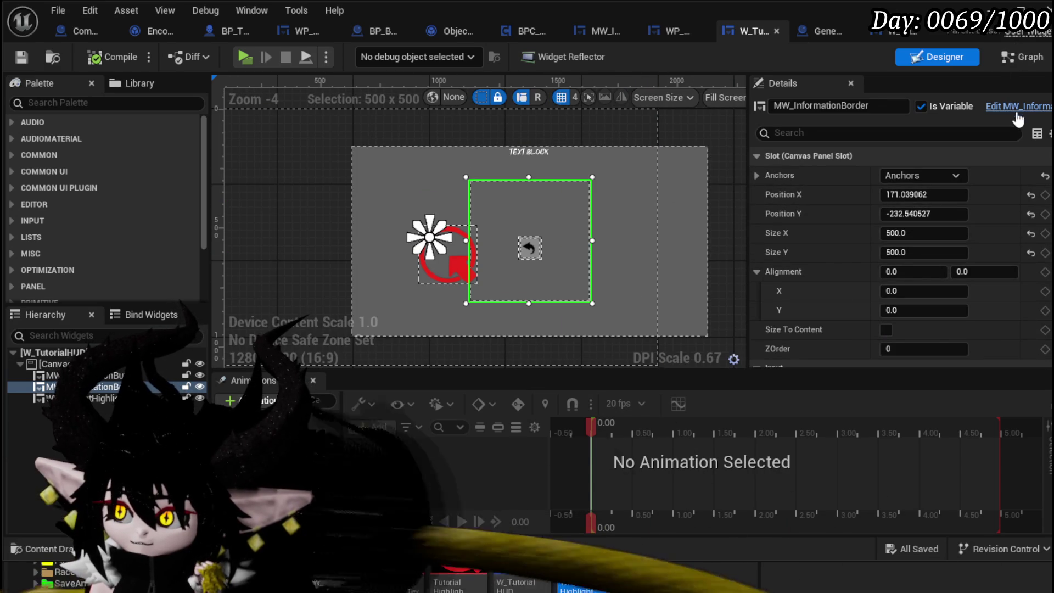
double_click(467, 162)
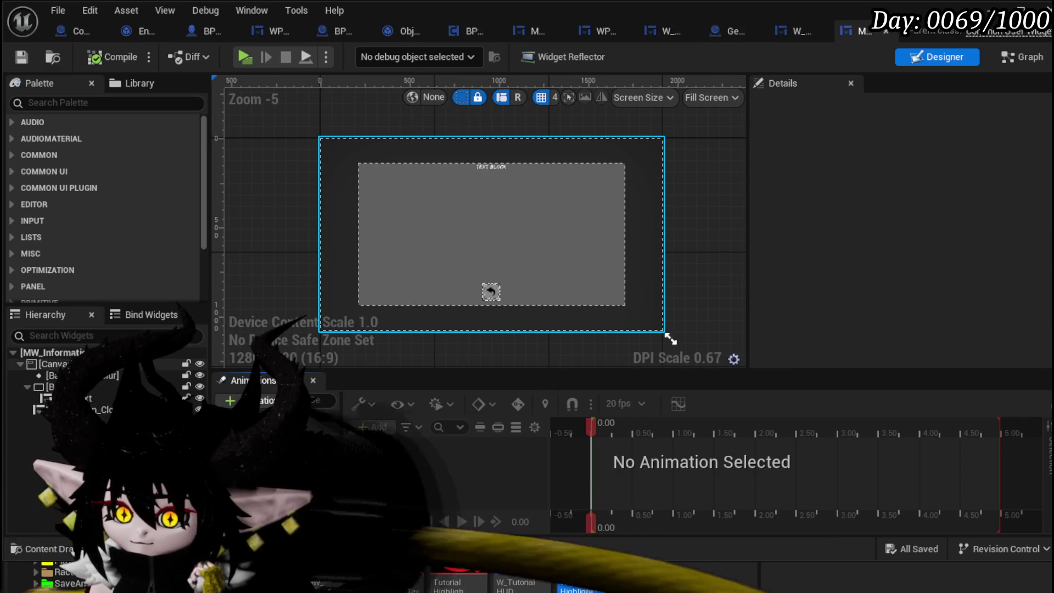
Replace the root canvas panel with an Overlay and wrap it in a Size Box
left_click(53, 364)
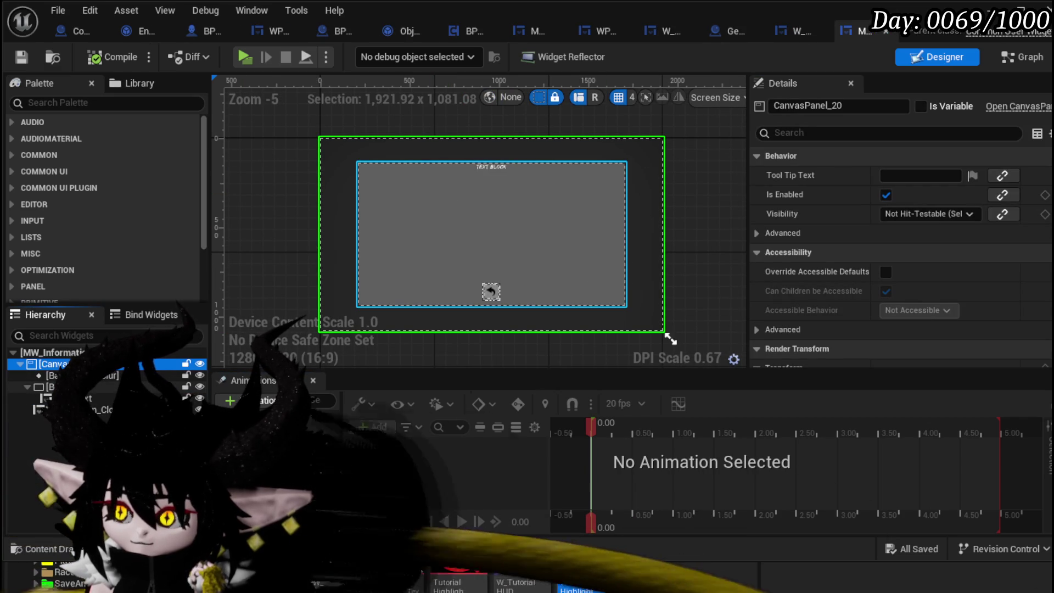
right_click(54, 364)
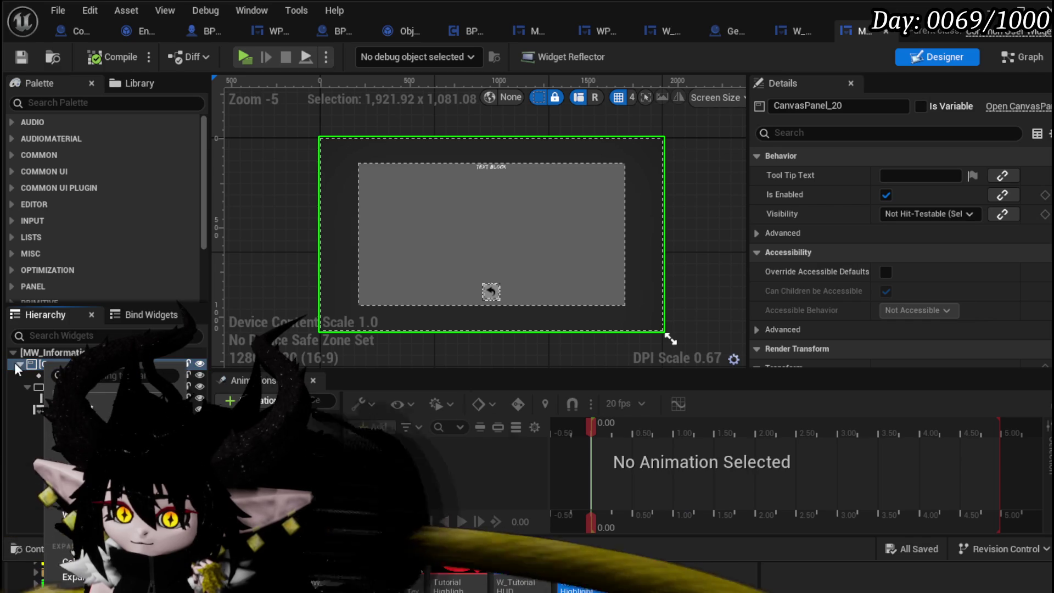
left_click(77, 409)
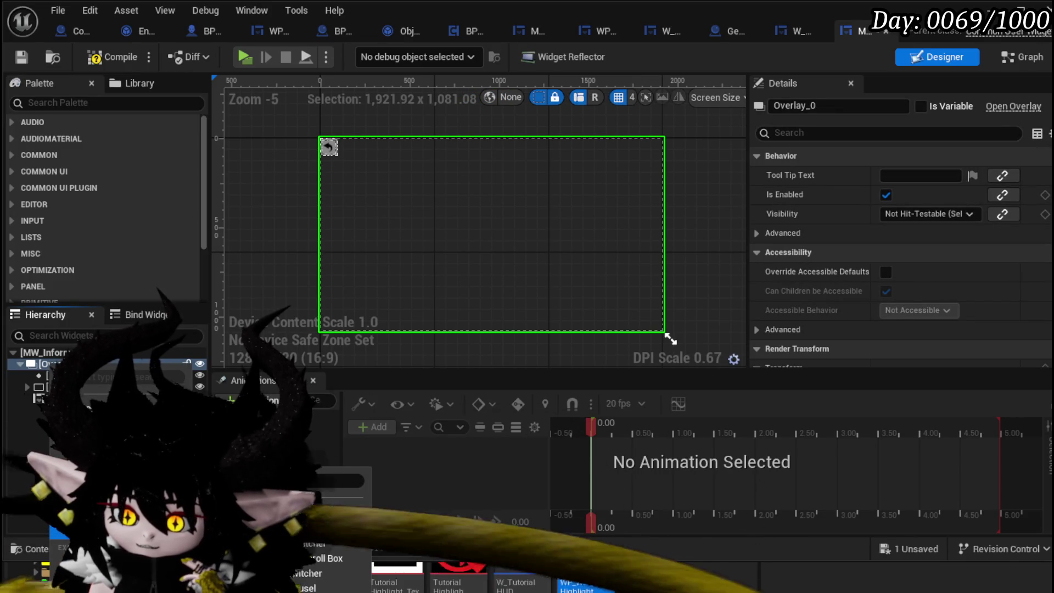
mouse_move(330, 513)
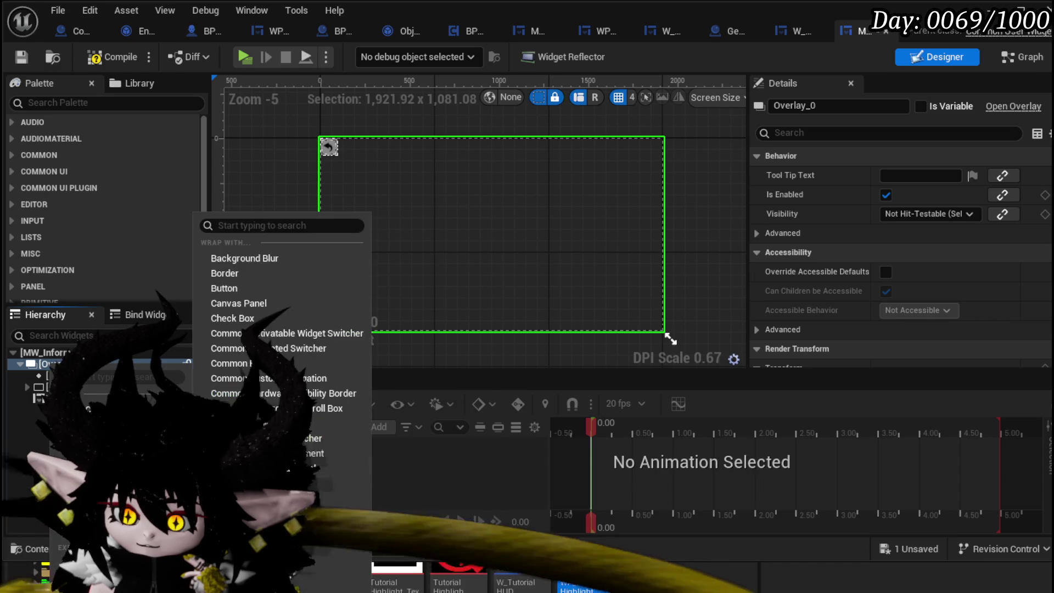
left_click(329, 514)
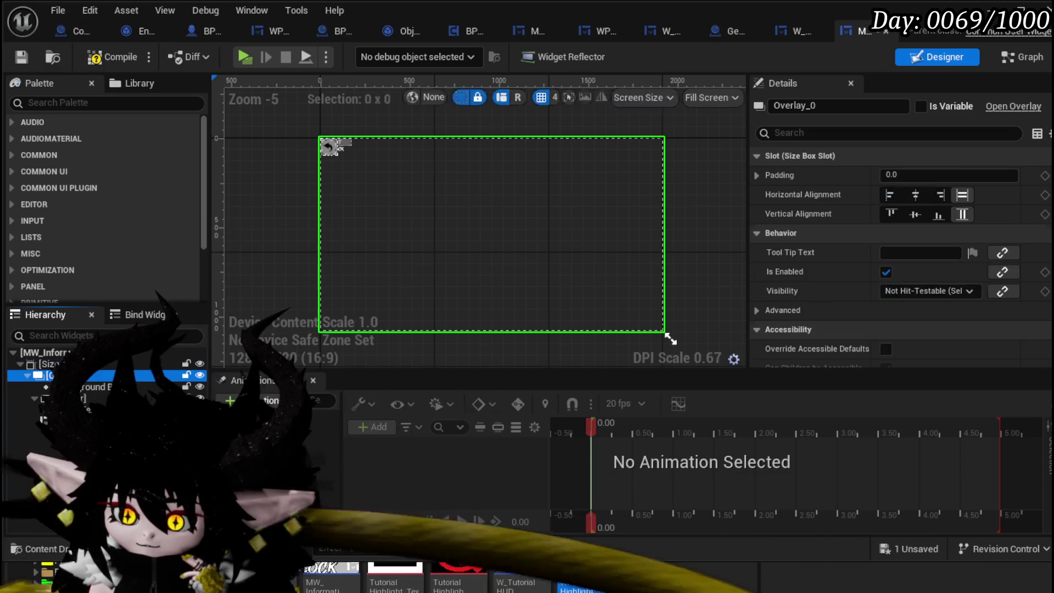
Enable the Size Box's Width Override and Height Override
left_click(47, 363)
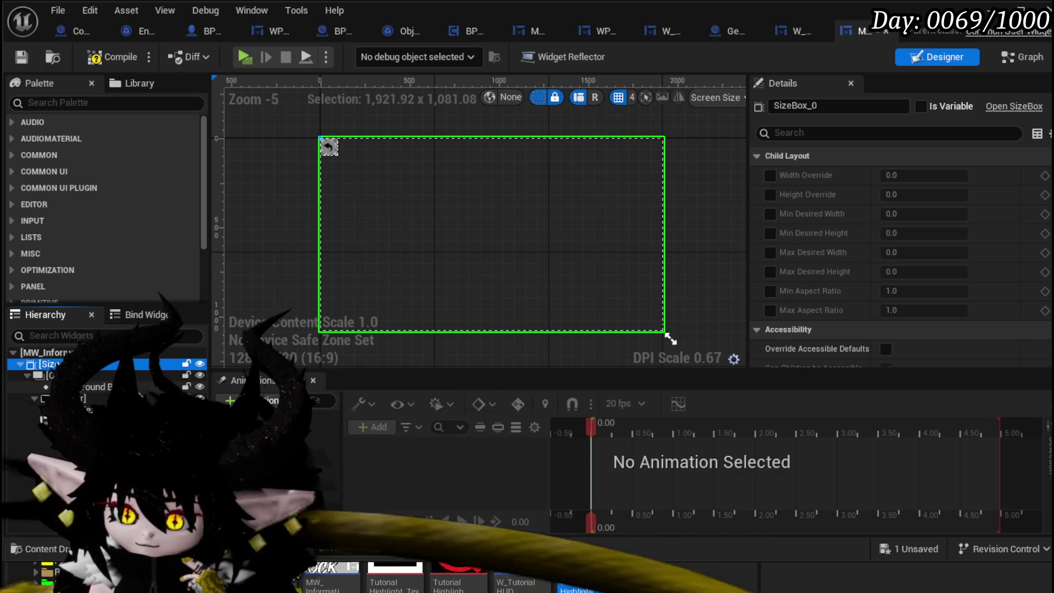
left_click(770, 175)
left_click(770, 194)
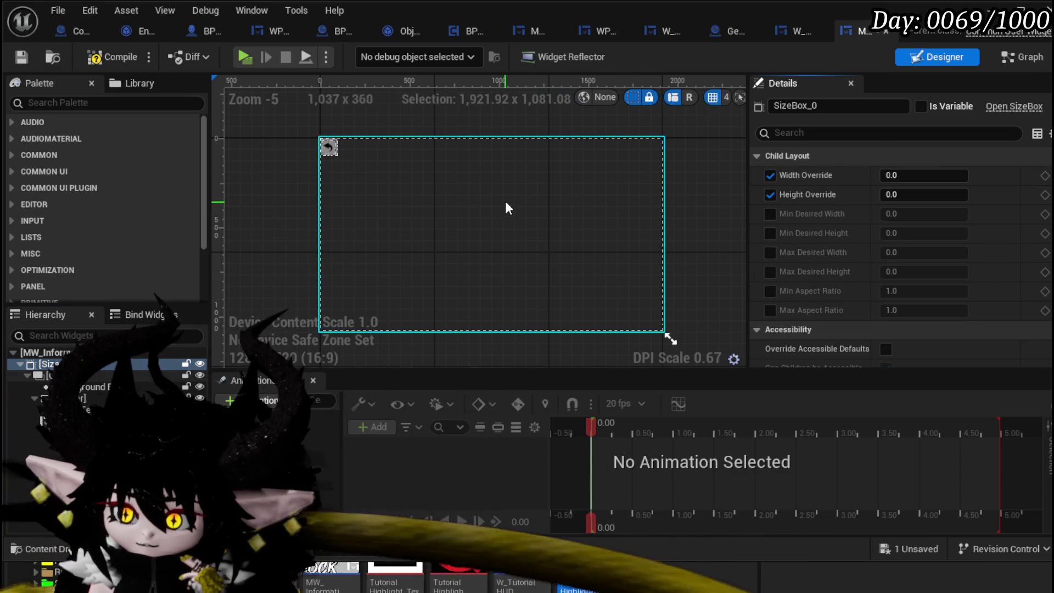
Set BackgroundBlur to Fill both horizontally and vertically in its overlay slot
left_click(89, 387)
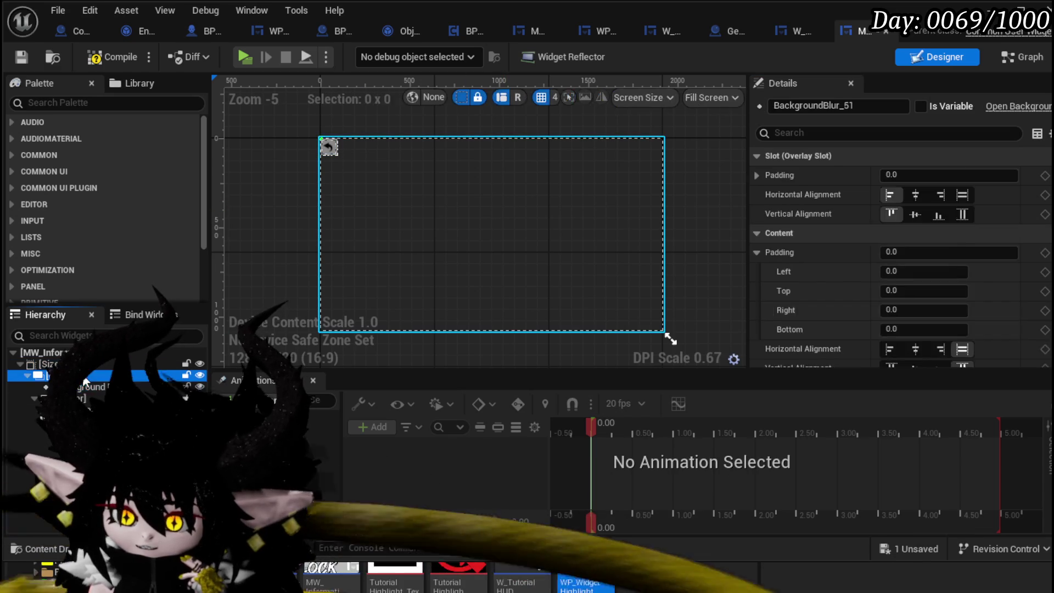
left_click(49, 375)
left_click(79, 389)
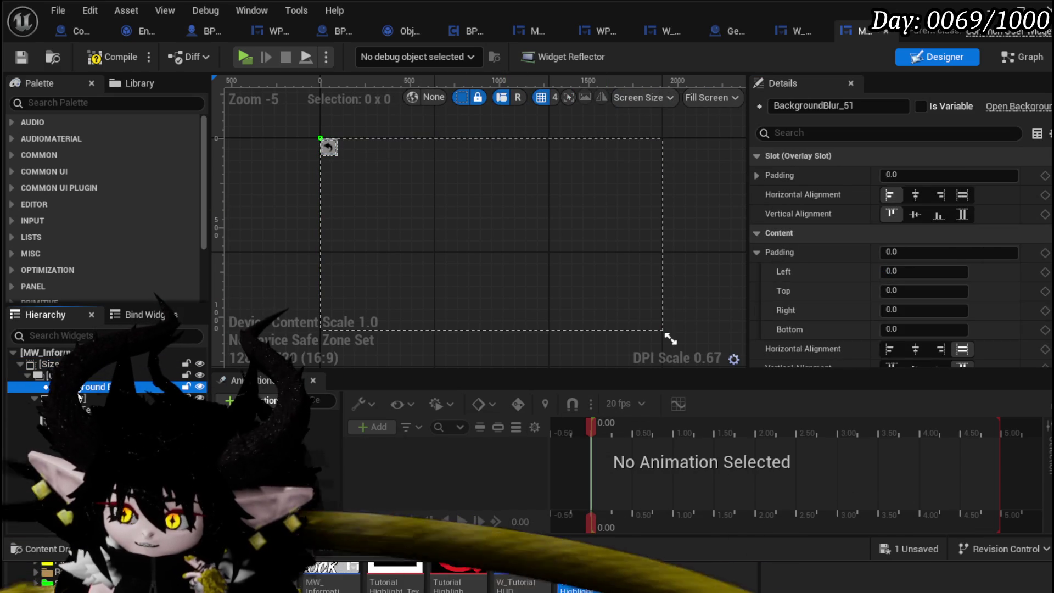
left_click(962, 195)
left_click(963, 215)
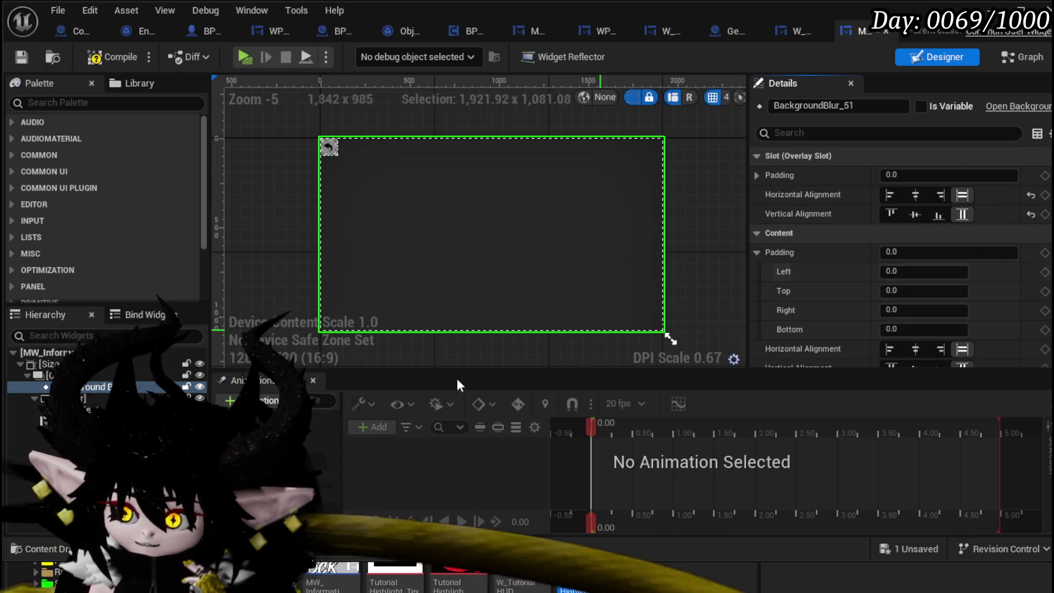
left_click(82, 409)
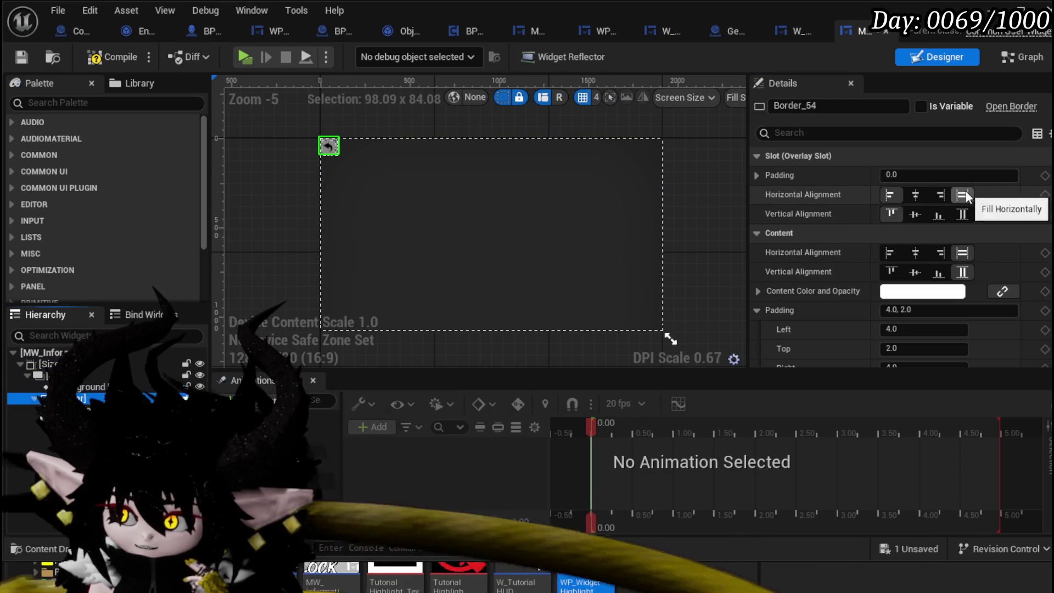
Make Border_54 fill both ways with 50 padding all round
left_click(962, 195)
left_click(963, 215)
type("50")
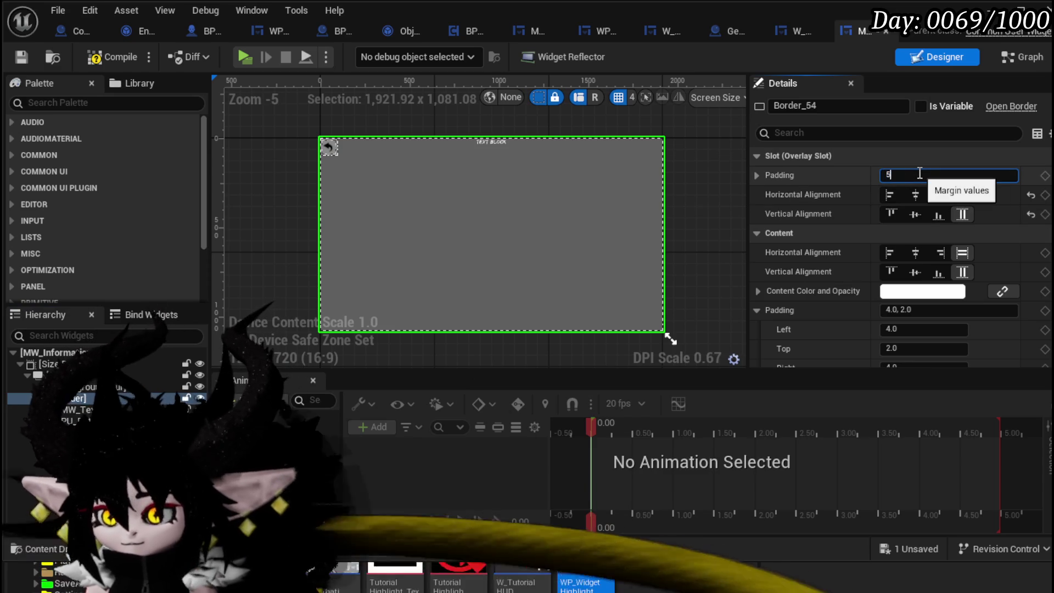
key("Return")
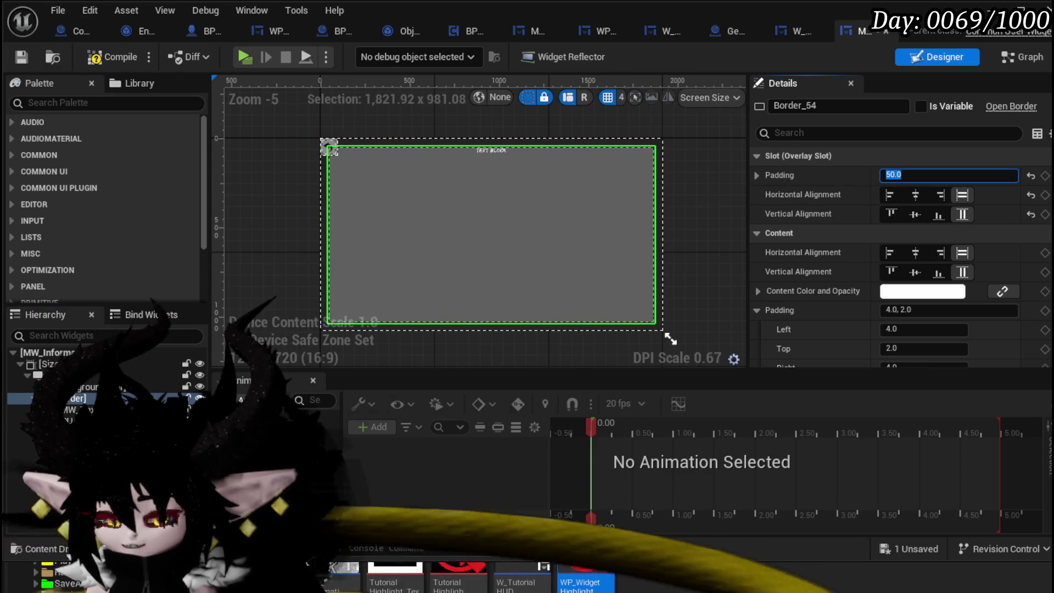
Align MW_Text horizontally centred and to the top of its border slot
left_click(71, 409)
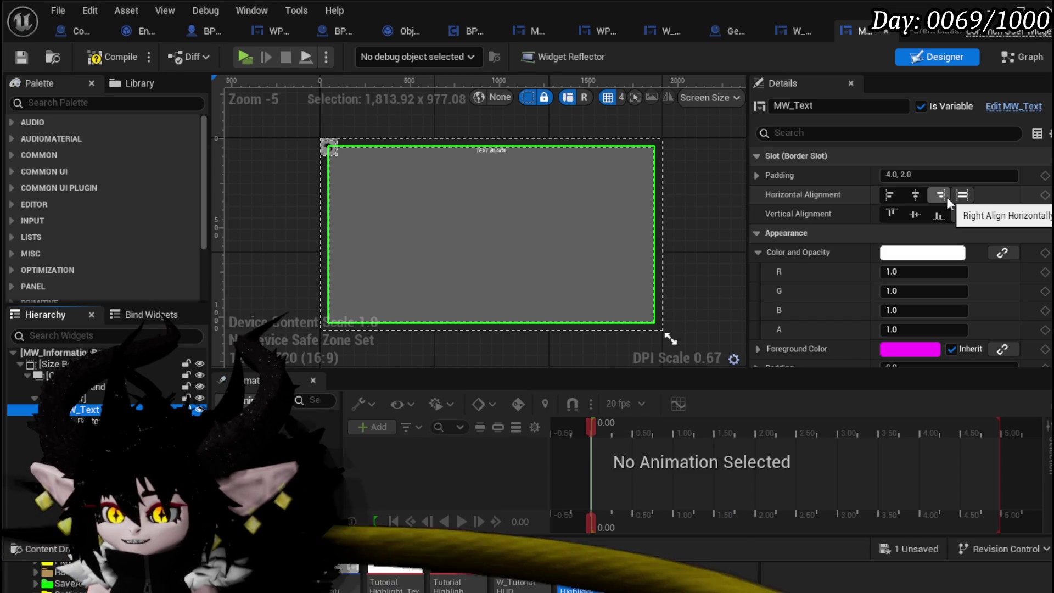
left_click(920, 196)
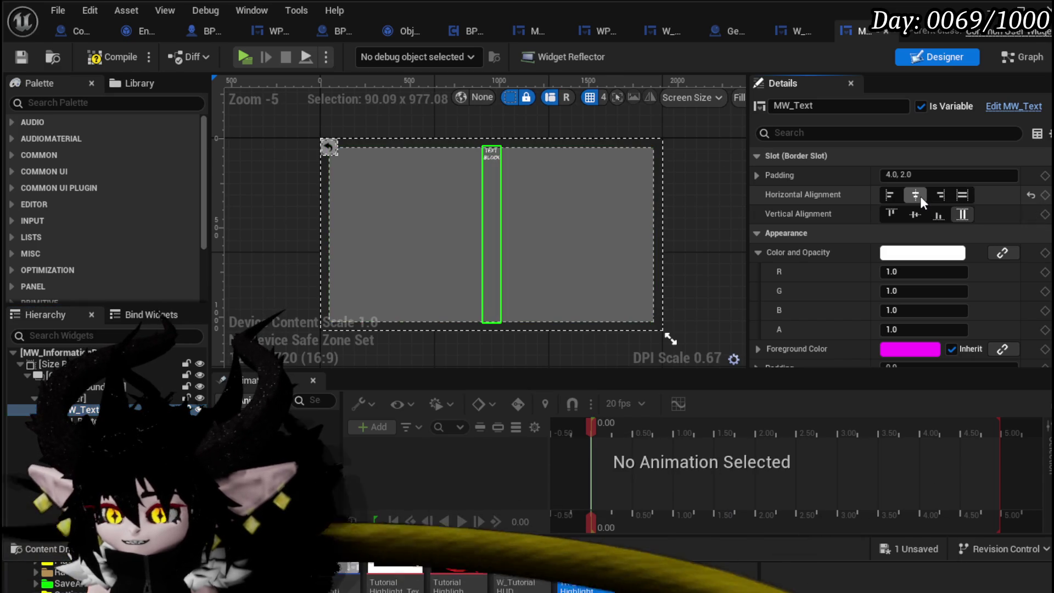
left_click(913, 217)
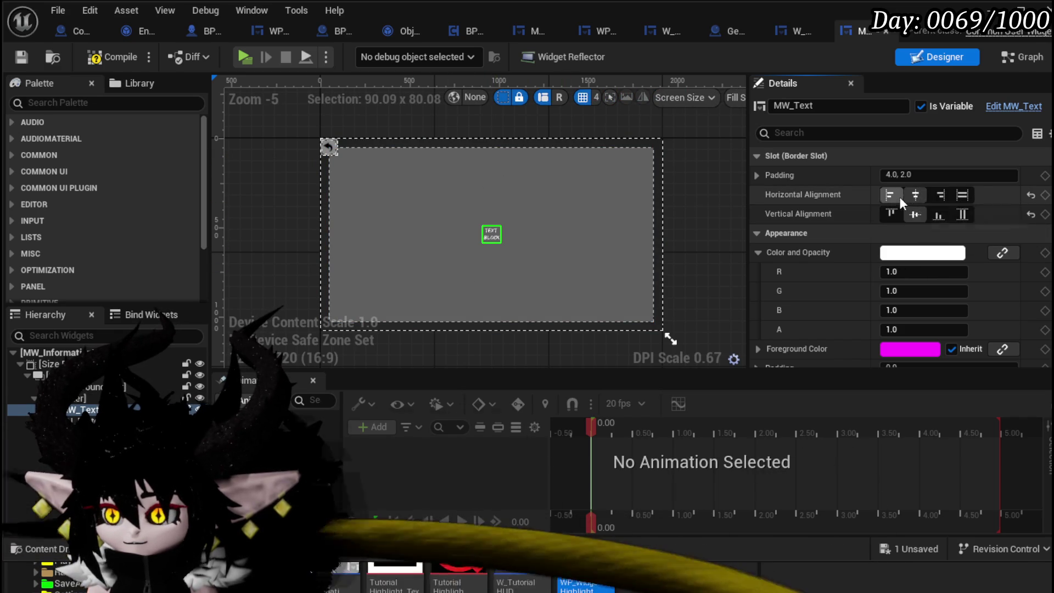
left_click(899, 212)
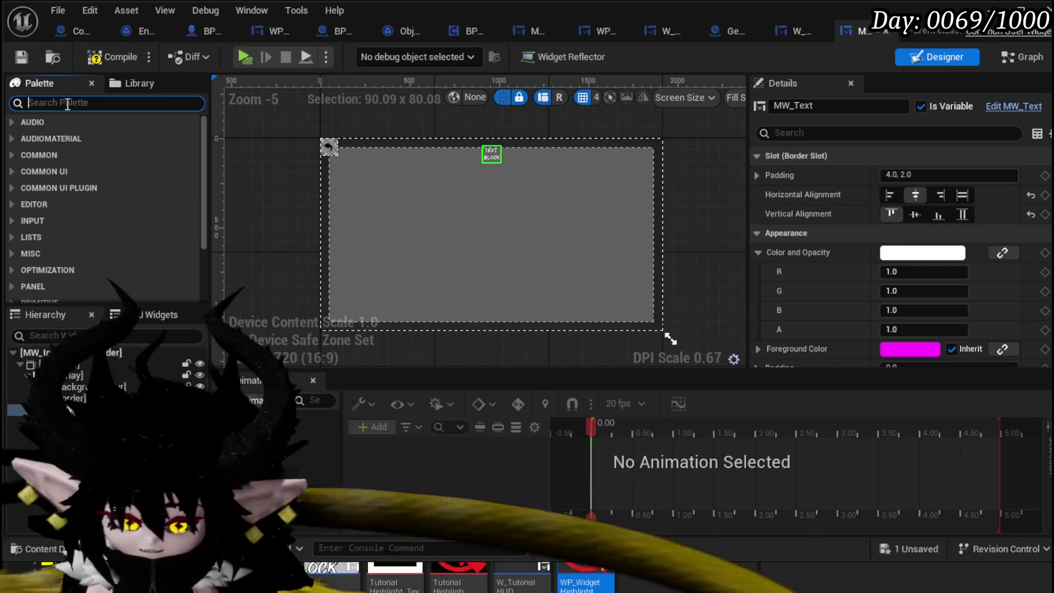
type("Verti")
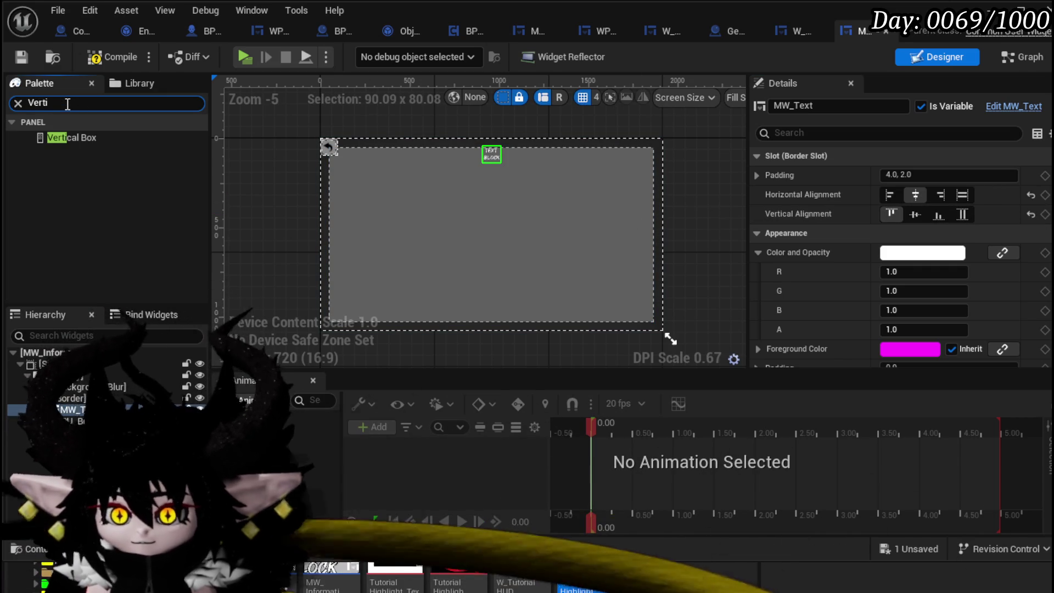
right_click(77, 409)
mouse_move(164, 225)
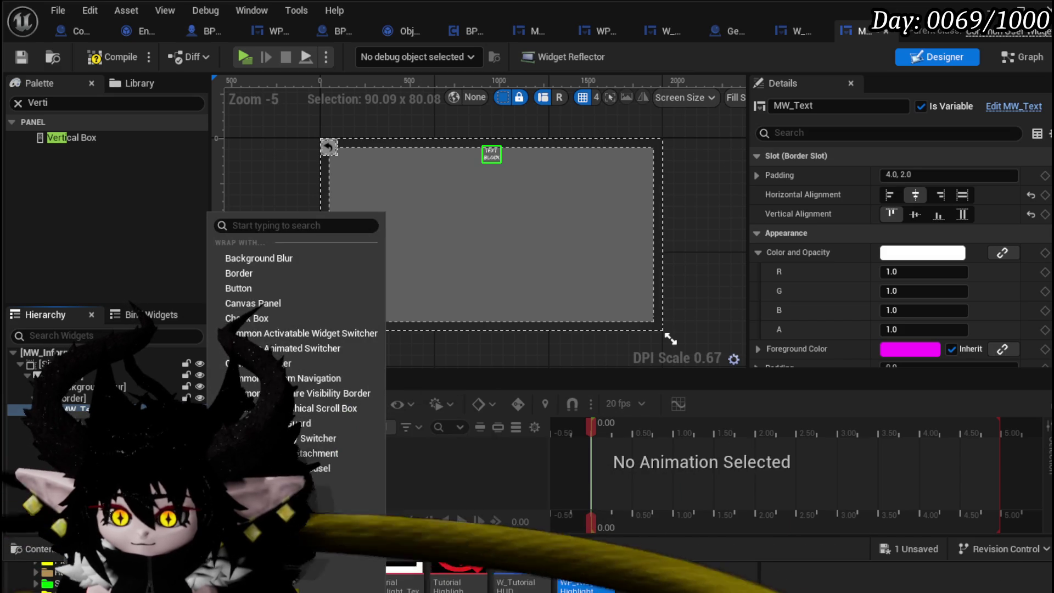
Wrap MW_Text in a Vertical Box and rename it MW_Text_Headline
left_click(274, 516)
left_click(63, 104)
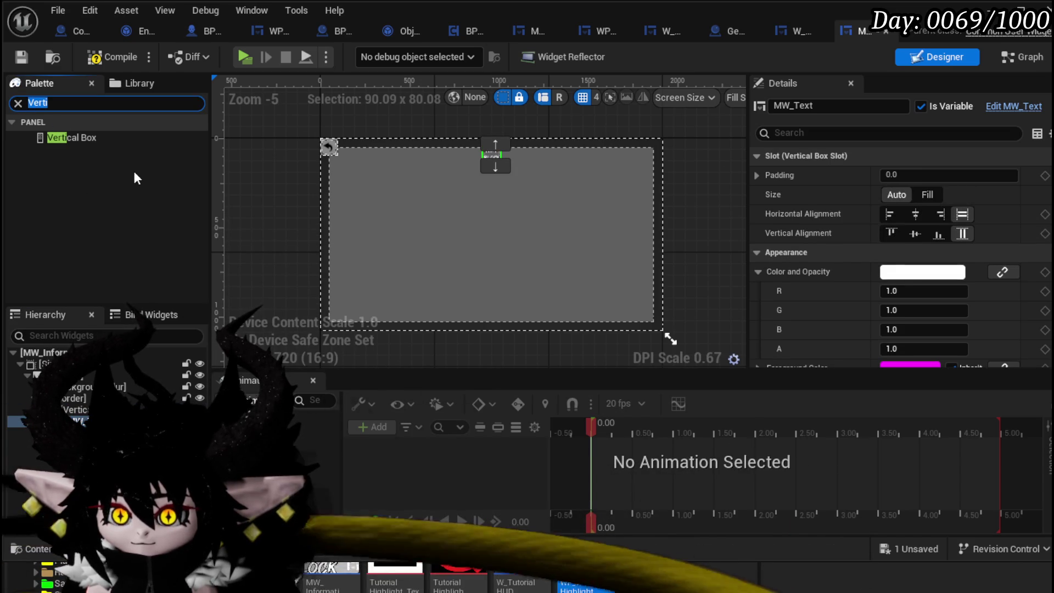
type("MW")
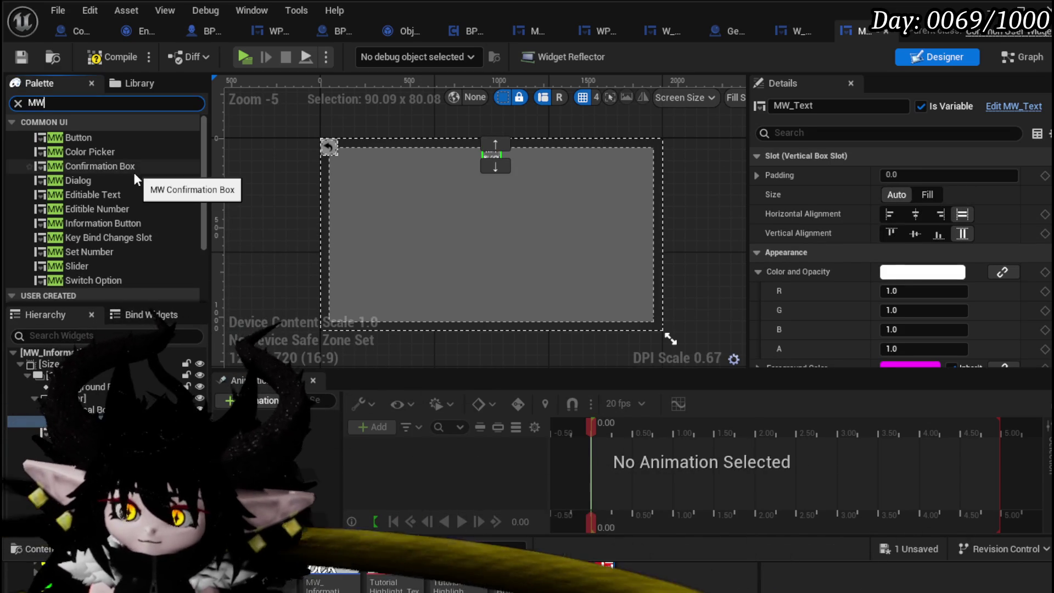
scroll(92, 244, "down", 3)
left_click(72, 281)
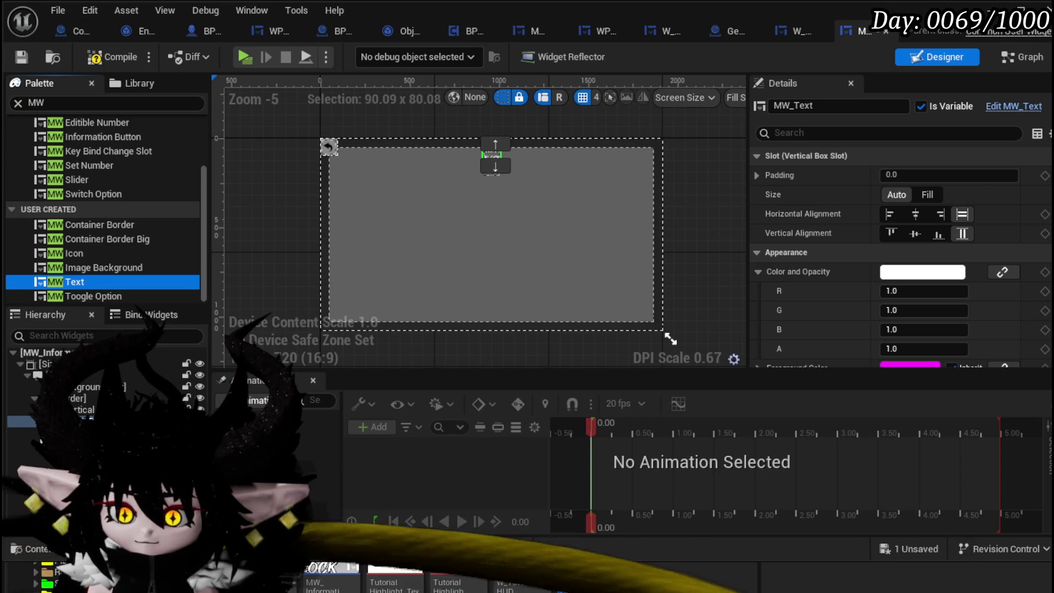
left_click(848, 111)
type("_")
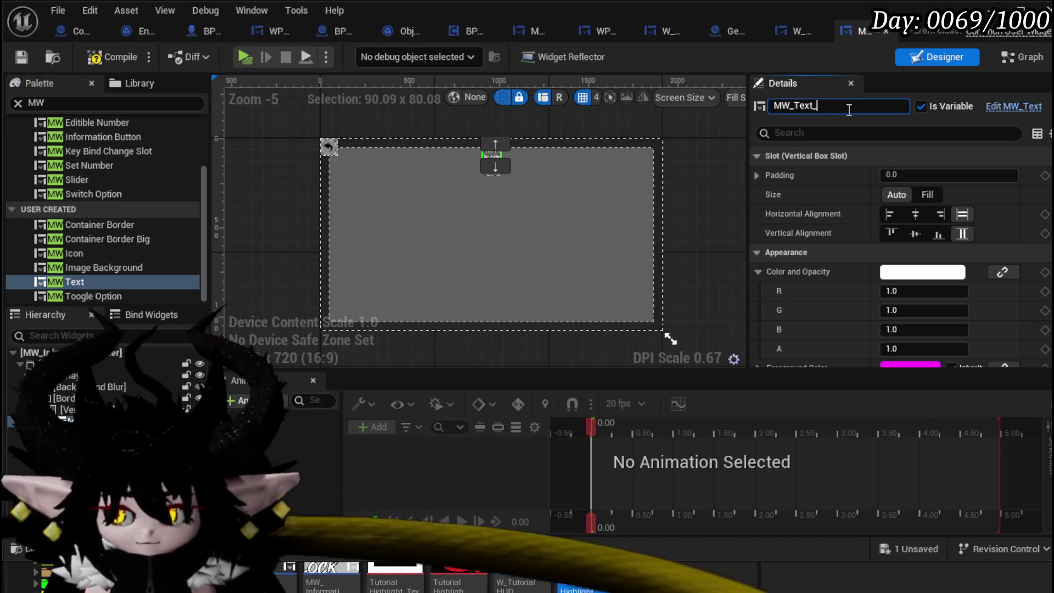
type("Headline")
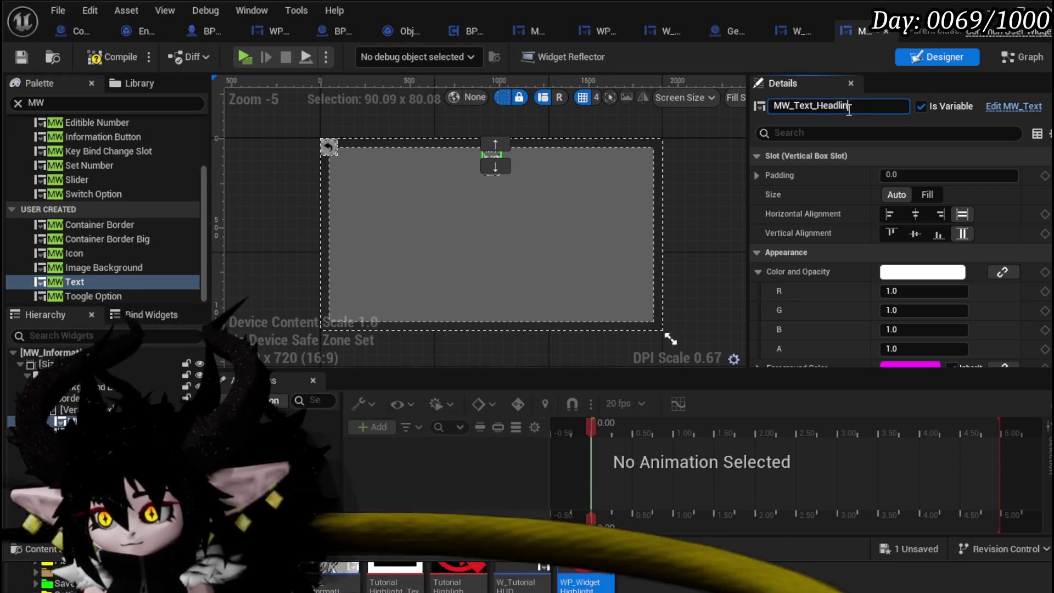
Duplicate it as MW_Text_Description, left-aligned with Size set to Fill, and save
key("ctrl+d")
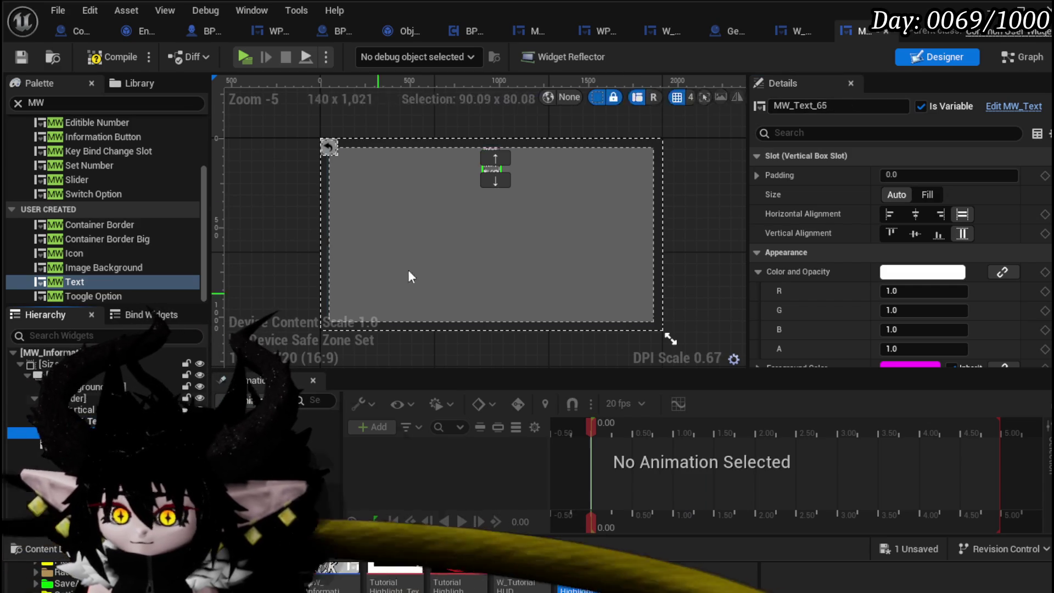
type("De")
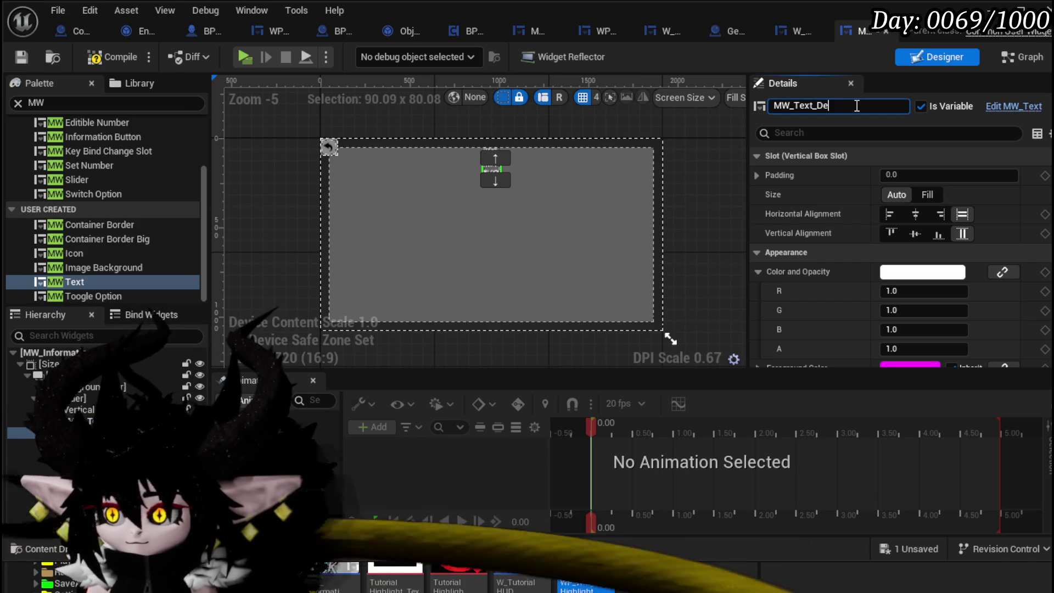
type("scription")
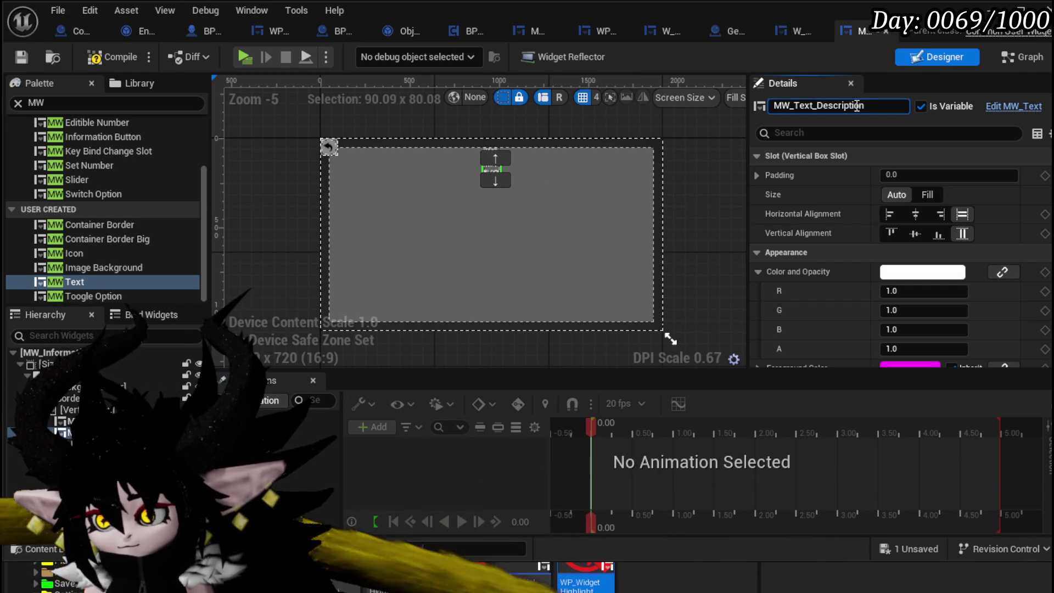
key("Return")
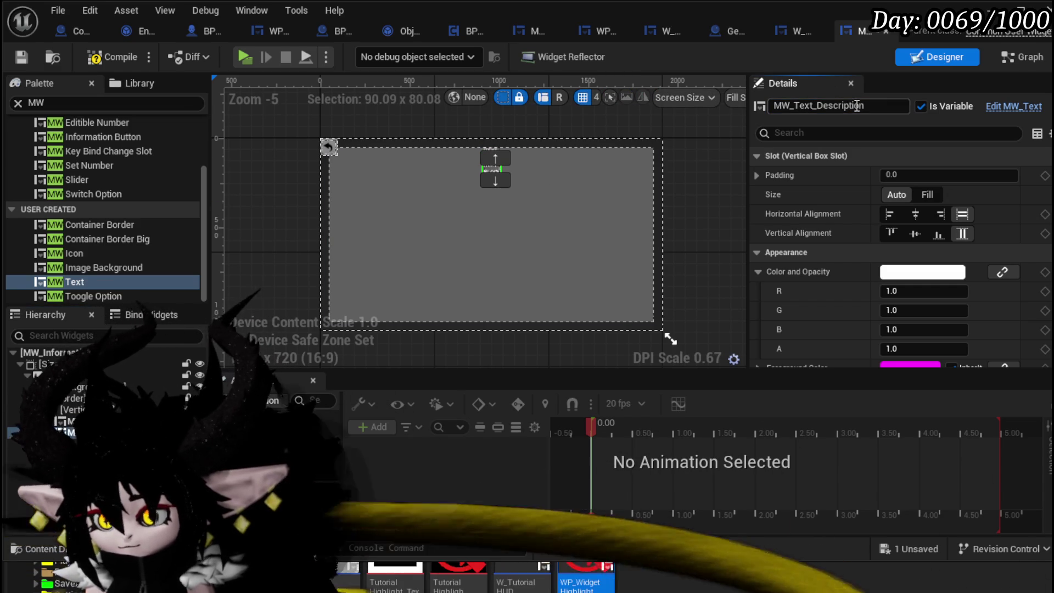
left_click(21, 55)
left_click(891, 214)
left_click(931, 196)
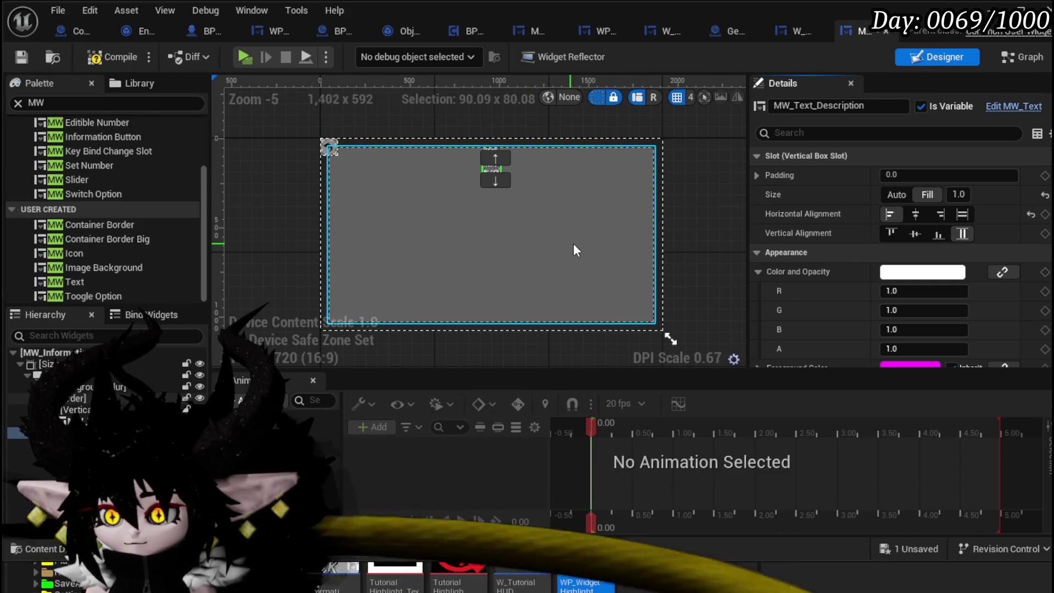
Make the vertical box fill both ways, then compile and save
left_click(80, 412)
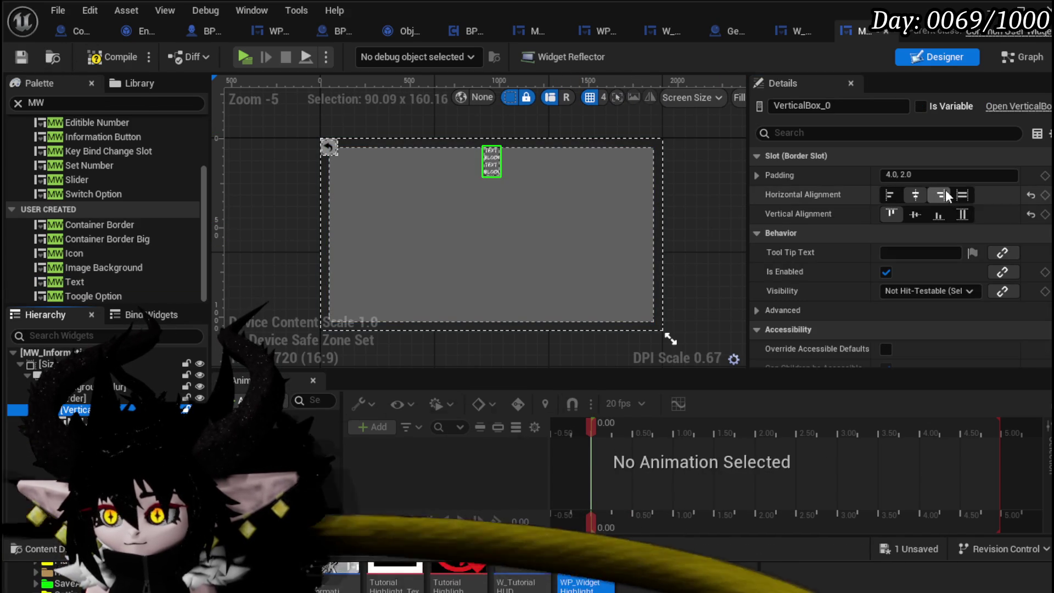
left_click(960, 195)
left_click(964, 214)
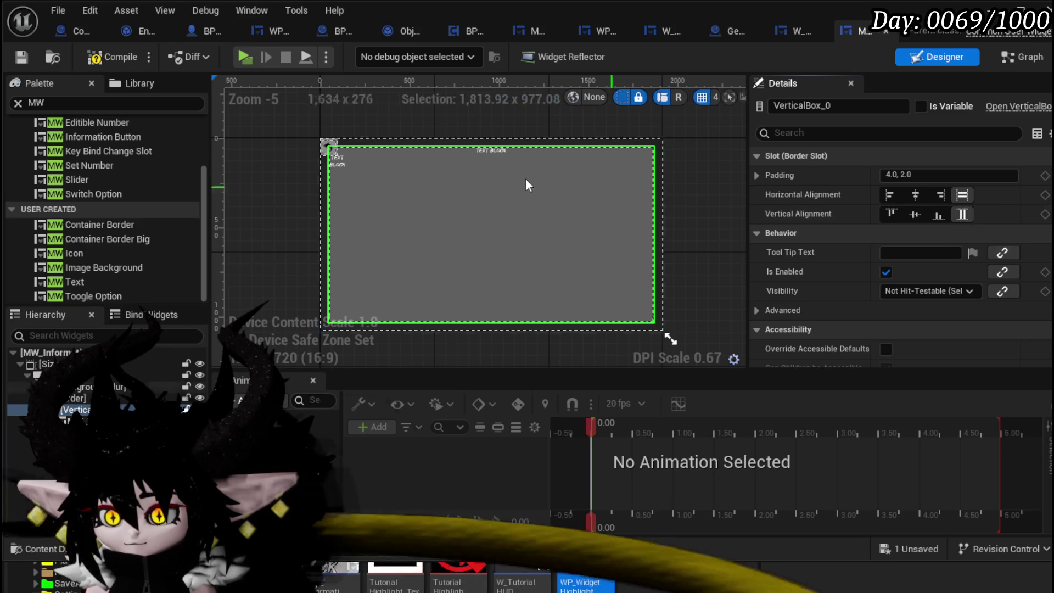
left_click(110, 59)
left_click(21, 59)
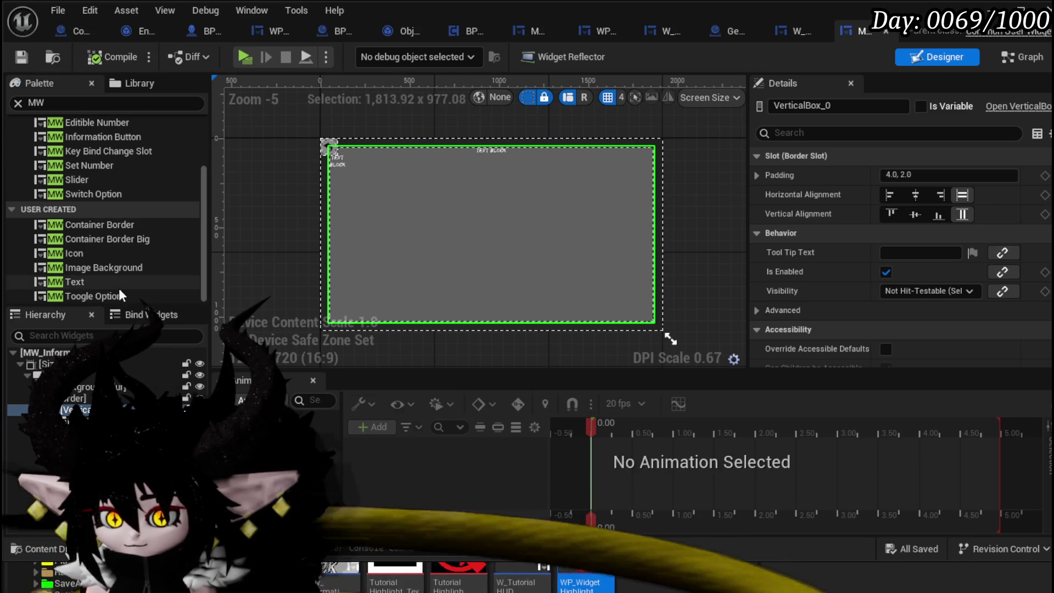
Review the border's padding and its parent overlay's settings
left_click(71, 398)
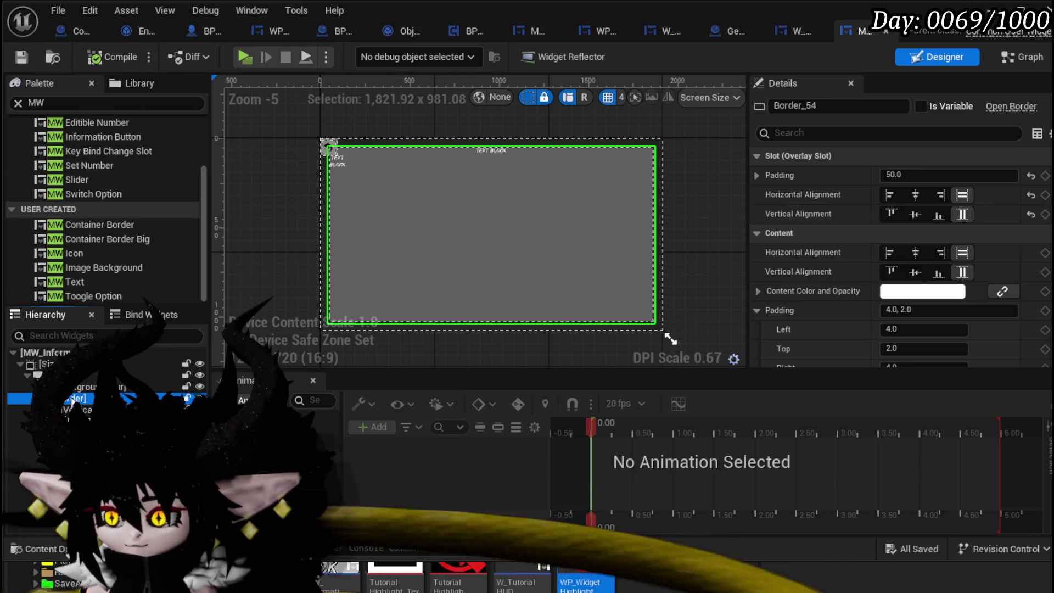
scroll(960, 230, "down", 1)
scroll(960, 229, "down", 5)
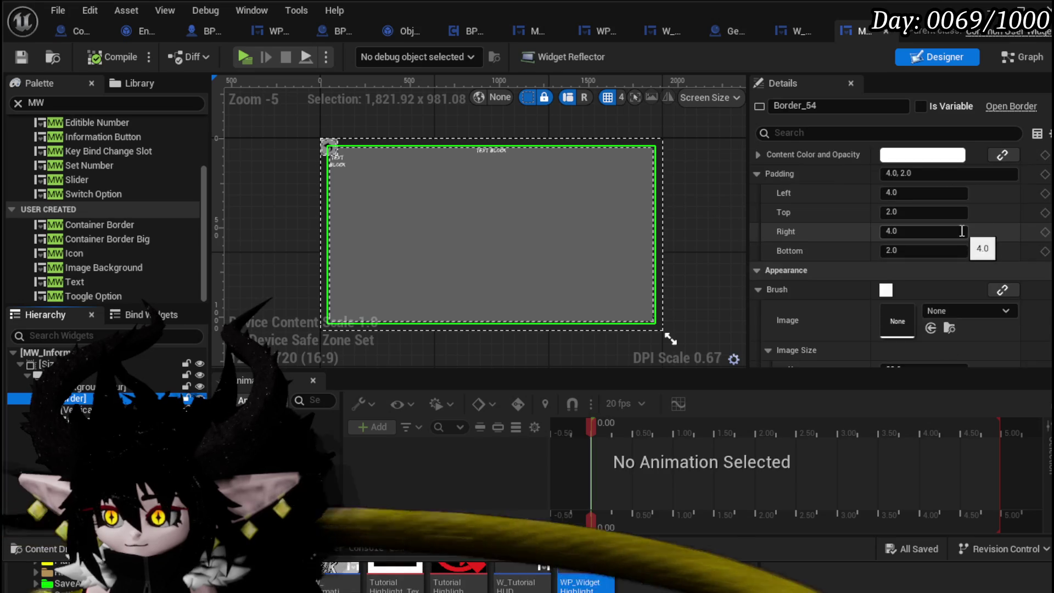
scroll(964, 234, "up", 4)
key("Up")
key("Up")
scroll(923, 246, "up", 2)
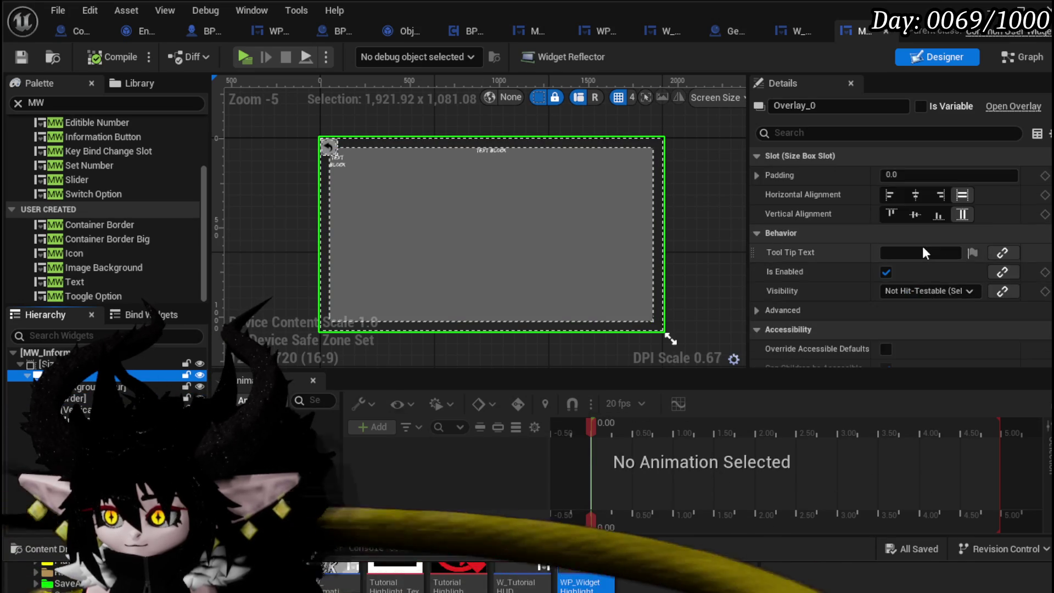
scroll(923, 246, "down", 4)
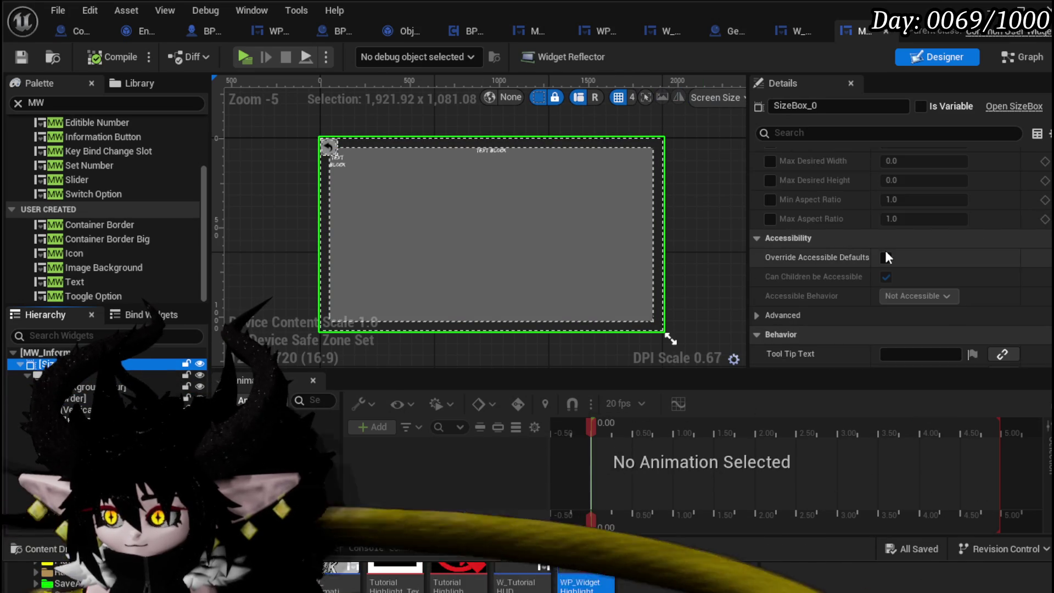
scroll(888, 255, "up", 6)
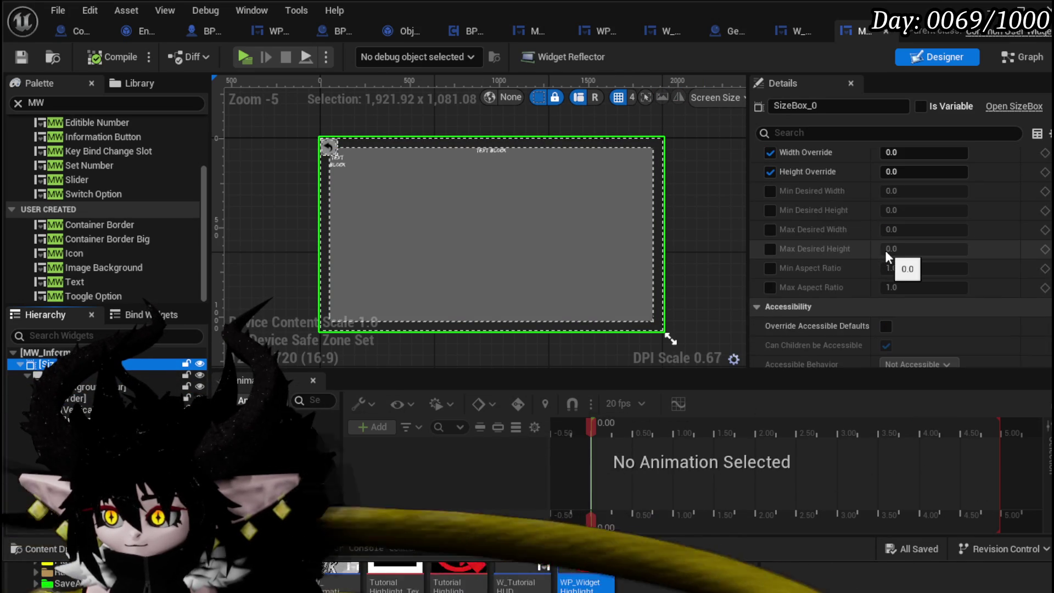
scroll(888, 257, "down", 3)
scroll(884, 248, "down", 10)
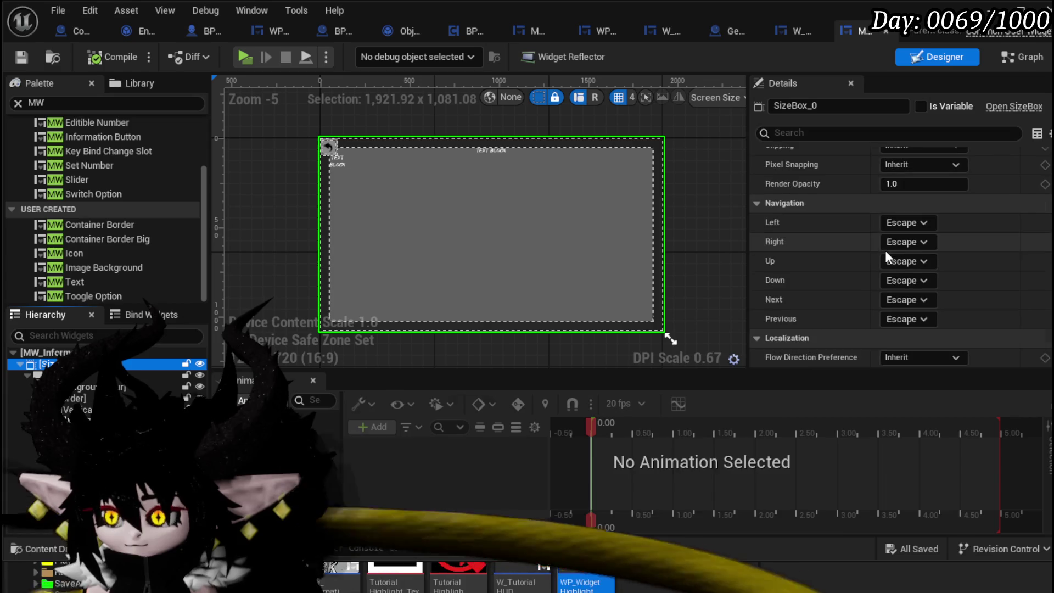
Right-align WPU_Button_Closing, then compile and save the widget
left_click(329, 147)
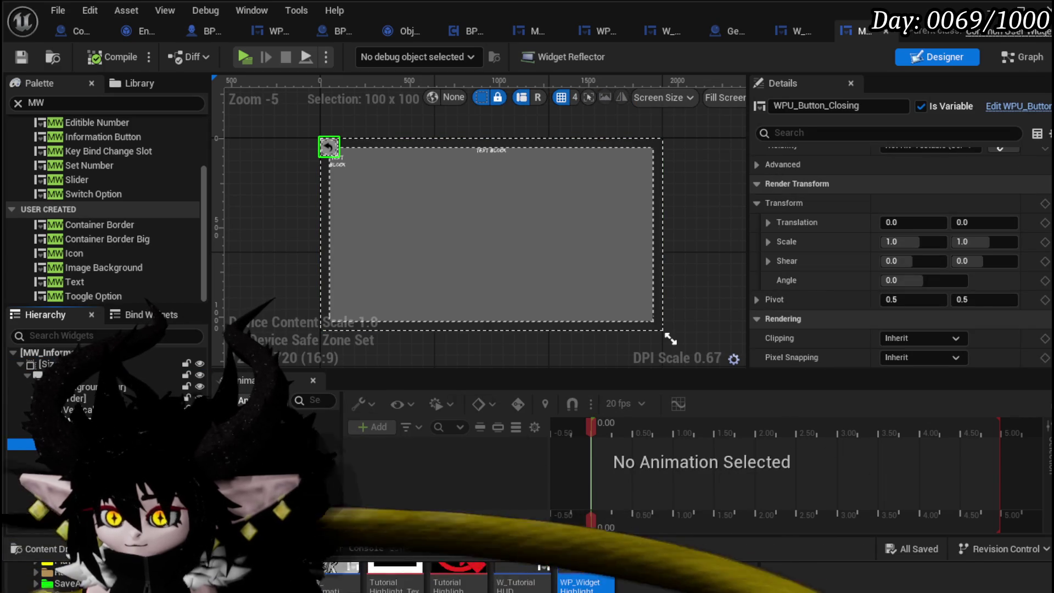
scroll(962, 183, "up", 5)
scroll(961, 185, "up", 6)
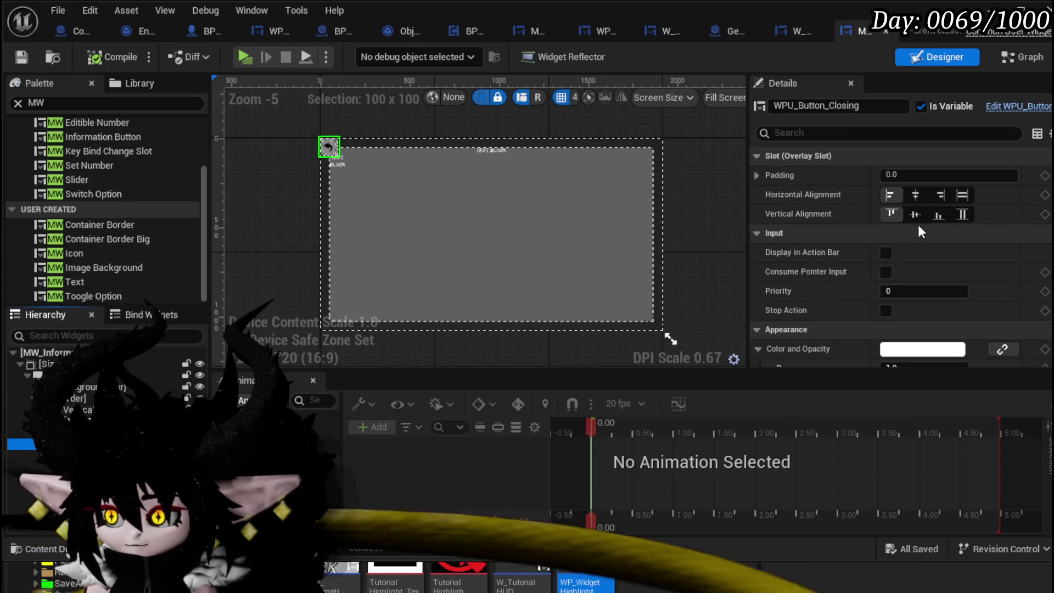
left_click(948, 196)
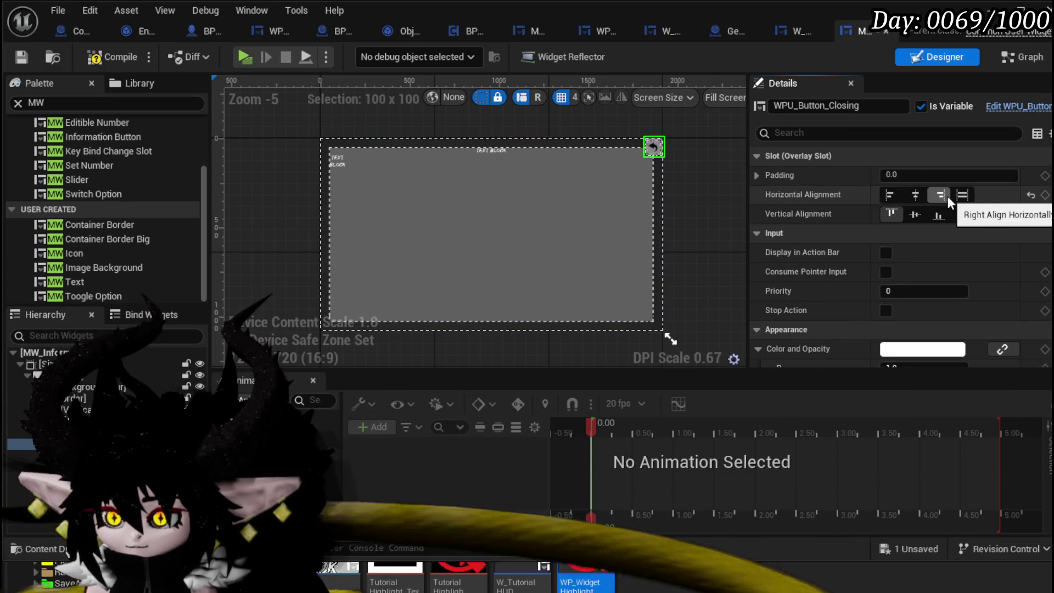
left_click(94, 57)
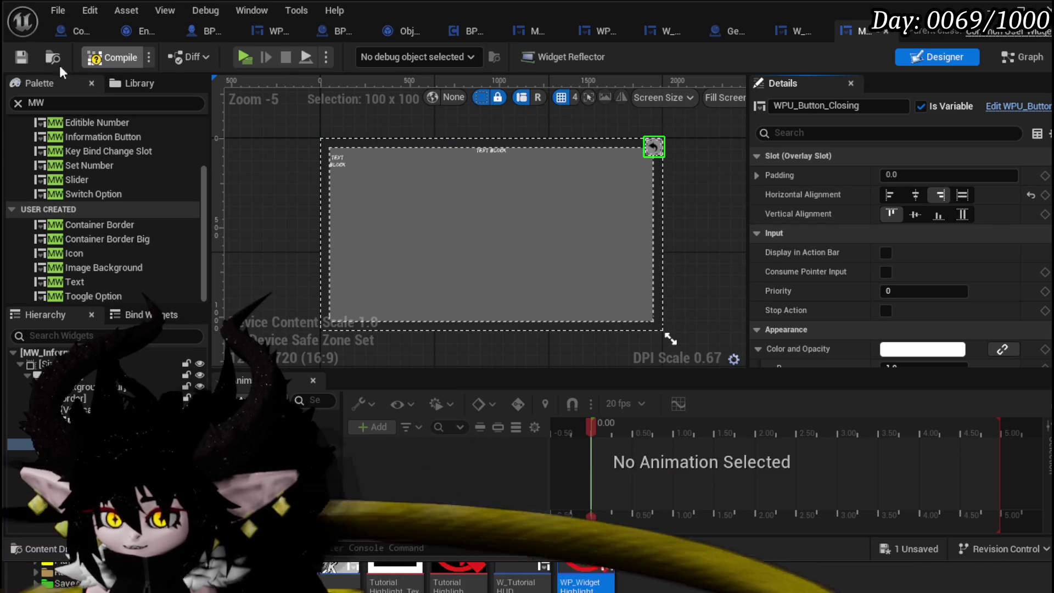
left_click(20, 61)
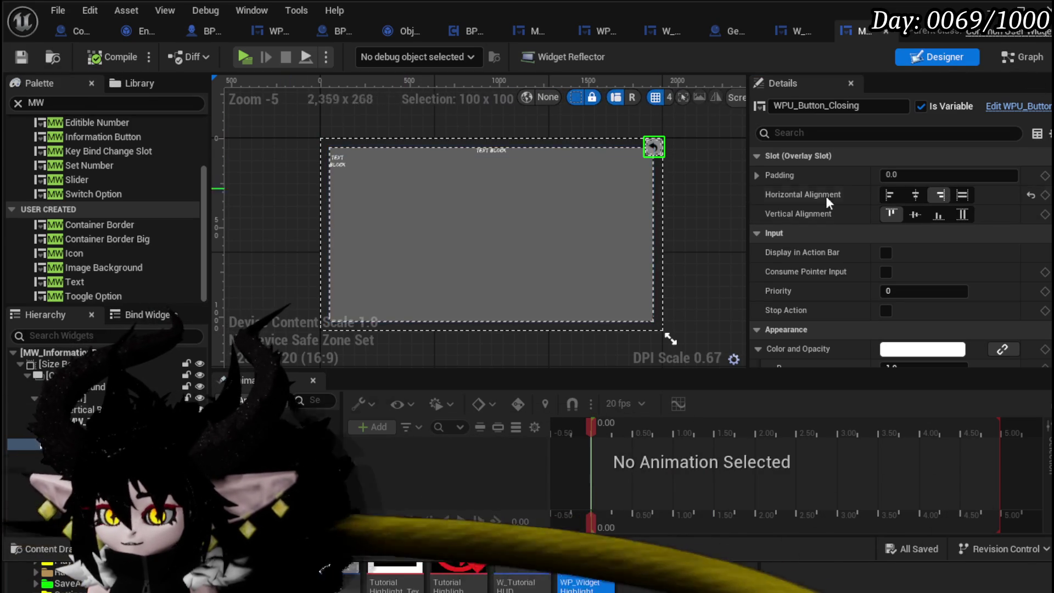
left_click(1011, 63)
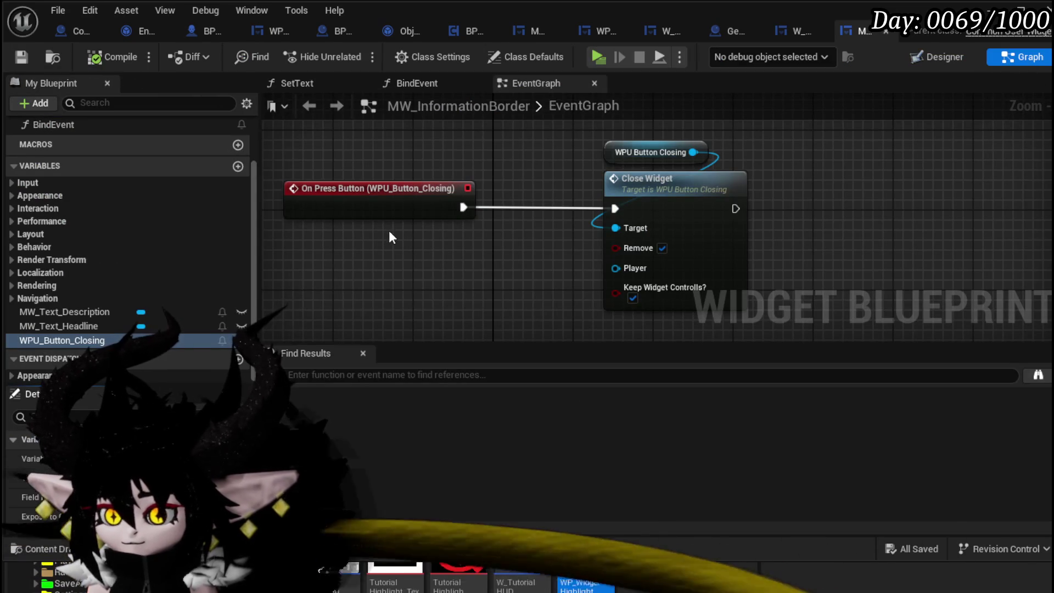
Add an Event Pre Construct node to the graph
mouse_move(315, 269)
left_mouse_down()
mouse_move(511, 328)
mouse_move(471, 229)
mouse_move(417, 299)
left_mouse_up()
right_click(433, 182)
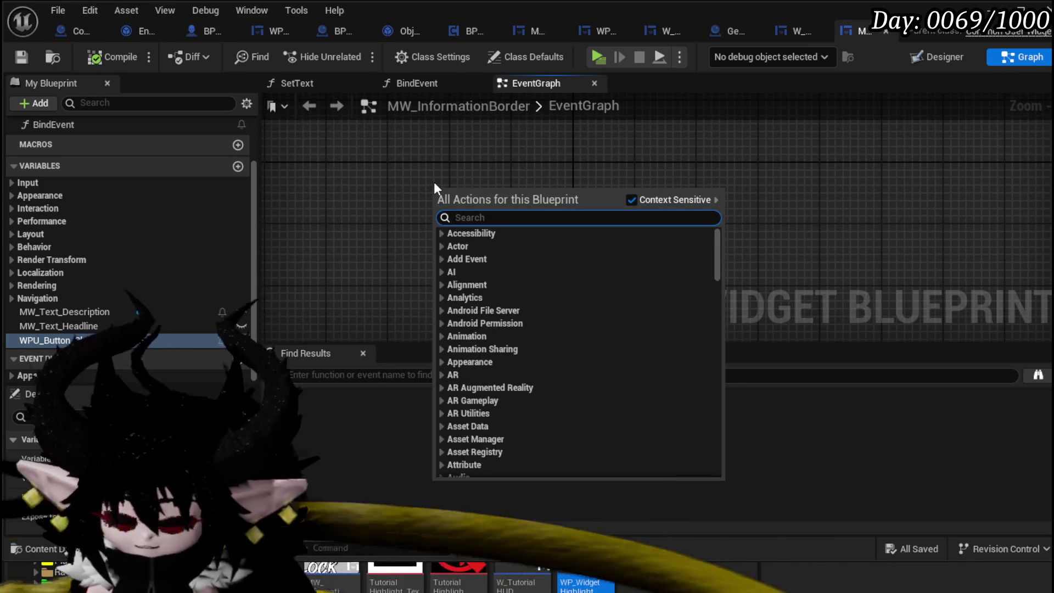
type("event pre")
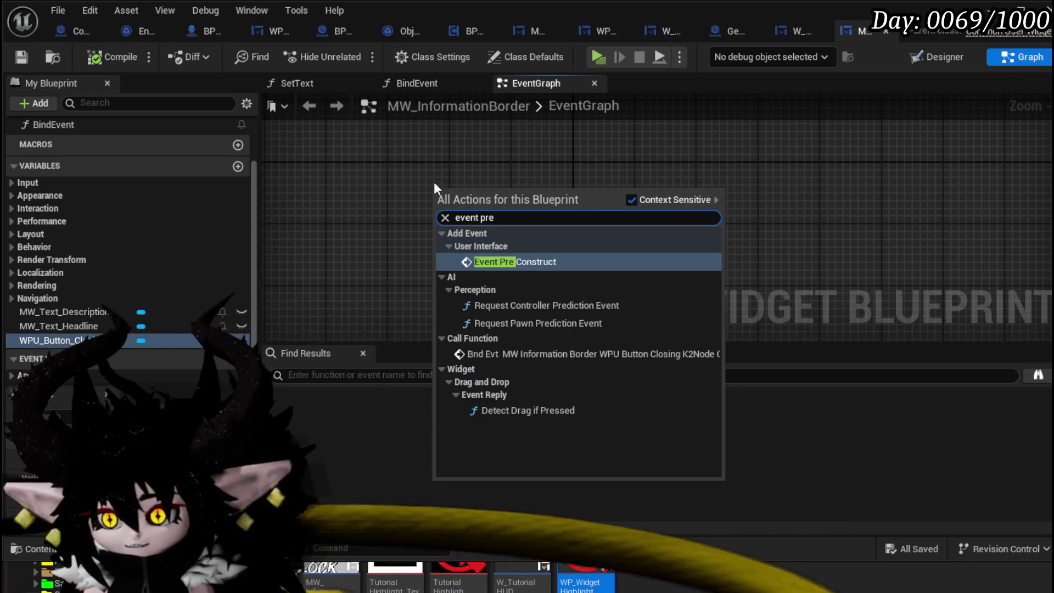
key("Return")
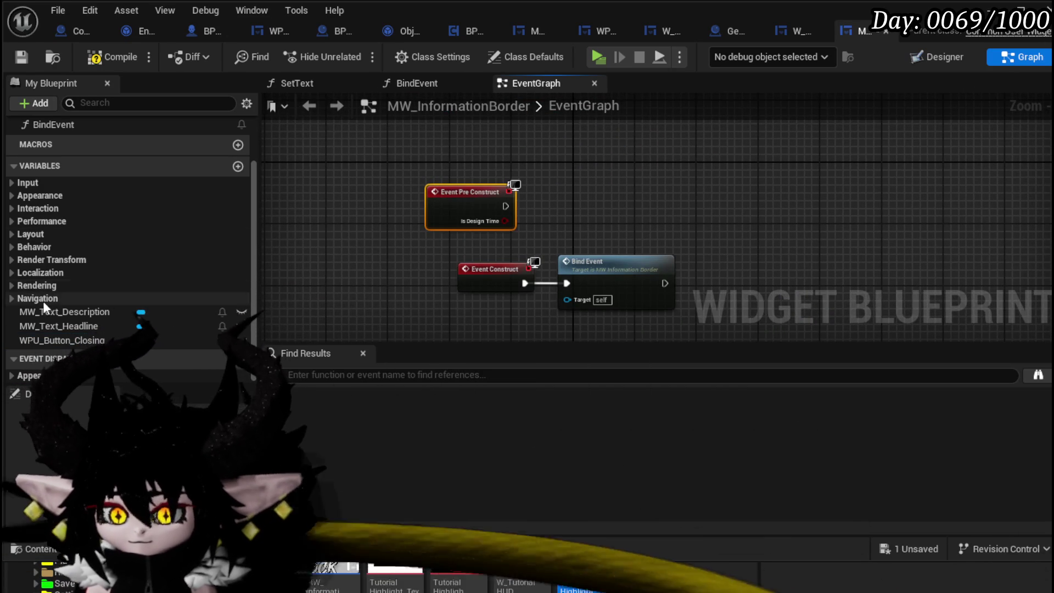
Place getters for MW_Text_Headline and MW_Text_Description
left_click_drag(59, 326, 349, 134)
left_click(377, 163)
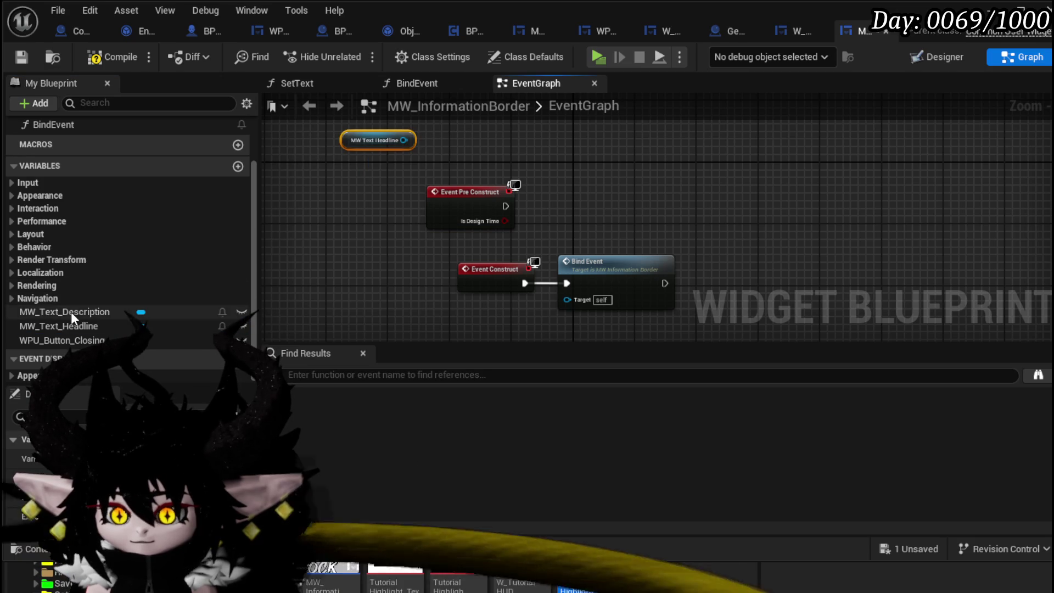
left_click_drag(69, 312, 475, 108)
mouse_move(75, 325)
left_mouse_down()
mouse_move(496, 124)
mouse_move(504, 163)
left_mouse_up()
left_click(501, 160)
Add a Set Text for each text widget, chained after Event Pre Construct
mouse_move(596, 215)
left_mouse_down()
mouse_move(465, 207)
mouse_move(420, 142)
mouse_move(508, 162)
left_mouse_up()
type("Set")
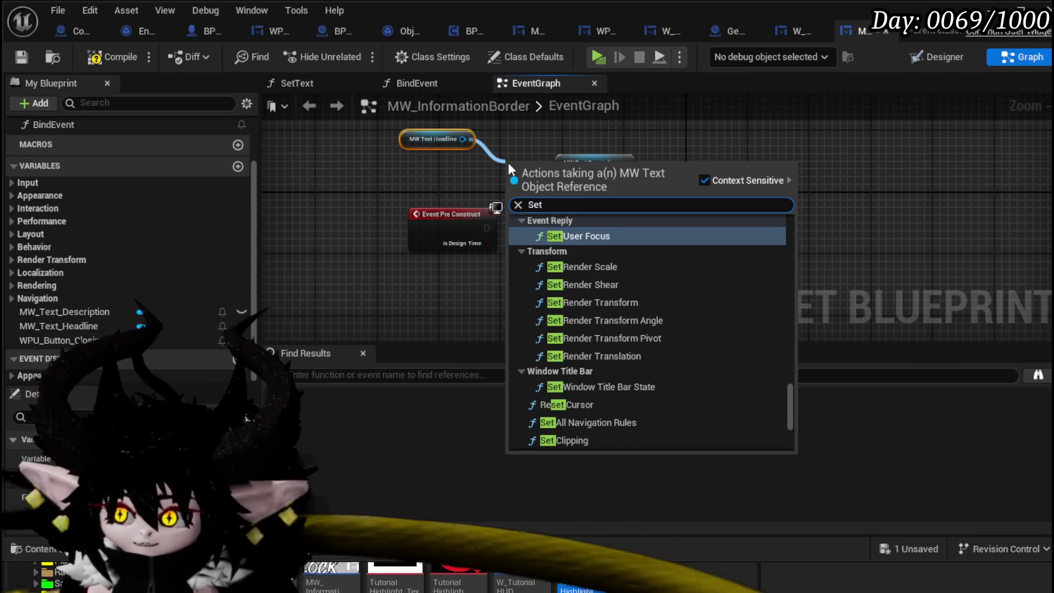
type(" Text")
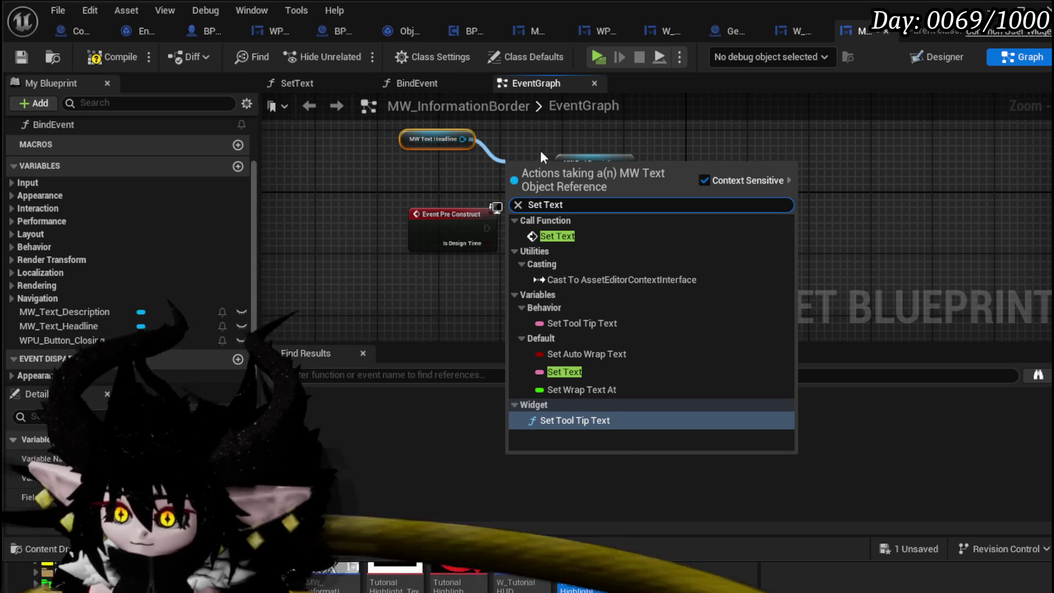
key("Return")
left_click_drag(628, 163, 694, 167)
type("Set Text")
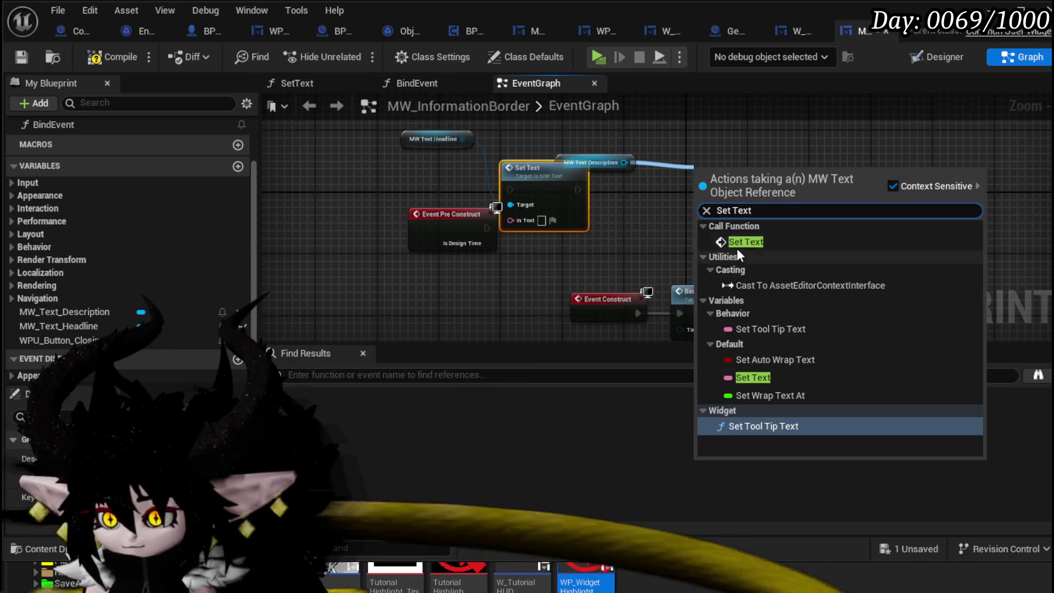
left_click(738, 244)
mouse_move(555, 184)
left_mouse_down()
mouse_move(569, 199)
mouse_move(648, 206)
left_mouse_up()
mouse_move(453, 212)
left_mouse_down()
mouse_move(391, 186)
mouse_move(408, 187)
mouse_move(358, 196)
mouse_move(525, 206)
left_mouse_up()
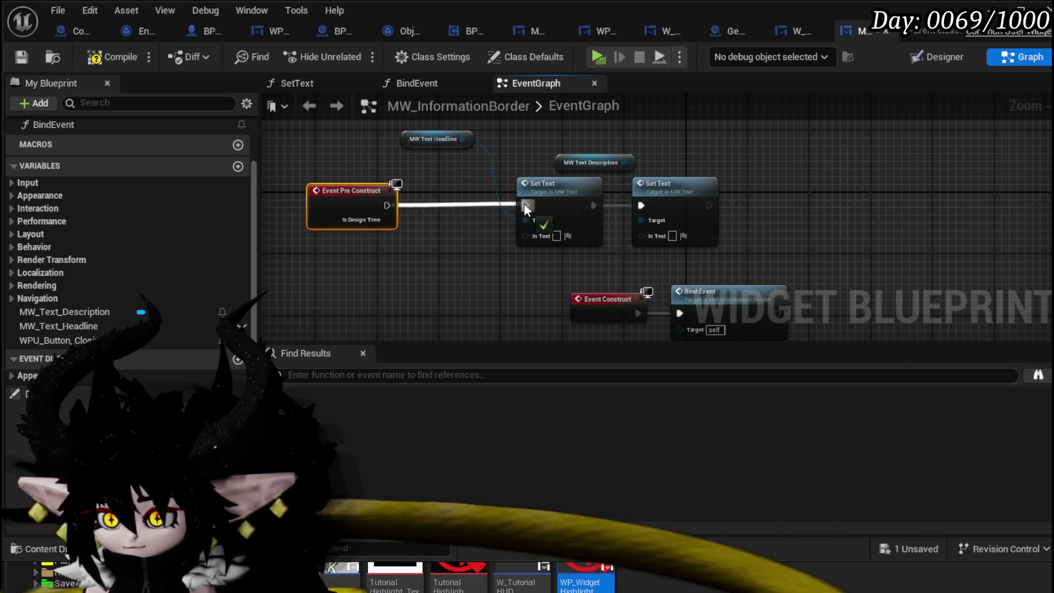
Promote the headline Set Text's In Text input to a variable
left_click_drag(507, 269, 469, 218)
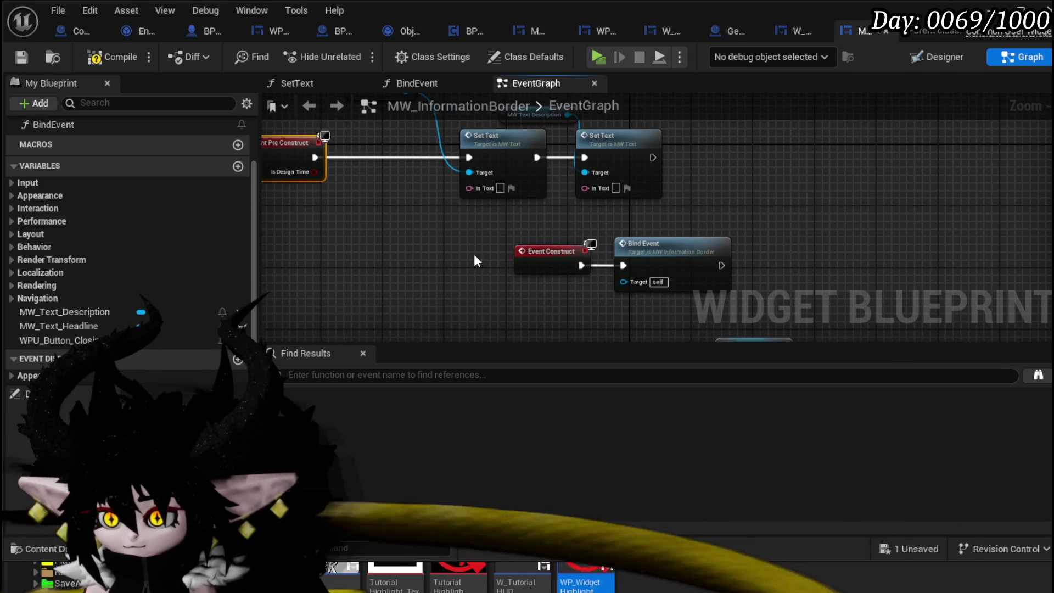
left_click_drag(471, 254, 604, 225)
right_click(594, 210)
left_click(632, 247)
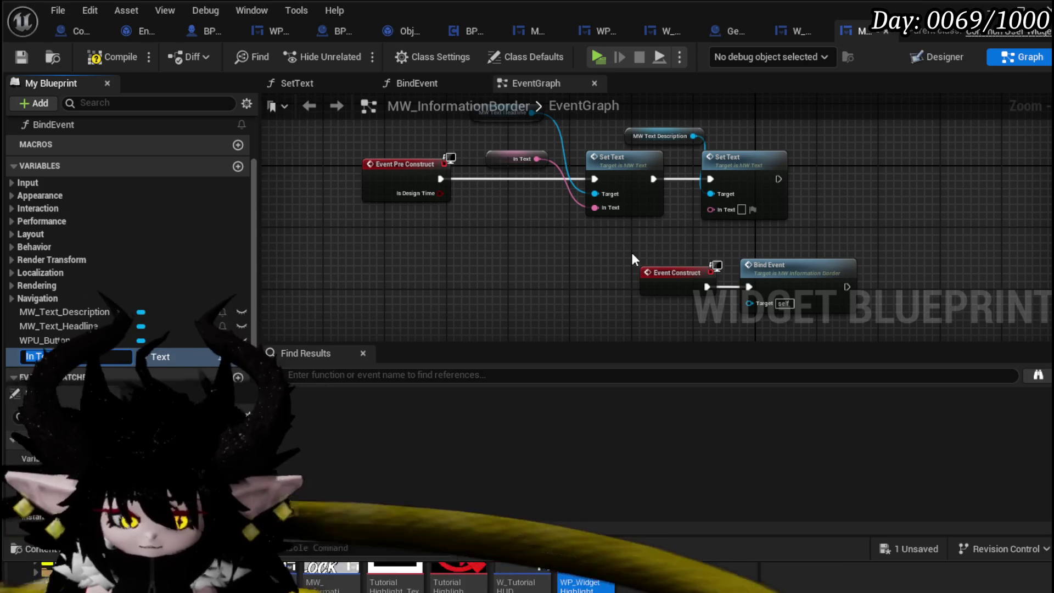
Name the first promoted In Text variable Headline, then compile and save the widget
type("Headline")
key("Return")
left_click(492, 164)
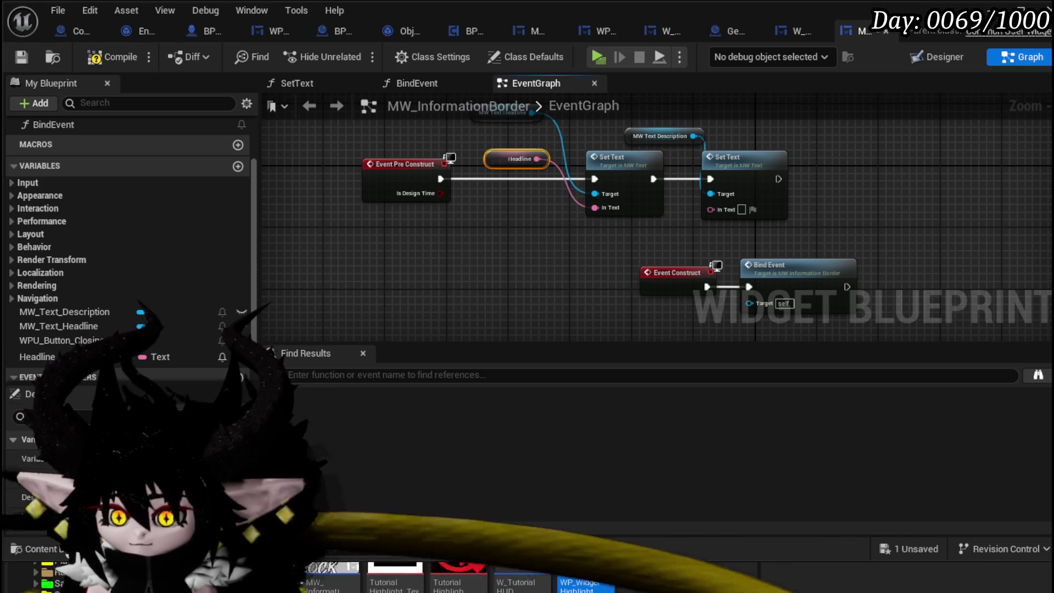
scroll(82, 401, "down", 3)
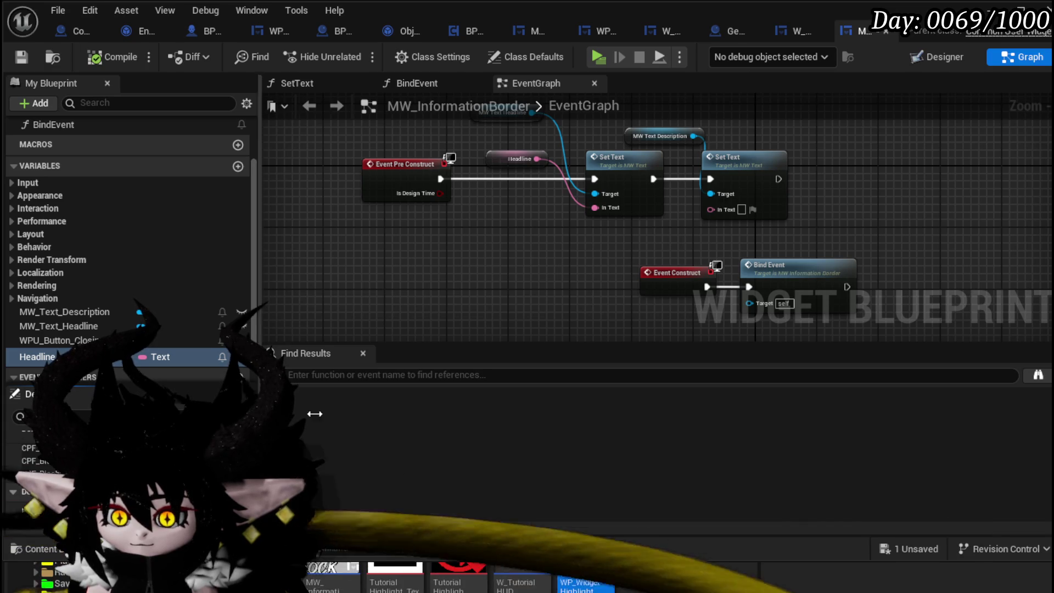
left_click(19, 57)
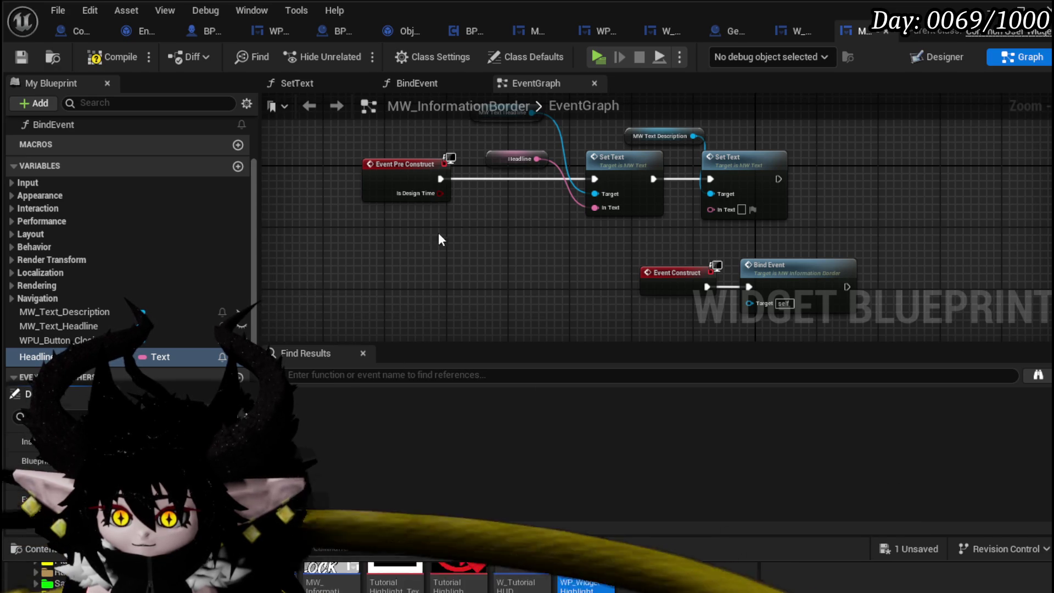
left_click(27, 57)
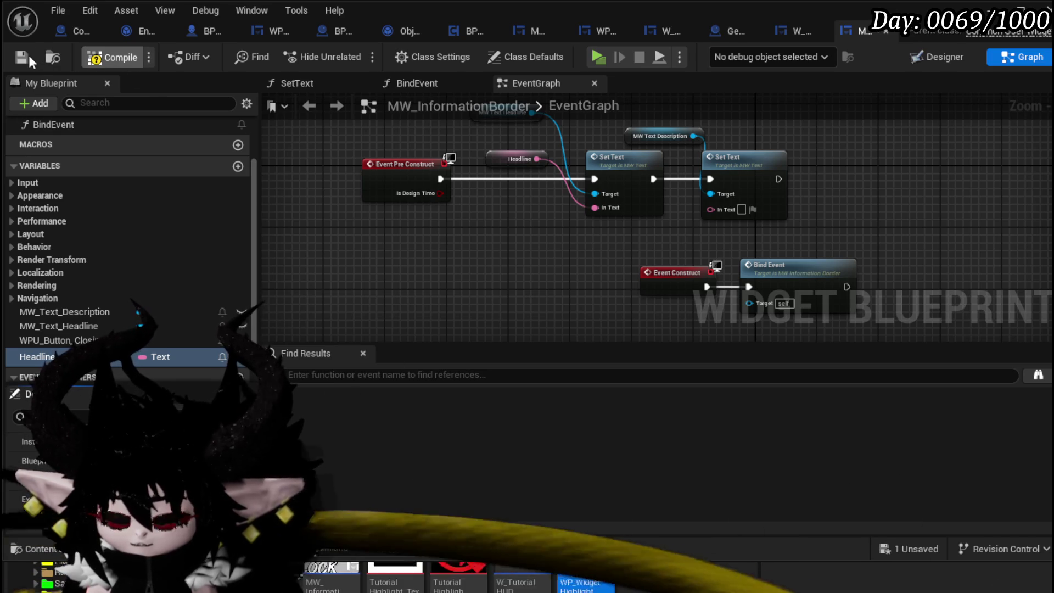
Promote the second Set Text's In Text pin to a Description variable, then compile and save
right_click(711, 210)
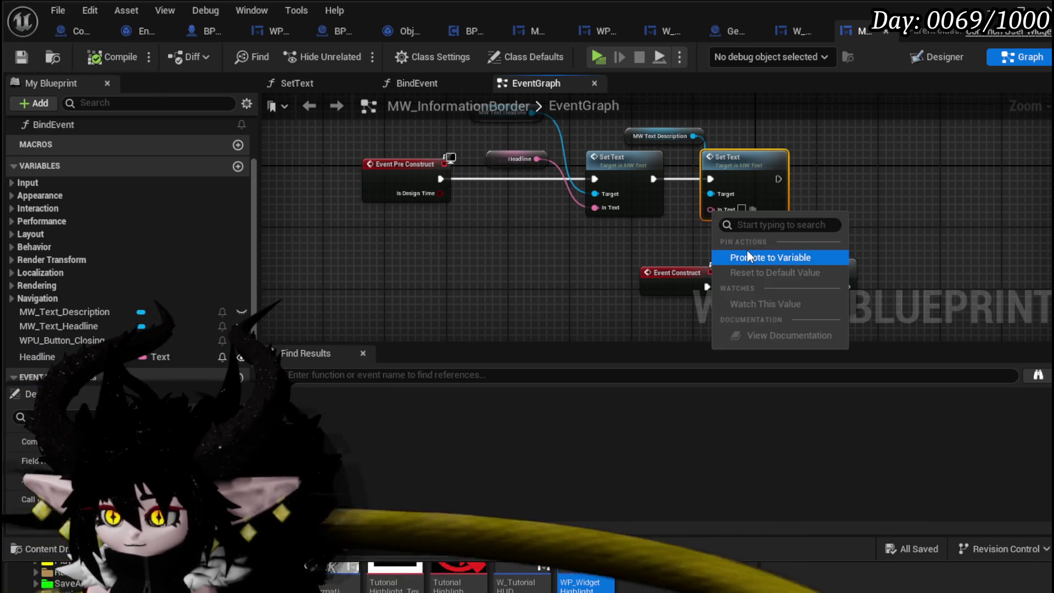
left_click(725, 255)
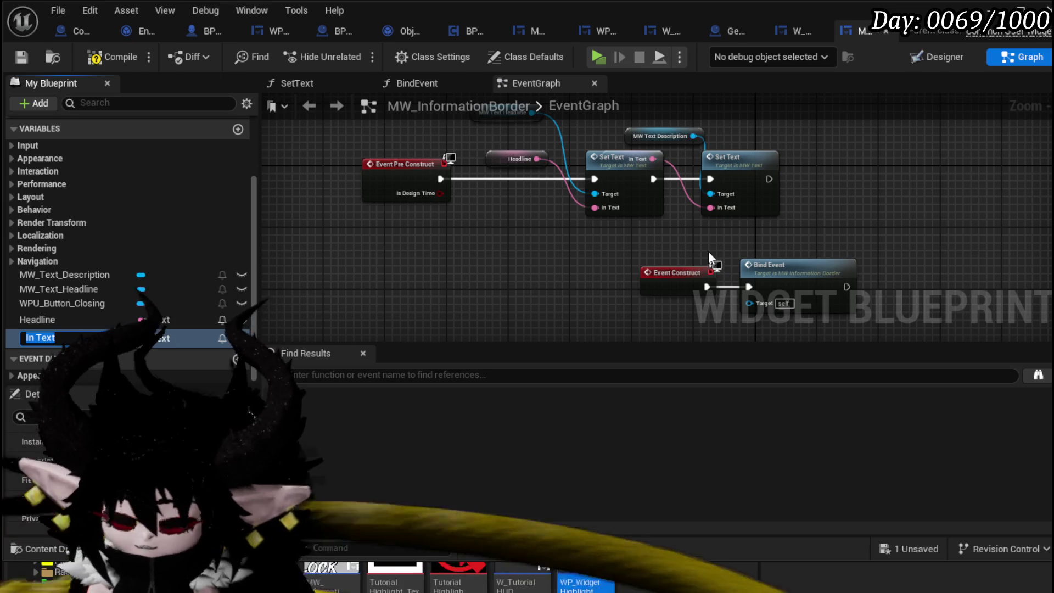
type("Descriptio")
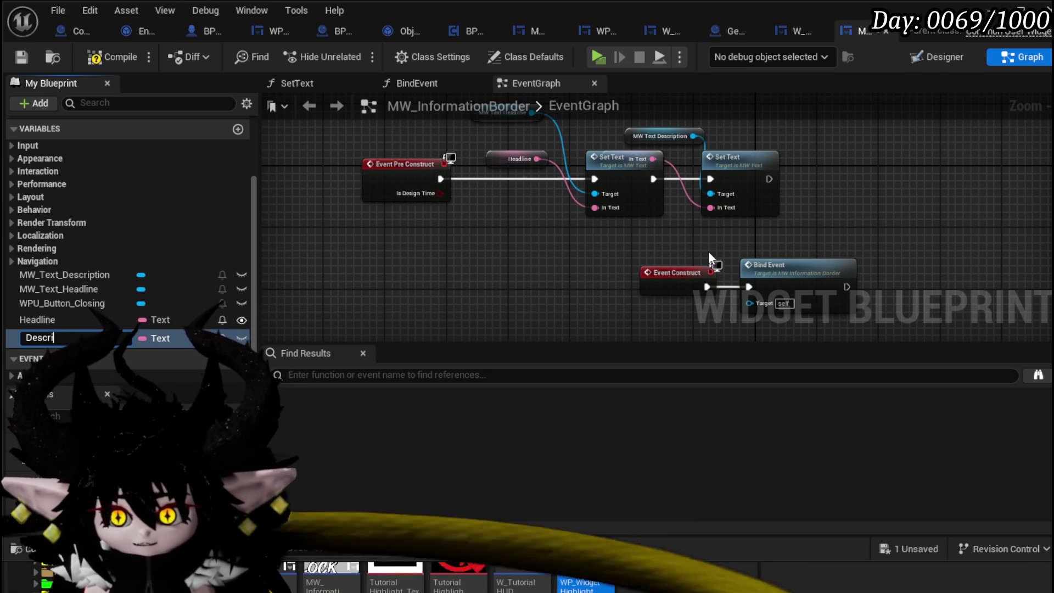
type("n")
key("Return")
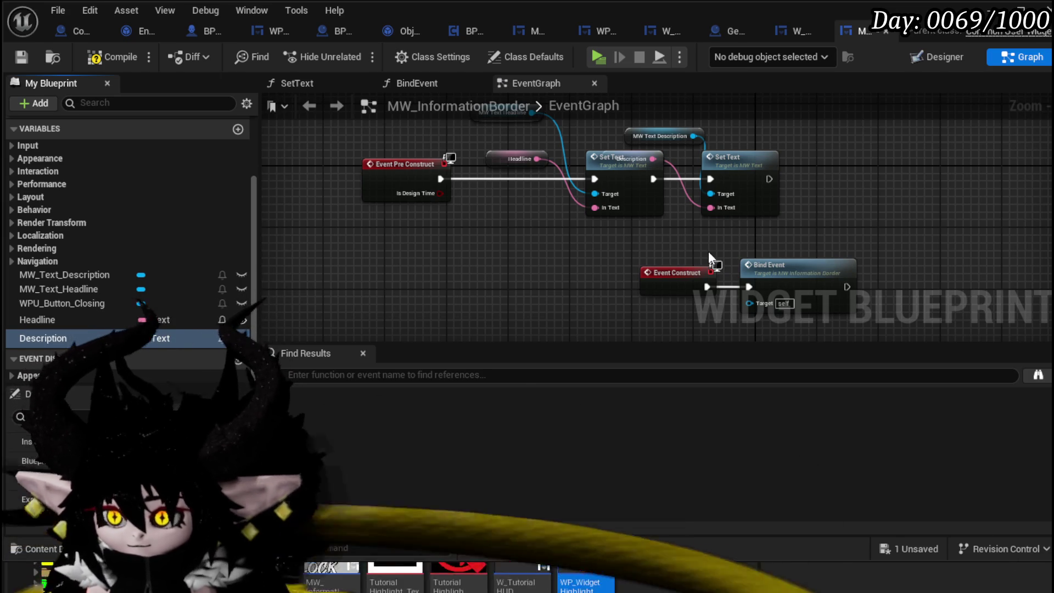
mouse_move(652, 159)
left_mouse_down()
mouse_move(639, 162)
mouse_move(670, 159)
mouse_move(630, 244)
left_mouse_up()
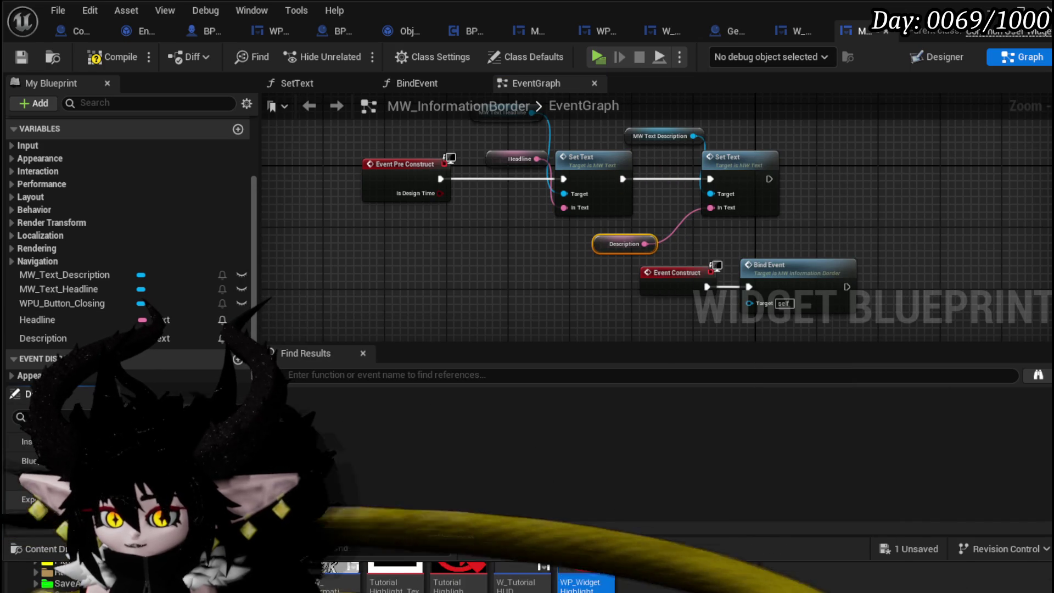
left_click(109, 52)
left_click(16, 54)
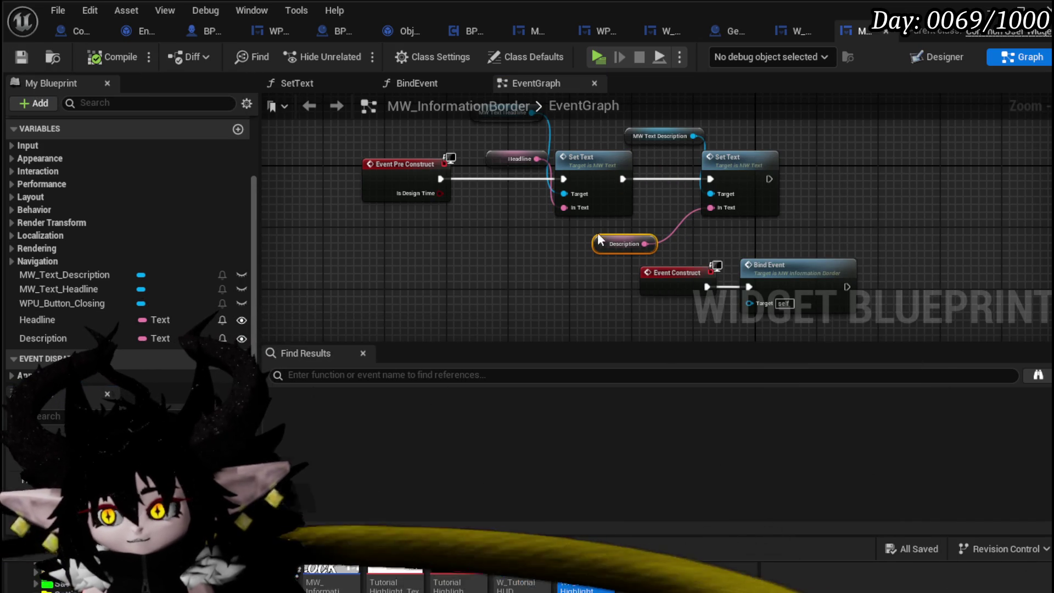
Pan around the graph to review the close-button nodes, then return to the Designer
left_click_drag(571, 241, 366, 226)
mouse_move(460, 302)
left_mouse_down()
mouse_move(586, 282)
mouse_move(487, 159)
mouse_move(566, 313)
mouse_move(599, 349)
left_mouse_up()
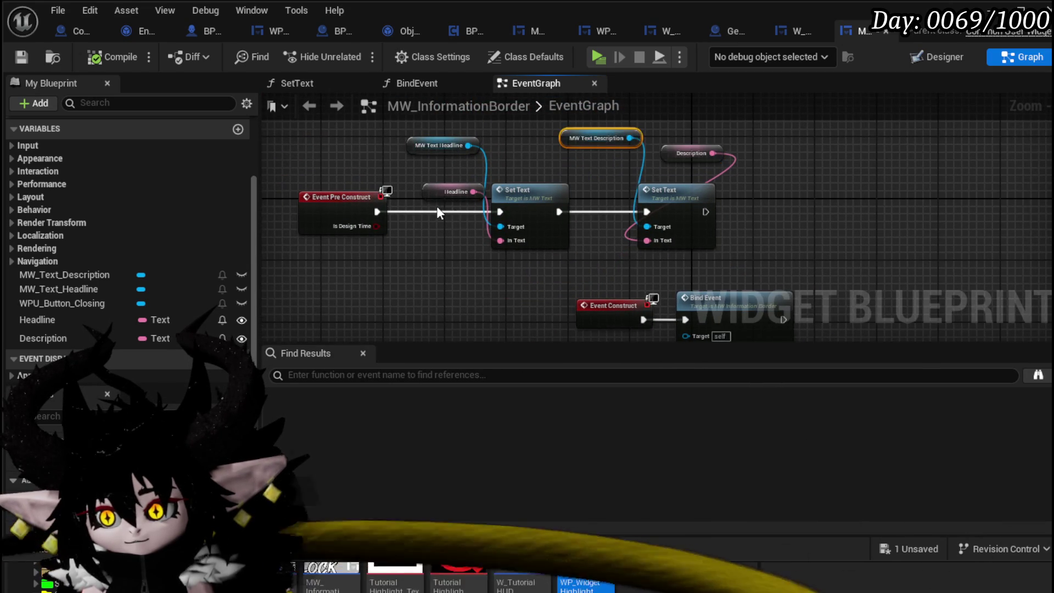
left_click_drag(441, 209, 552, 167)
scroll(134, 246, "up", 5)
left_click_drag(423, 176, 262, 175)
scroll(174, 277, "down", 1)
scroll(173, 277, "down", 3)
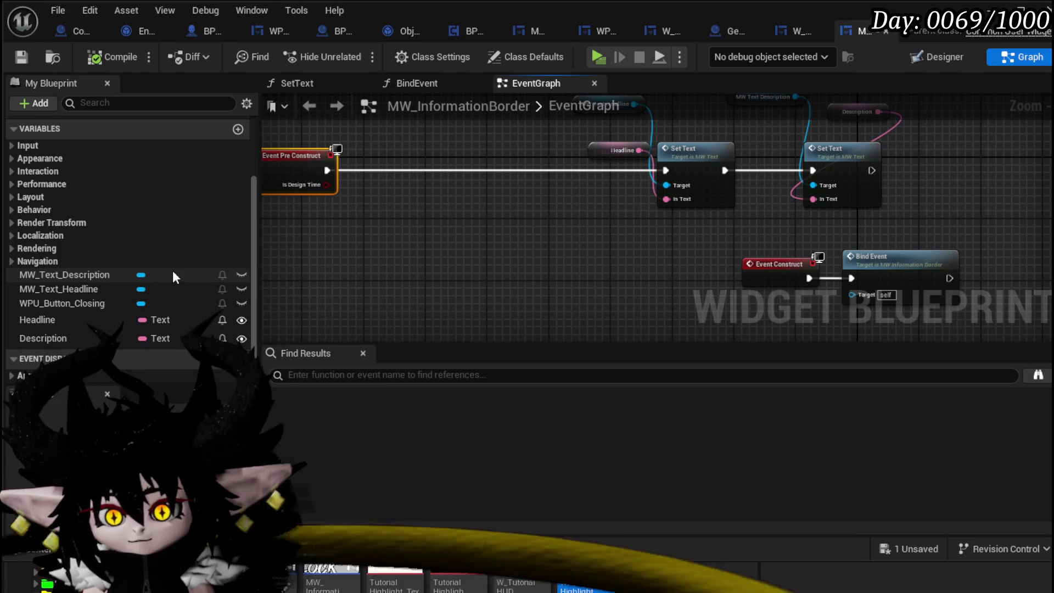
left_click(933, 57)
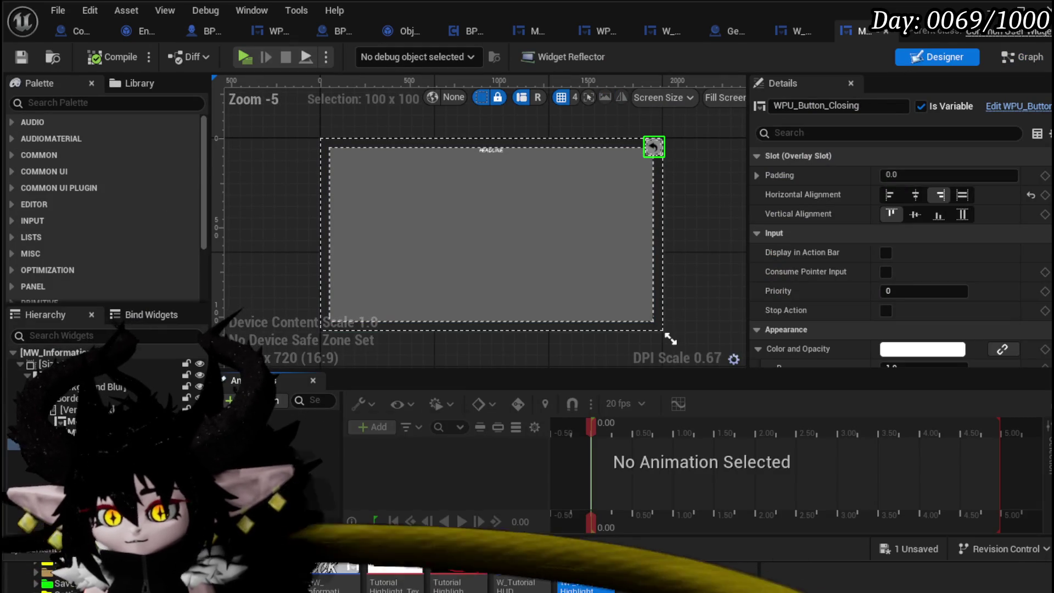
Select SizeBox_0, compile, and preview the widget at its Desired size
left_click(325, 231)
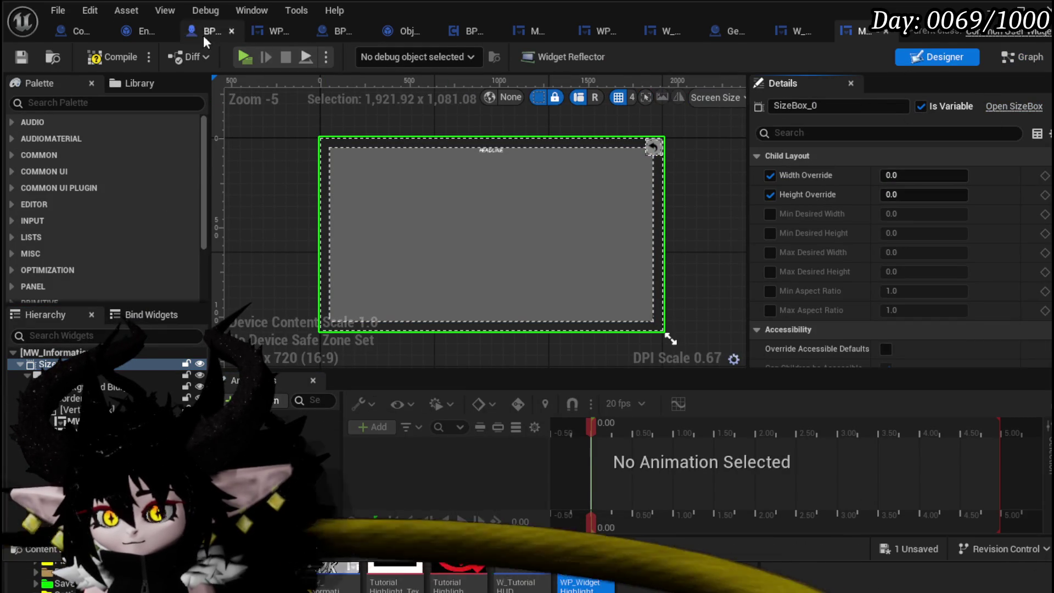
left_click(96, 60)
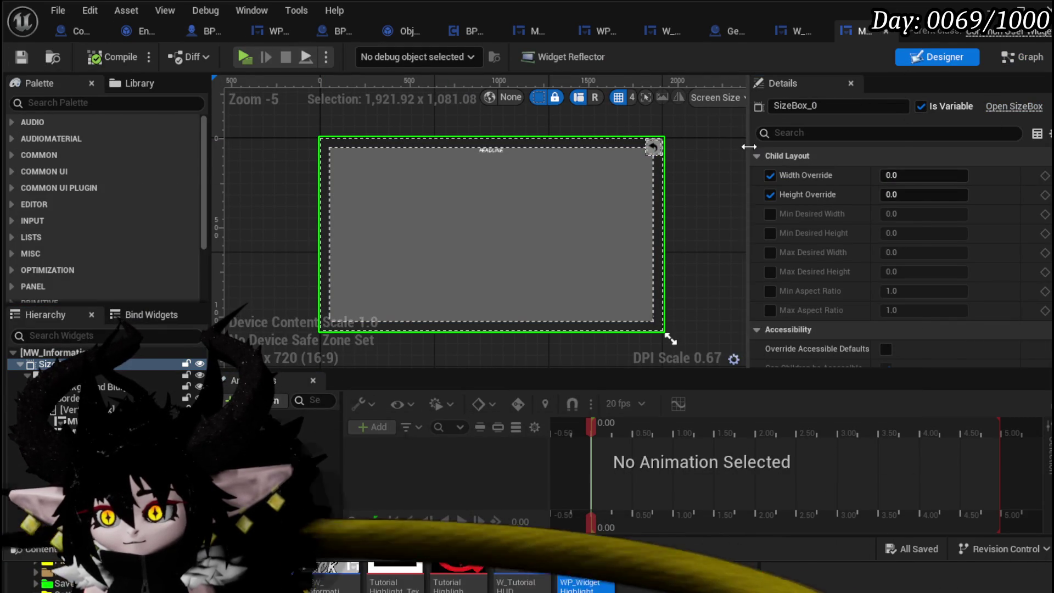
left_click_drag(750, 149, 896, 147)
left_click(860, 98)
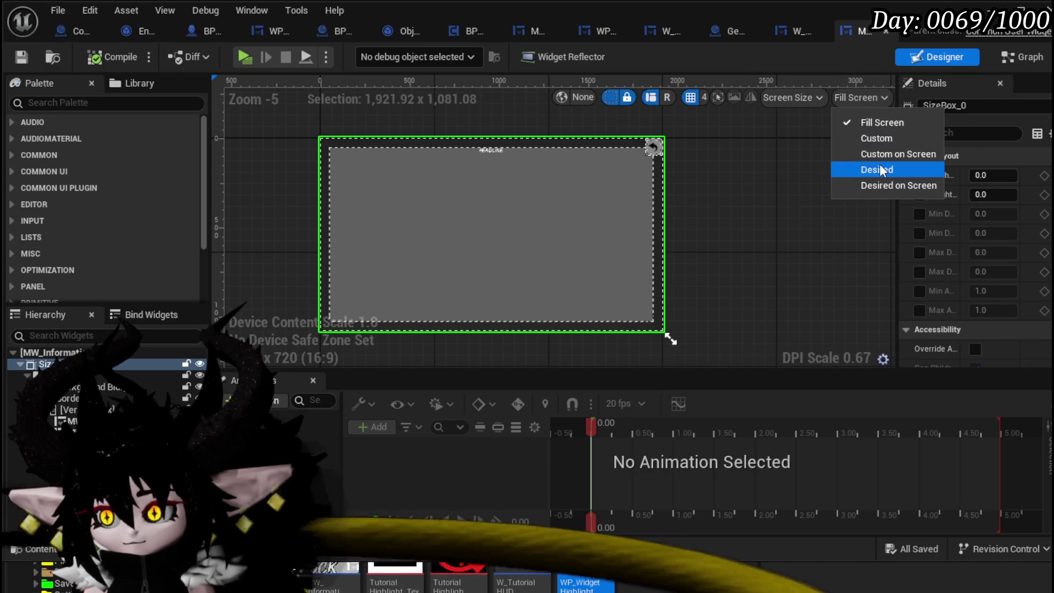
left_click(880, 165)
Give SizeBox_0 a Width Override of 400 and a Height Override of 400
left_click(999, 176)
type("400")
key("Return")
type("400")
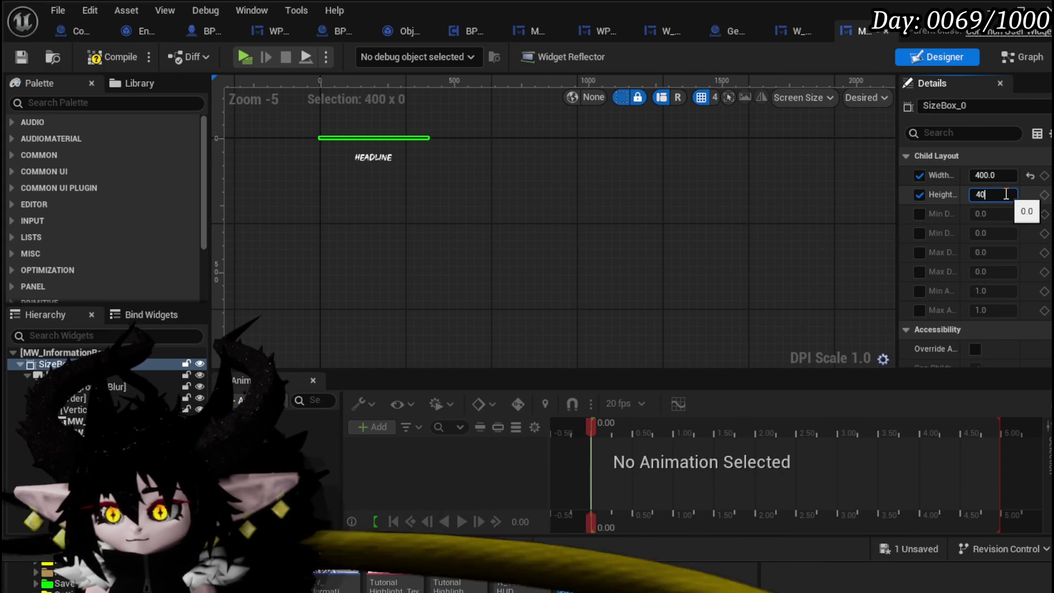
key("Return")
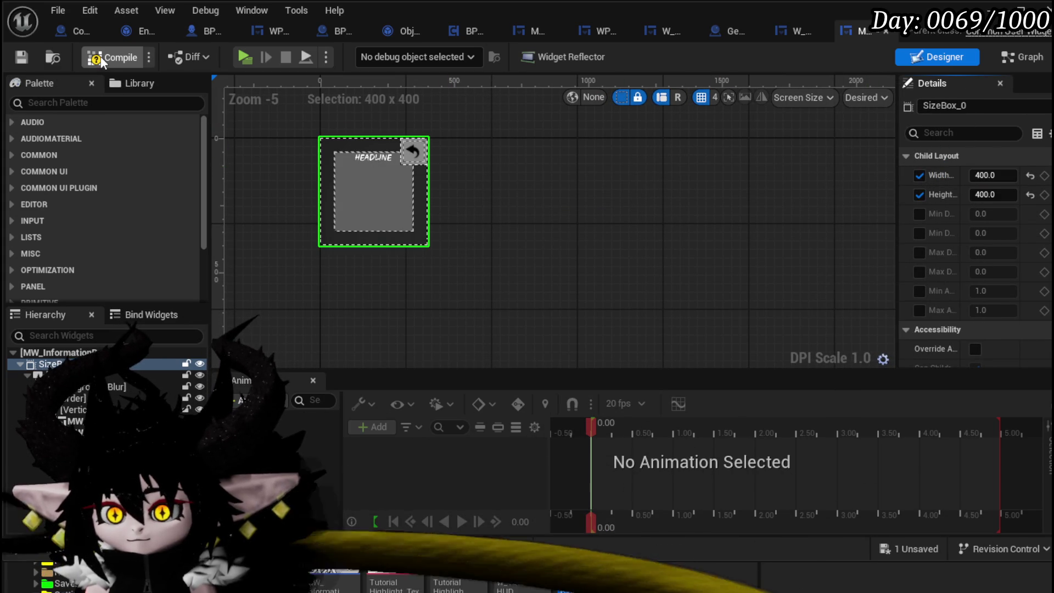
left_click(1022, 57)
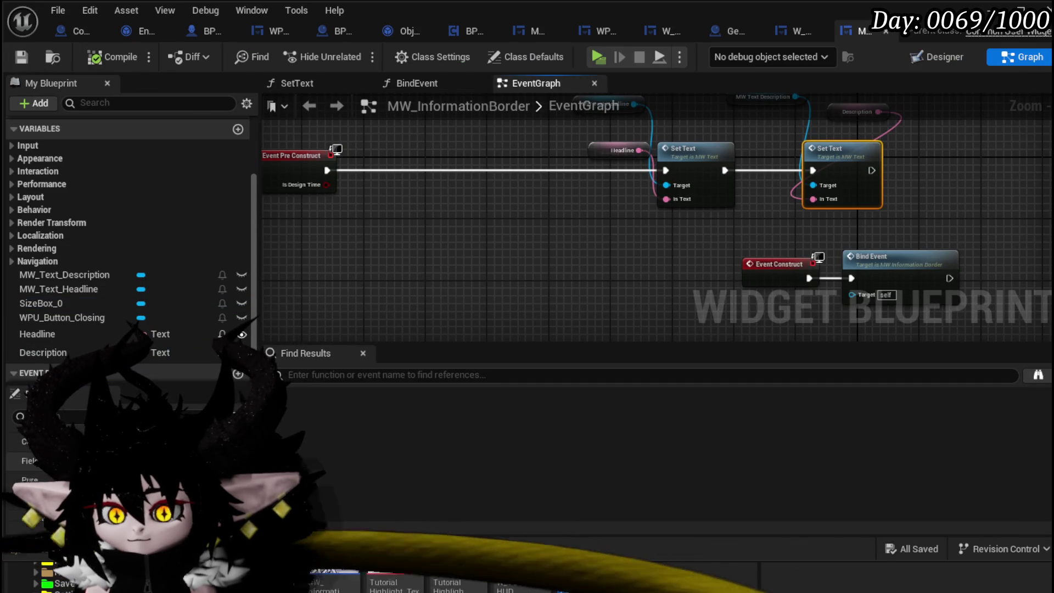
Add a SizeBox_0 getter near Event Pre Construct and a Set Width Override node for it
left_click_drag(778, 160, 664, 227)
left_click(730, 174)
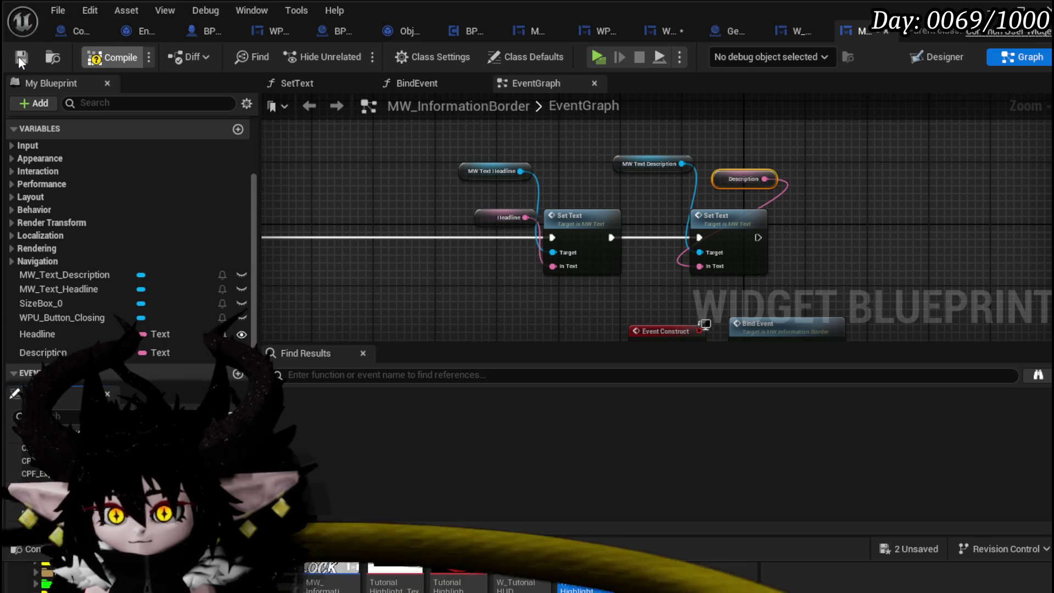
left_click(21, 56)
left_click_drag(340, 295, 456, 281)
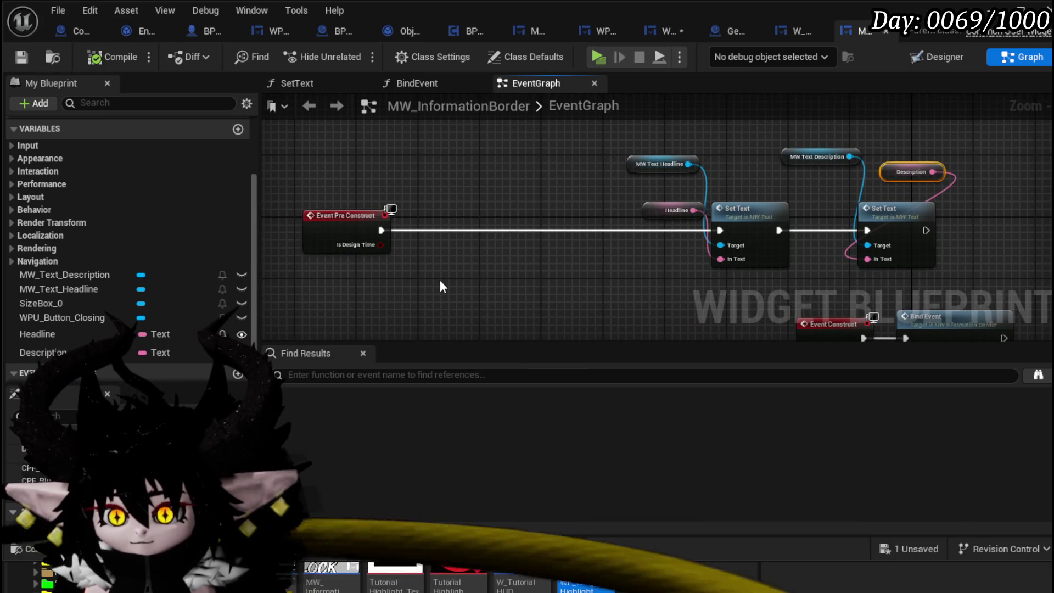
mouse_move(47, 301)
left_mouse_down()
mouse_move(263, 191)
mouse_move(318, 149)
mouse_move(436, 189)
left_mouse_up()
type("Se")
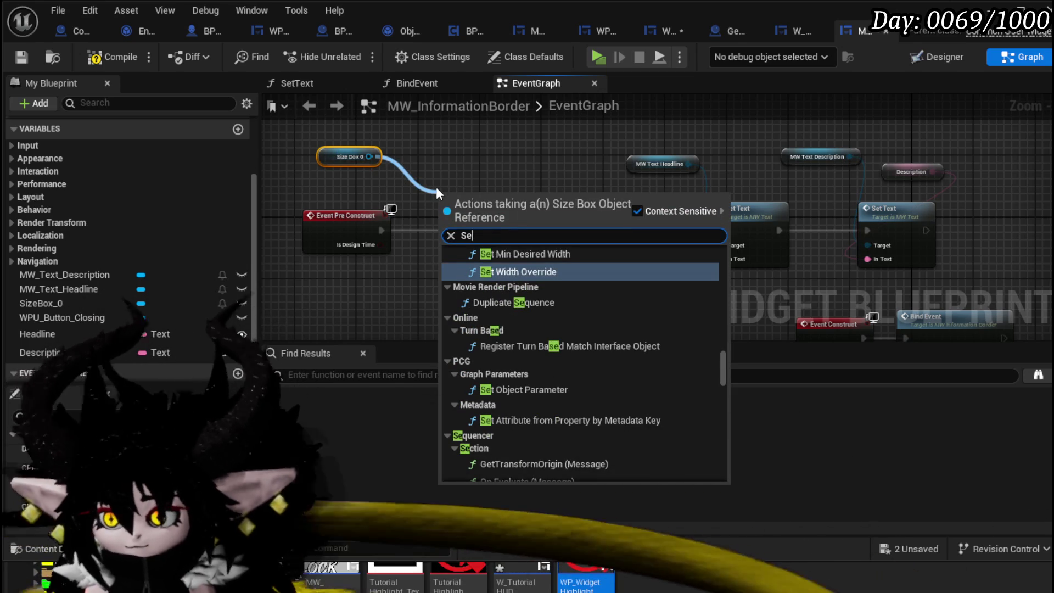
left_click(516, 272)
Add a Set Height Override node for the size box, chained after Set Width Override
left_click_drag(369, 157, 423, 143)
type("set o")
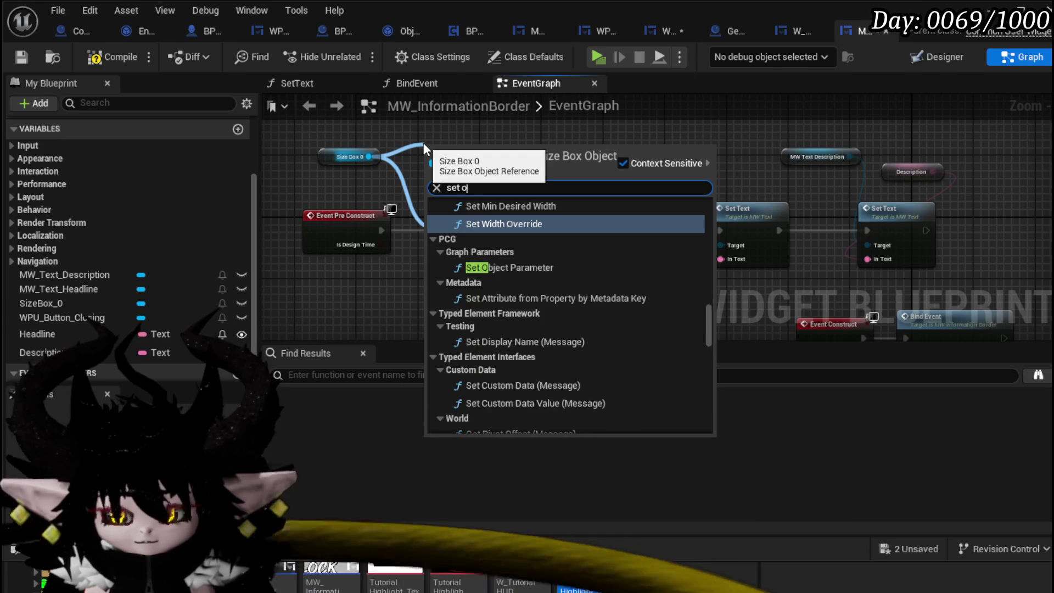
type("ver")
left_click(484, 231)
mouse_move(513, 158)
left_mouse_down()
mouse_move(625, 205)
mouse_move(599, 196)
left_mouse_up()
mouse_move(530, 214)
left_mouse_down()
mouse_move(548, 224)
mouse_move(558, 215)
left_mouse_up()
mouse_move(506, 169)
left_mouse_down()
mouse_move(565, 231)
mouse_move(557, 224)
left_mouse_up()
Wire Event Pre Construct through both override nodes into the Set Text chain
mouse_move(381, 230)
left_mouse_down()
mouse_move(461, 245)
mouse_move(435, 238)
left_mouse_up()
left_click_drag(637, 238, 719, 230)
left_click_drag(671, 205, 661, 197)
right_click(432, 266)
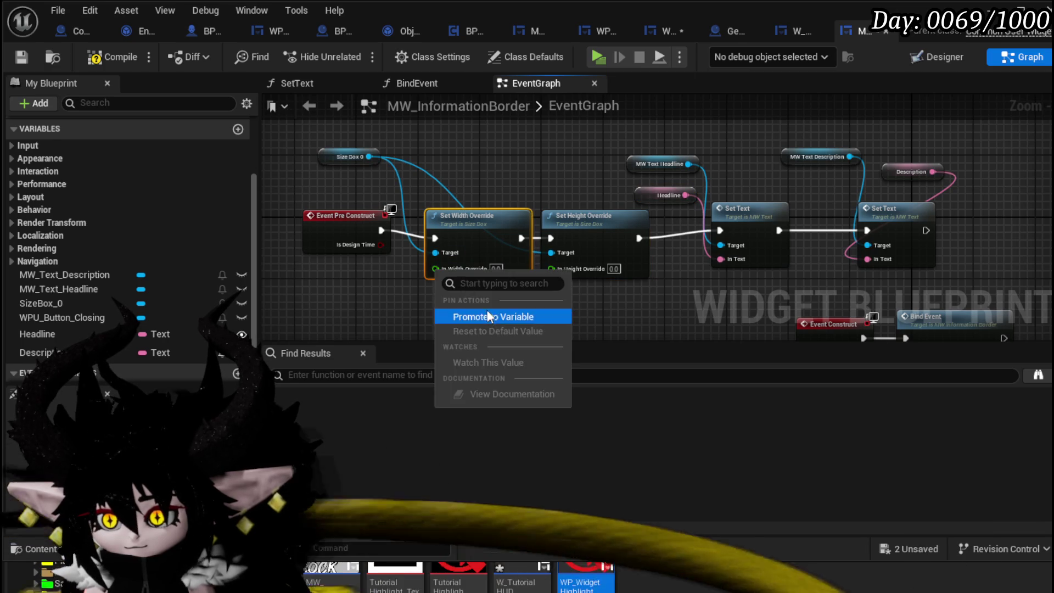
Promote the width and height override pins to In Width Override and In Height Override variables
left_click(483, 311)
key("Return")
right_click(551, 269)
left_click(569, 308)
left_click_drag(294, 226, 497, 213)
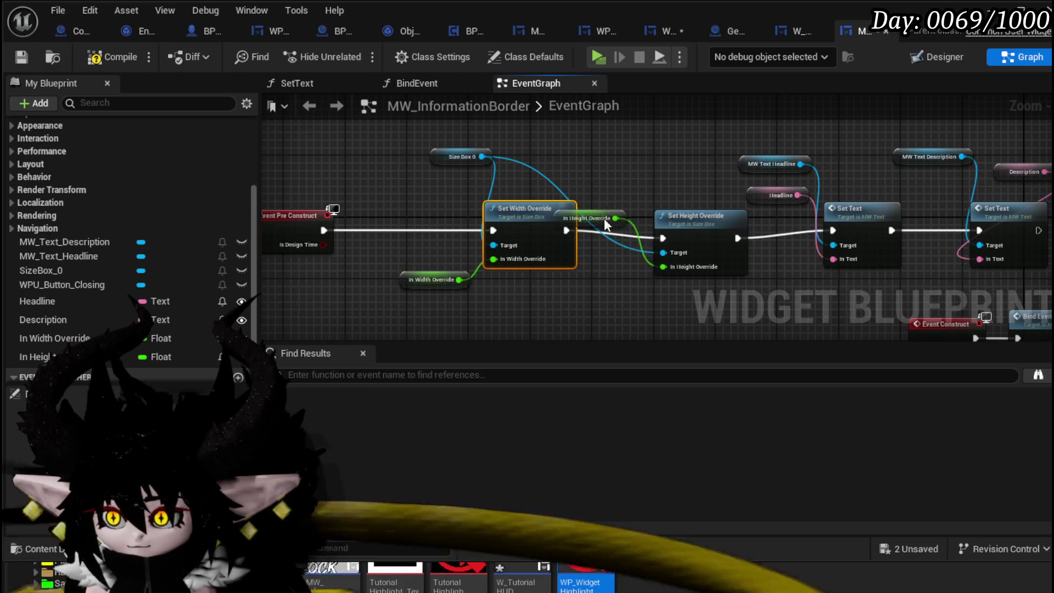
left_click_drag(602, 212, 602, 297)
left_click(113, 56)
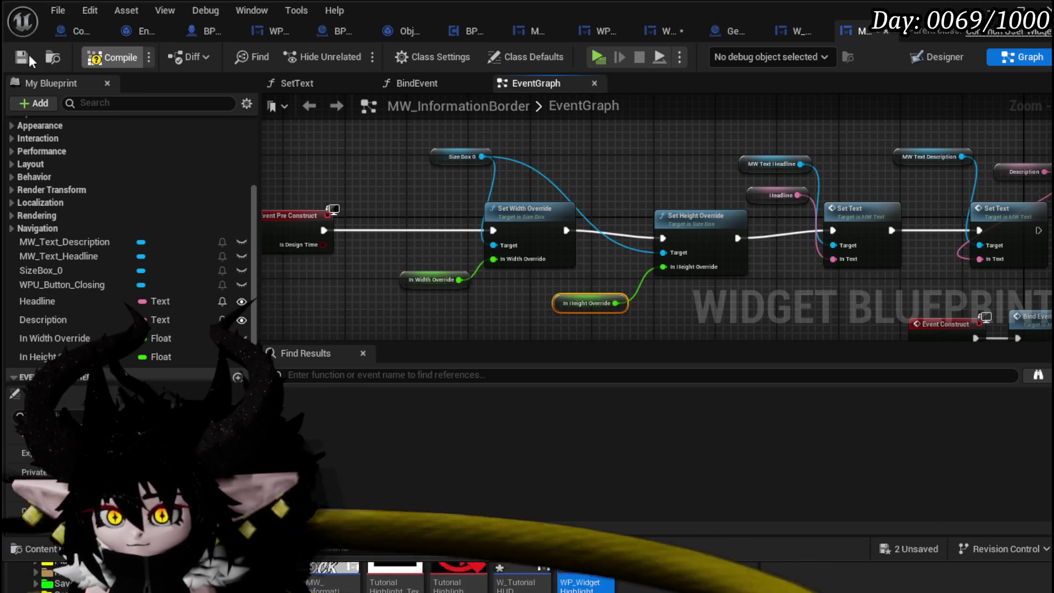
left_click(21, 57)
Tidy the override variable getters, compile and save, then open W_TutorialHUD
left_click_drag(427, 260, 413, 218)
scroll(413, 218, "up", 2)
left_click(346, 197)
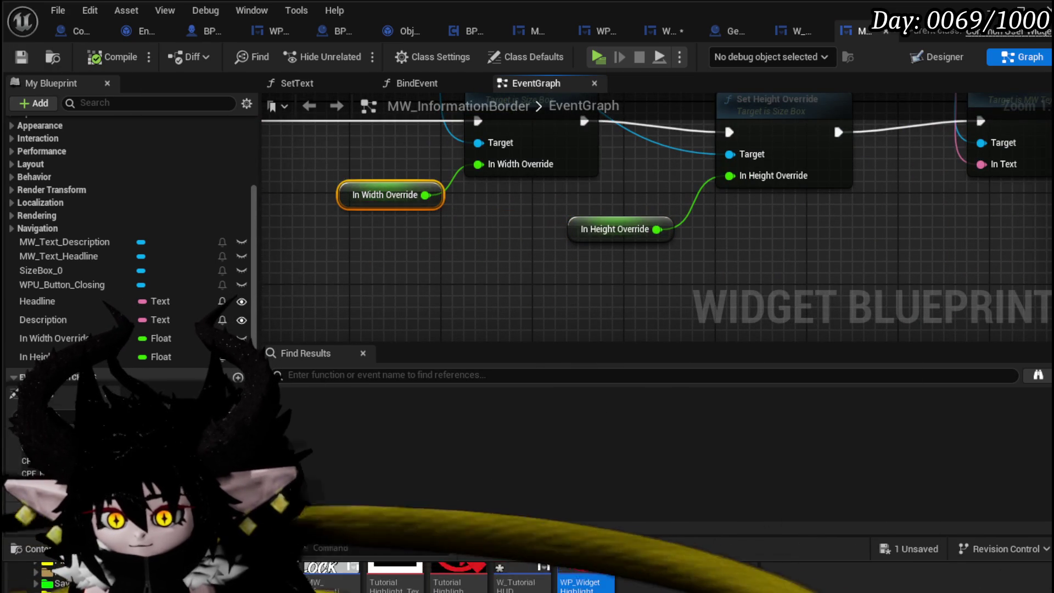
left_click(587, 229)
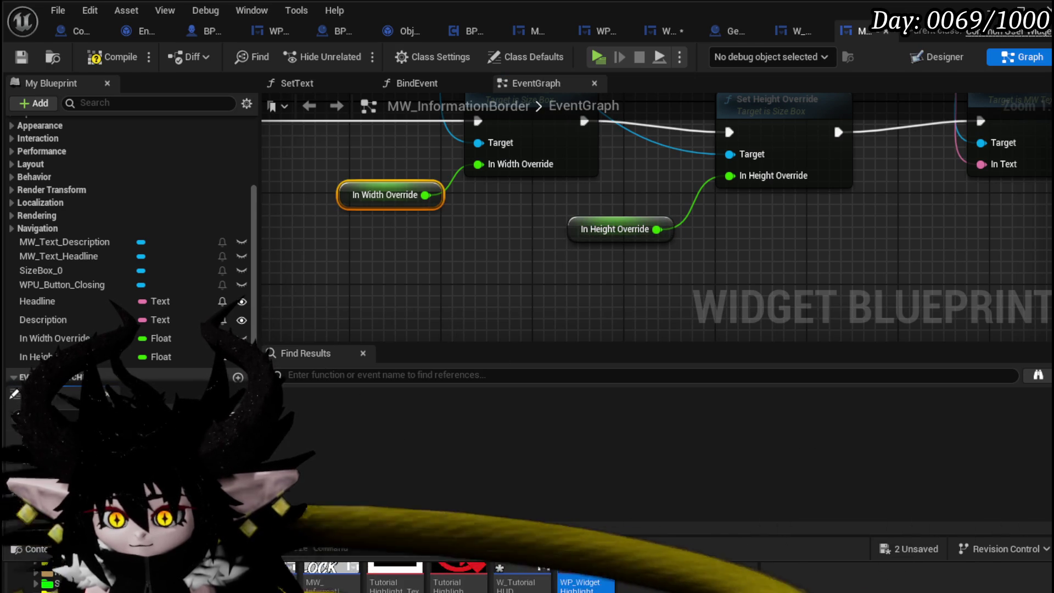
left_click(99, 57)
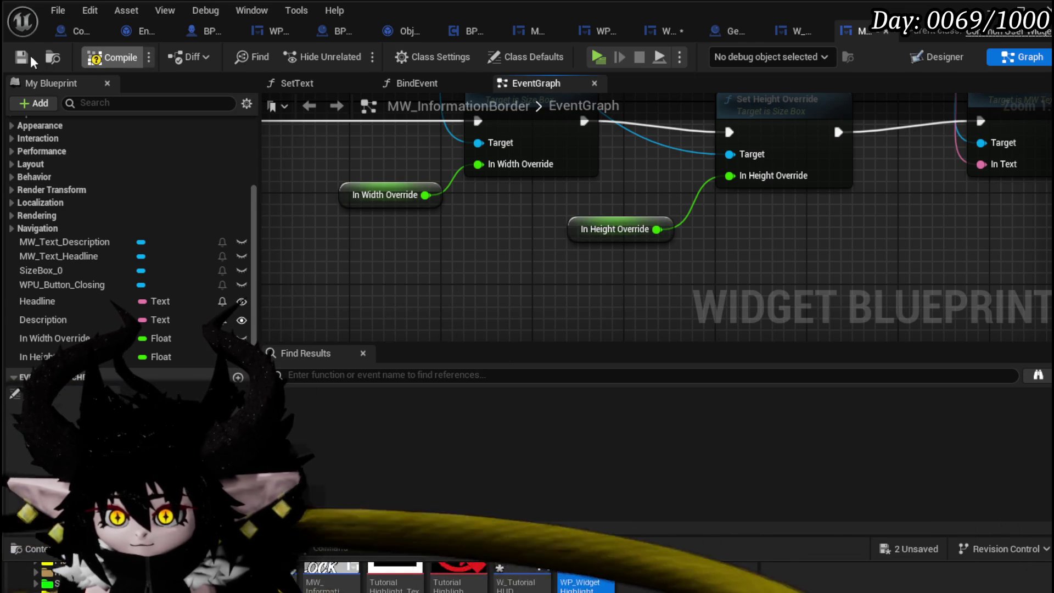
left_click(354, 197)
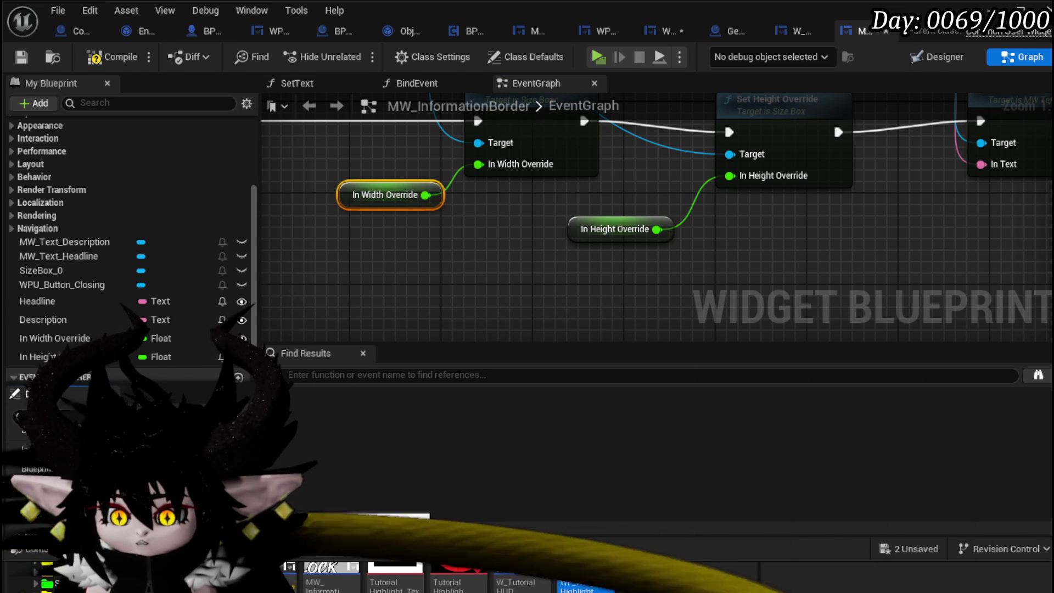
left_click(581, 233)
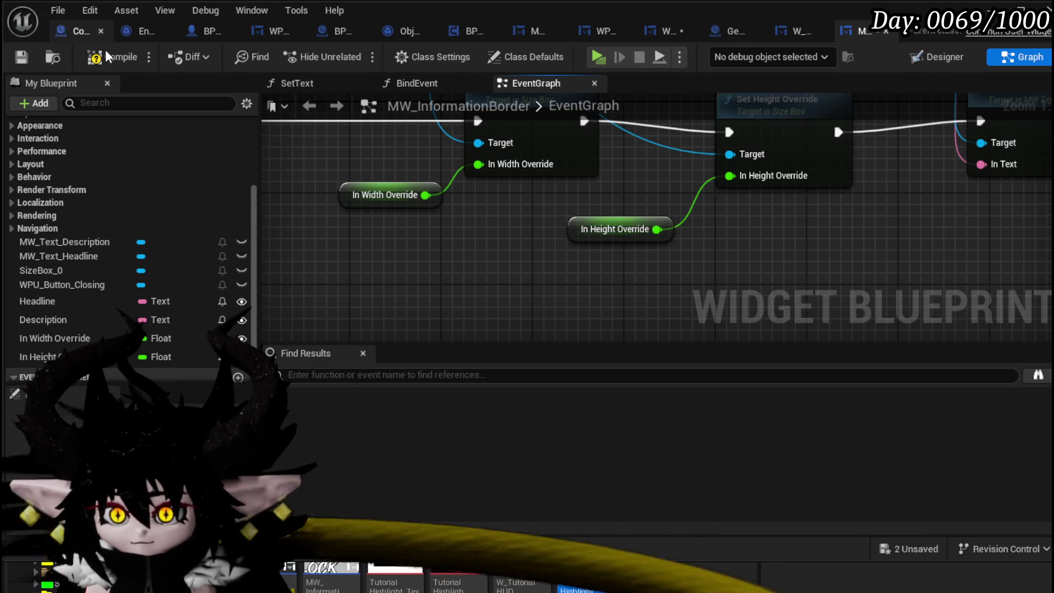
left_click(21, 57)
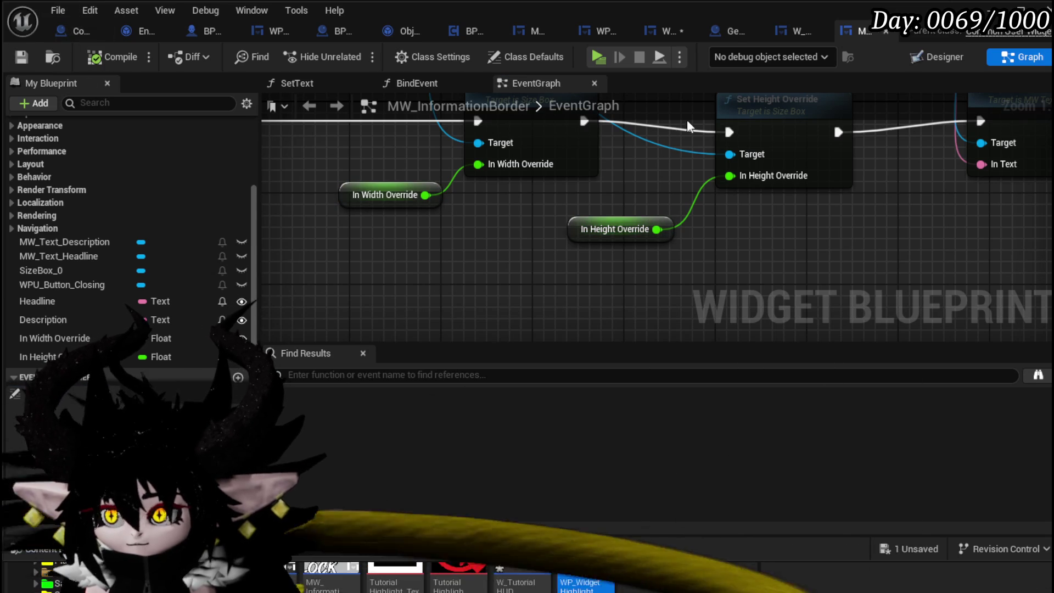
left_click(652, 33)
scroll(479, 216, "up", 4)
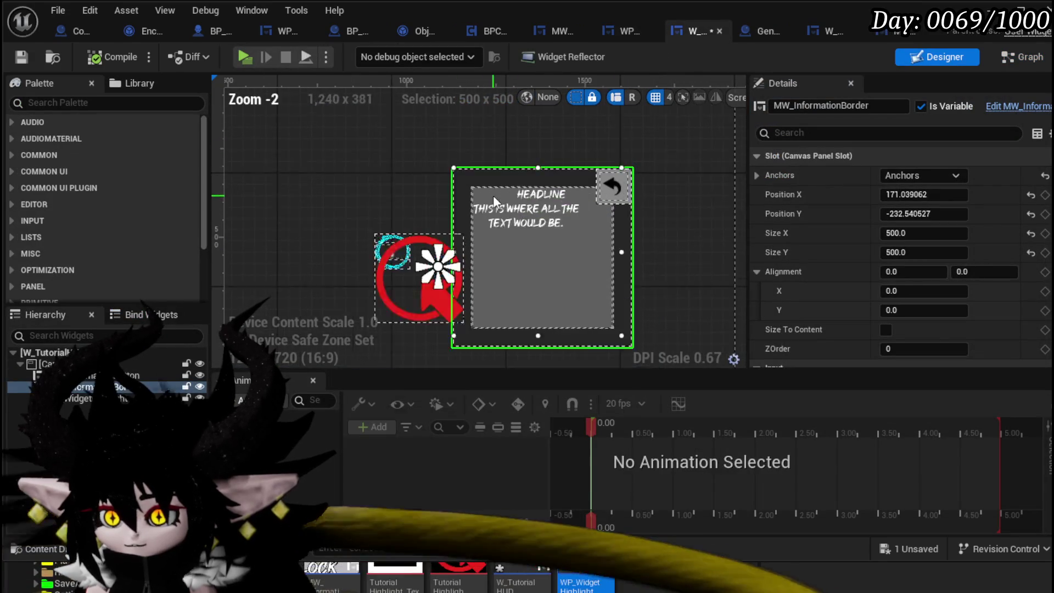
Try width overrides of 400 and then 500 on the HUD's information border and compile
left_click(21, 57)
scroll(915, 219, "down", 6)
scroll(917, 219, "down", 10)
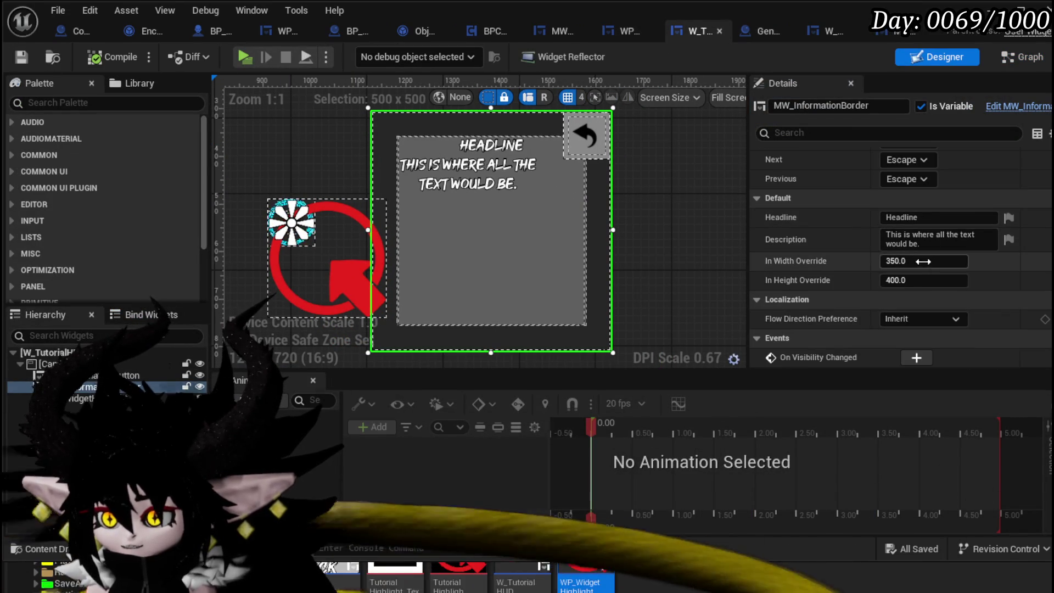
type("0")
key("Return")
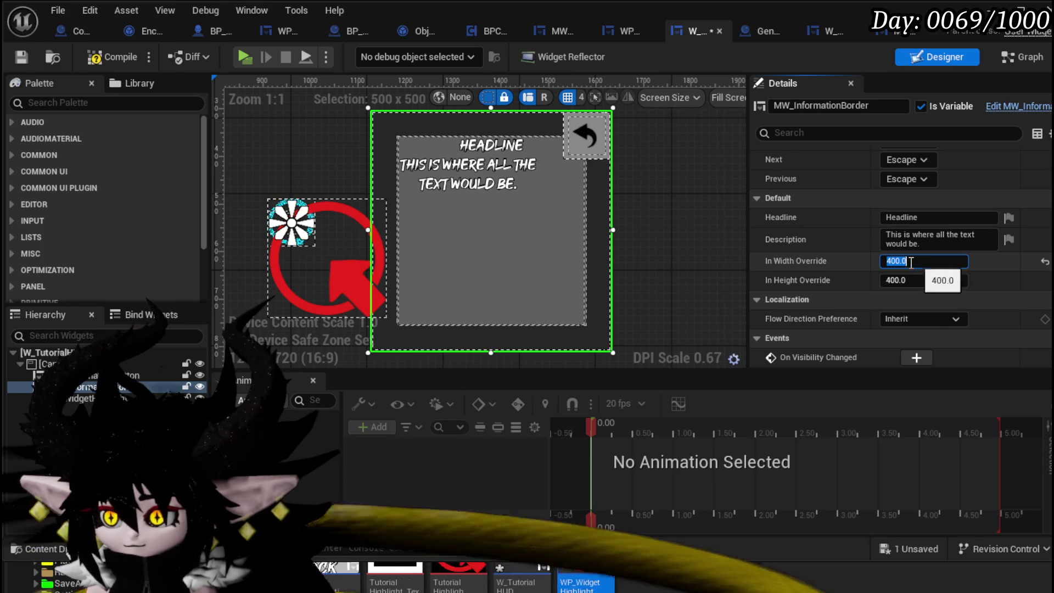
type("500")
key("Return")
left_click(133, 48)
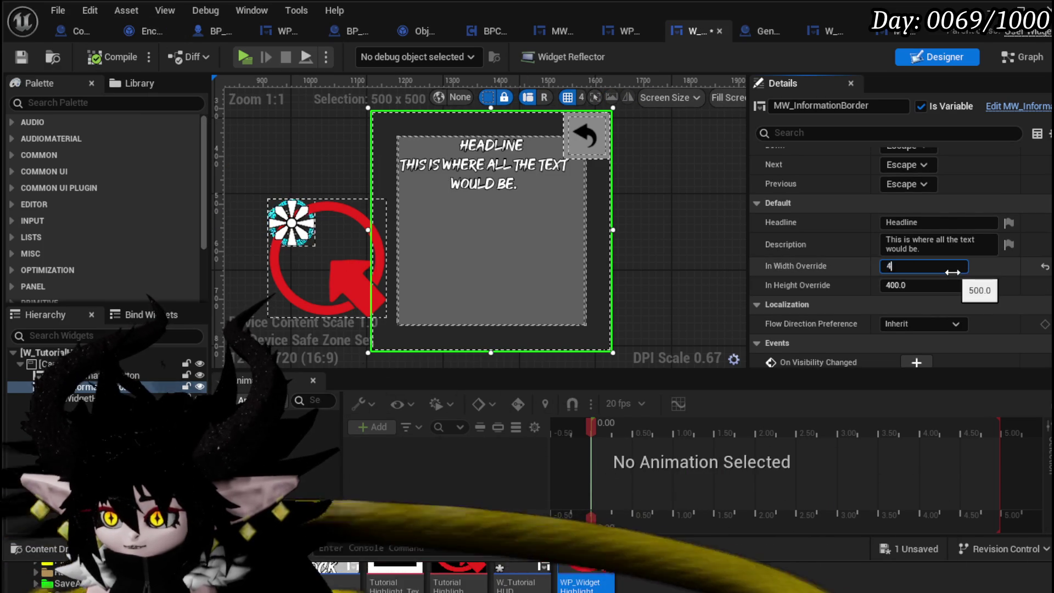
Settle the border's width override at 350, then compile and save the HUD
type("40")
key("BackSpace")
key("BackSpace")
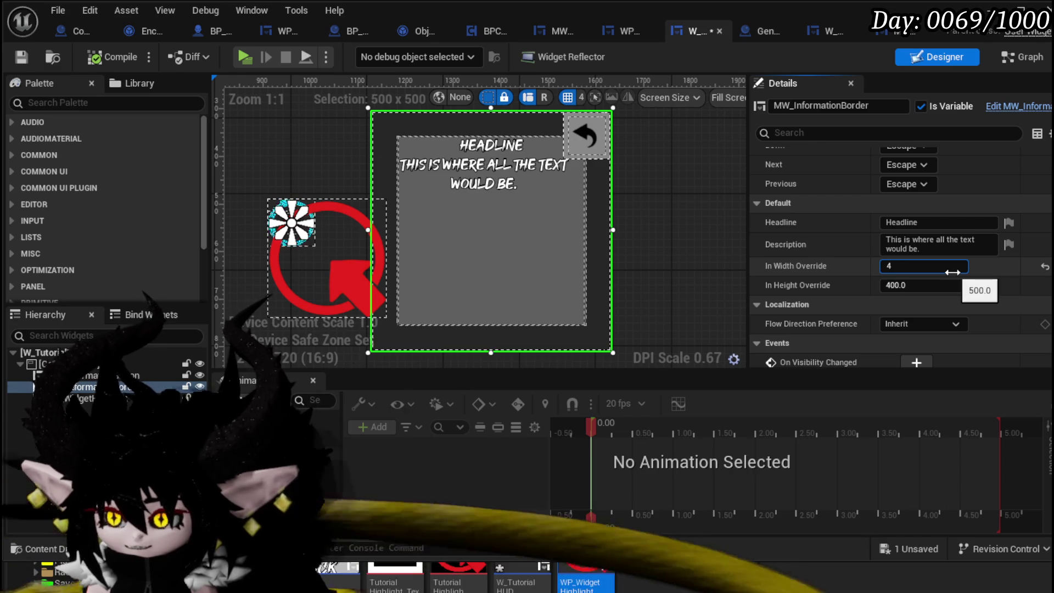
type("350")
key("Return")
left_click(22, 57)
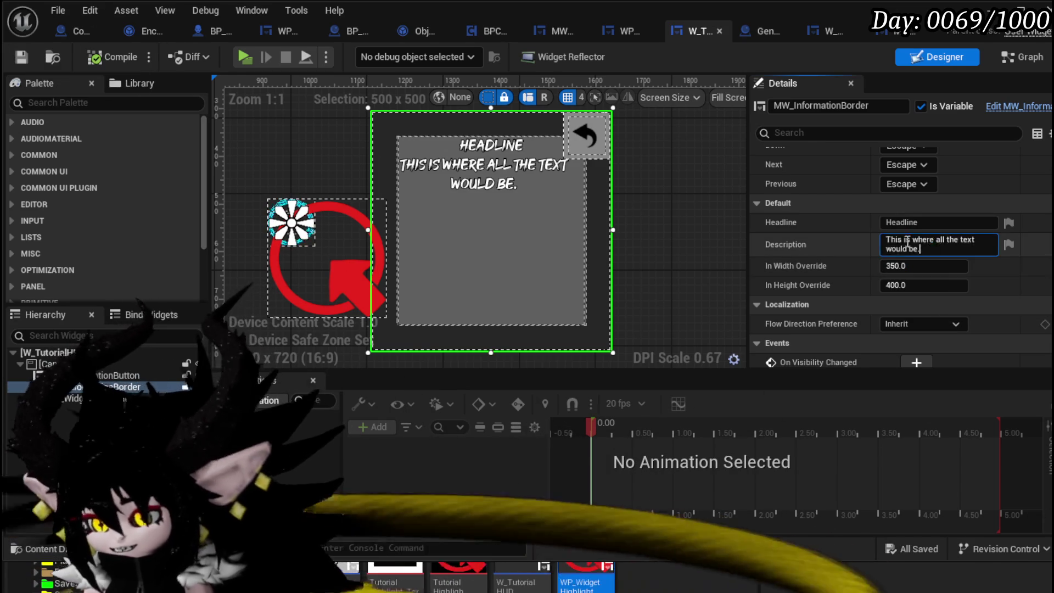
Change the information border's description text to Block Q
left_click(941, 247)
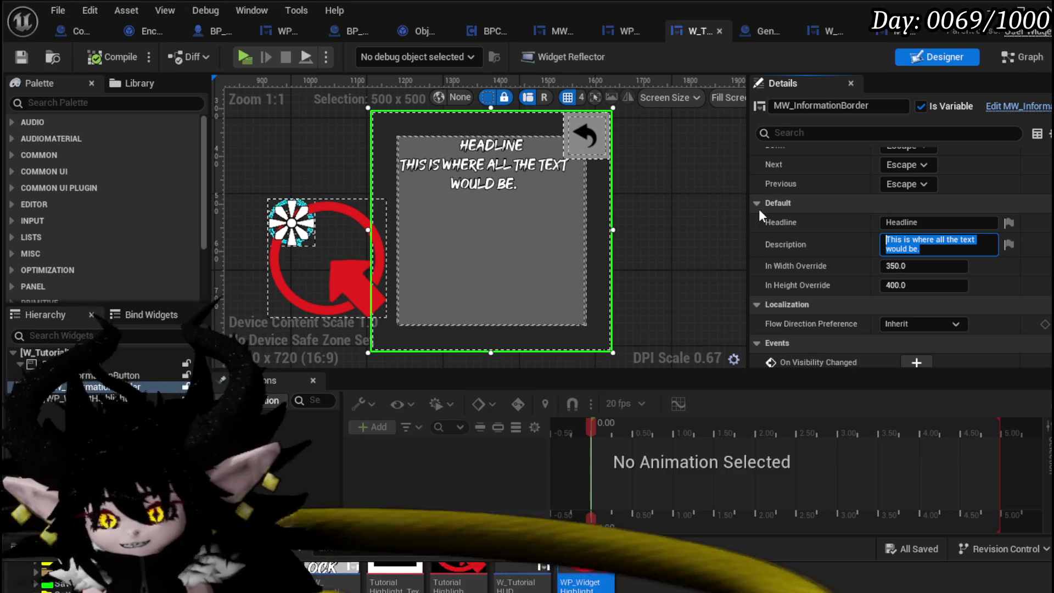
type("Bloc")
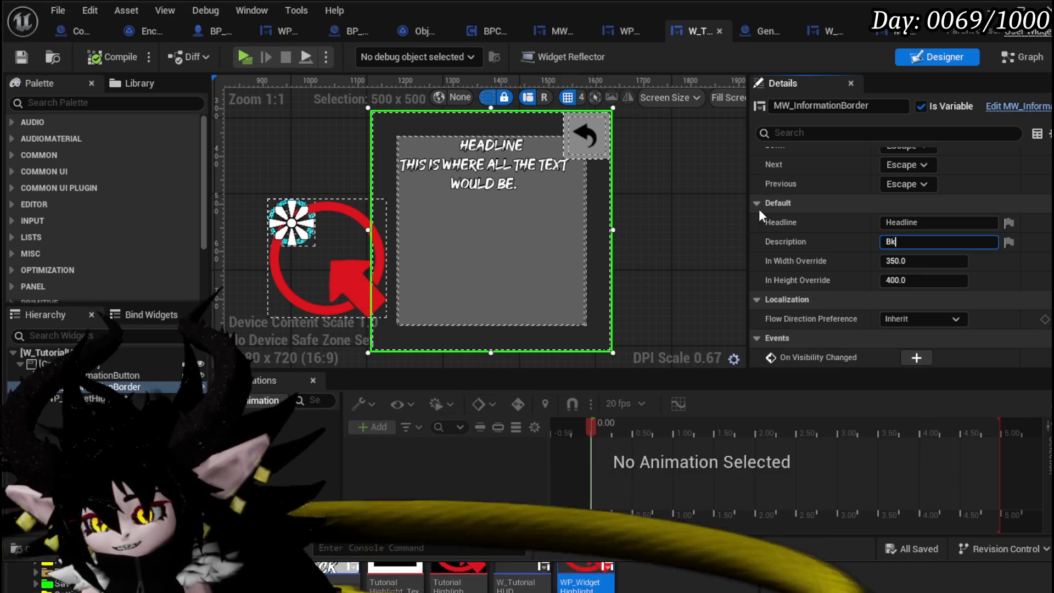
type("k Q")
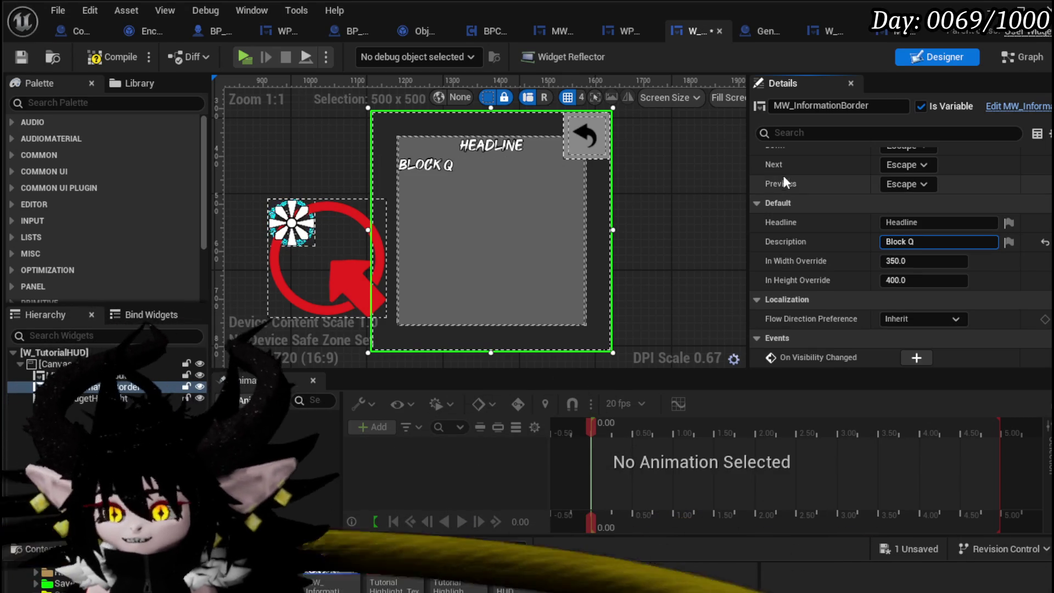
scroll(865, 184, "up", 5)
scroll(865, 185, "up", 10)
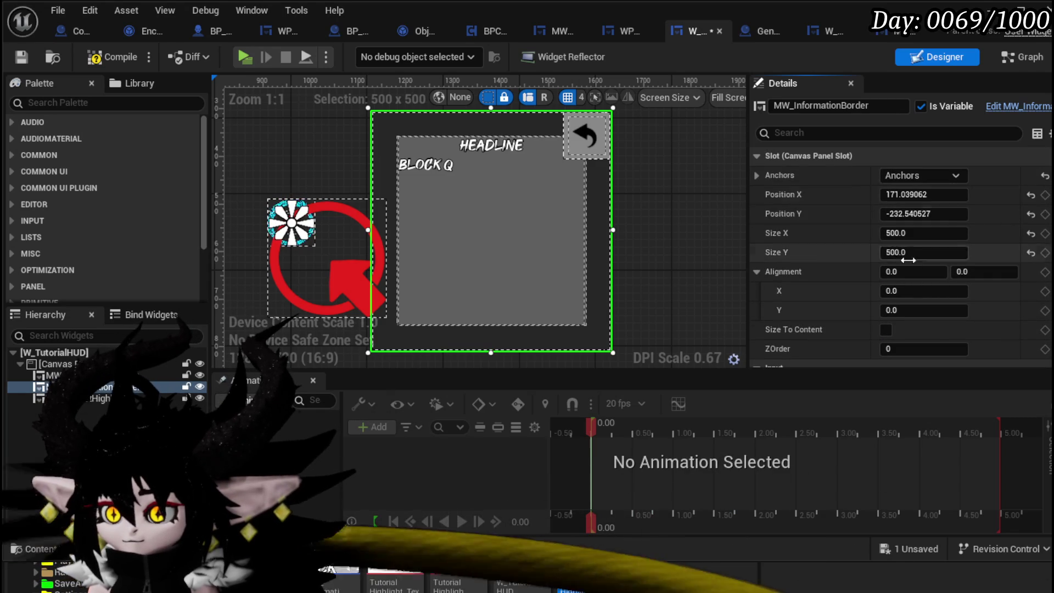
Enable Size To Content on the information border, then compile and save the HUD
left_click(900, 233)
left_click(886, 330)
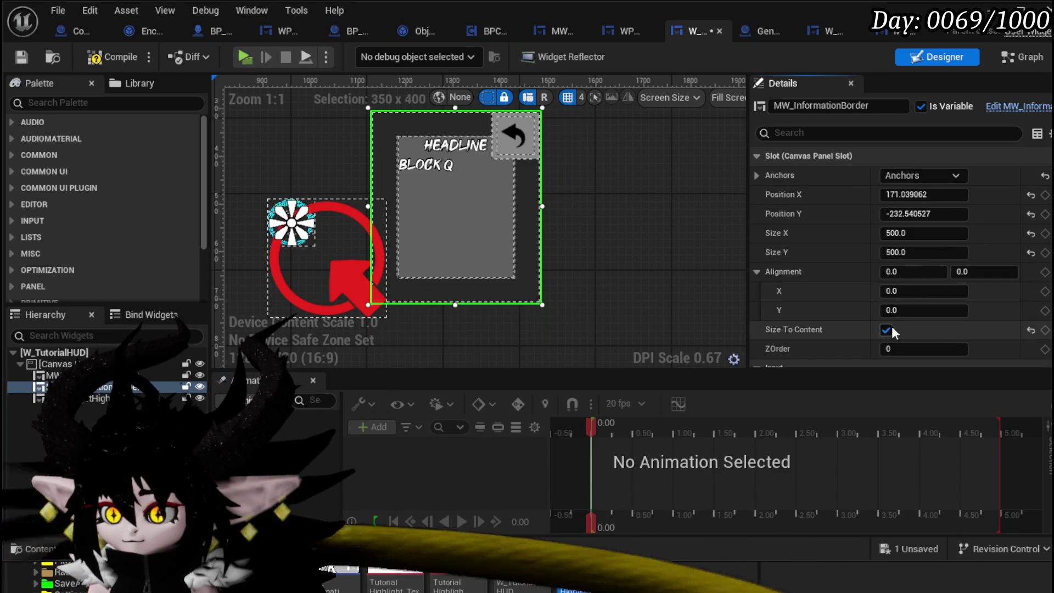
left_click(21, 57)
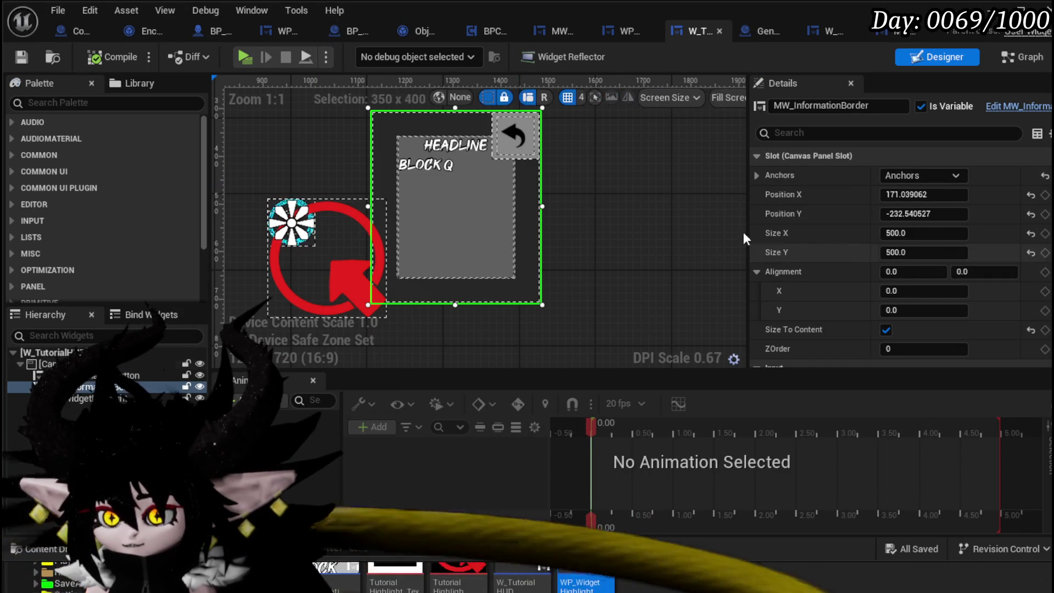
scroll(929, 234, "down", 10)
scroll(931, 233, "down", 10)
left_click(926, 222)
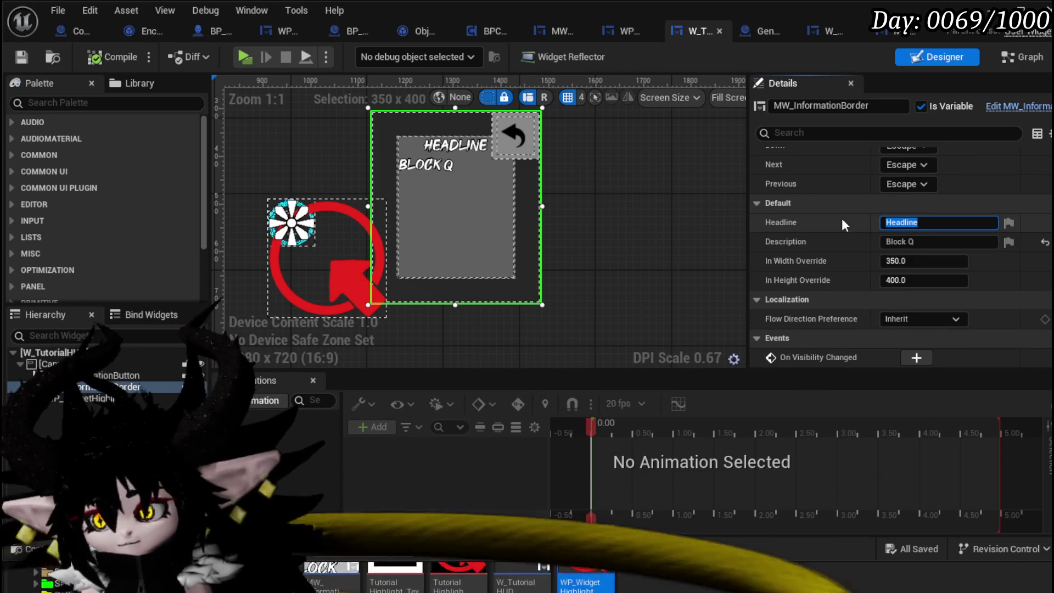
Set the headline to Controls and the description to LMB = Attack
type("Controls")
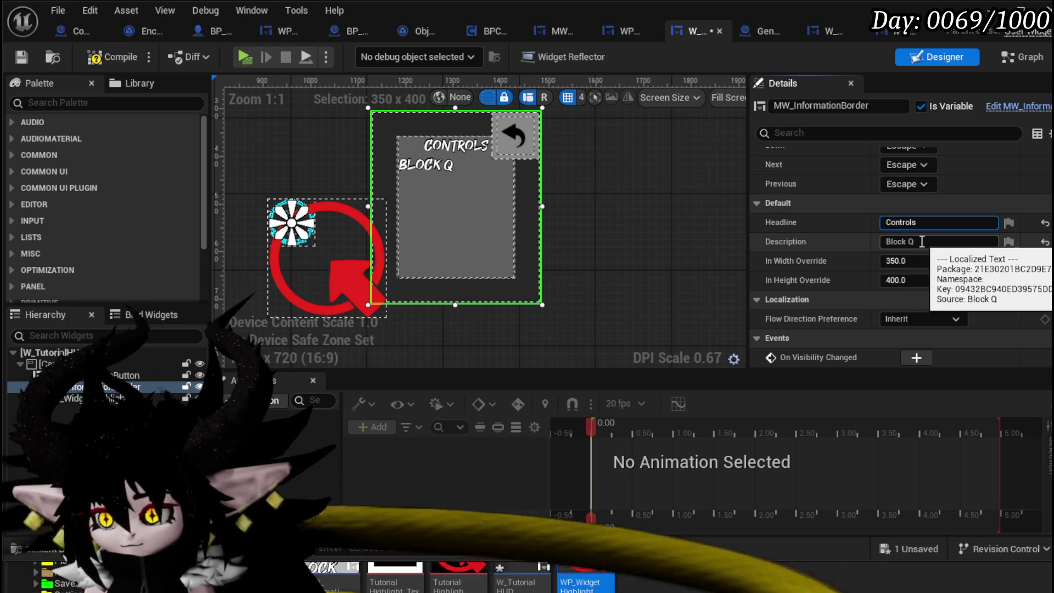
left_click(916, 242)
type("LMB")
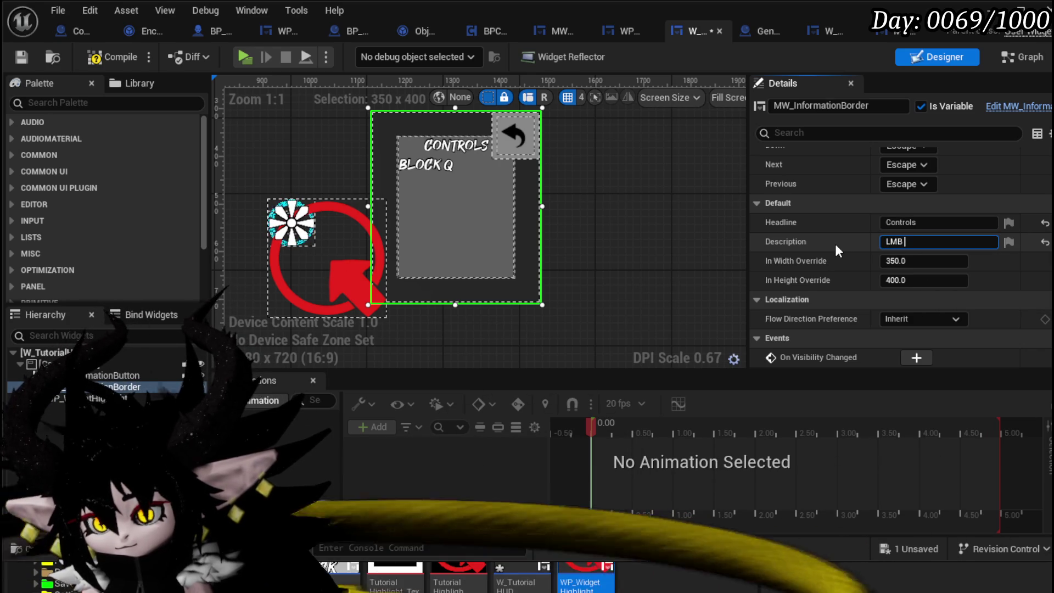
type("Attack")
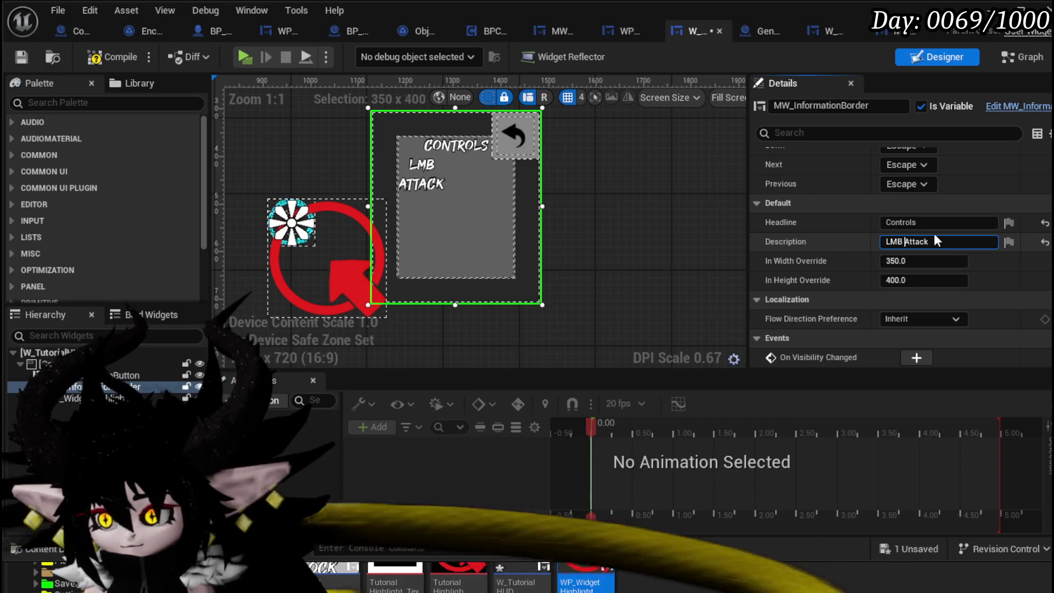
key("BackSpace")
type("=")
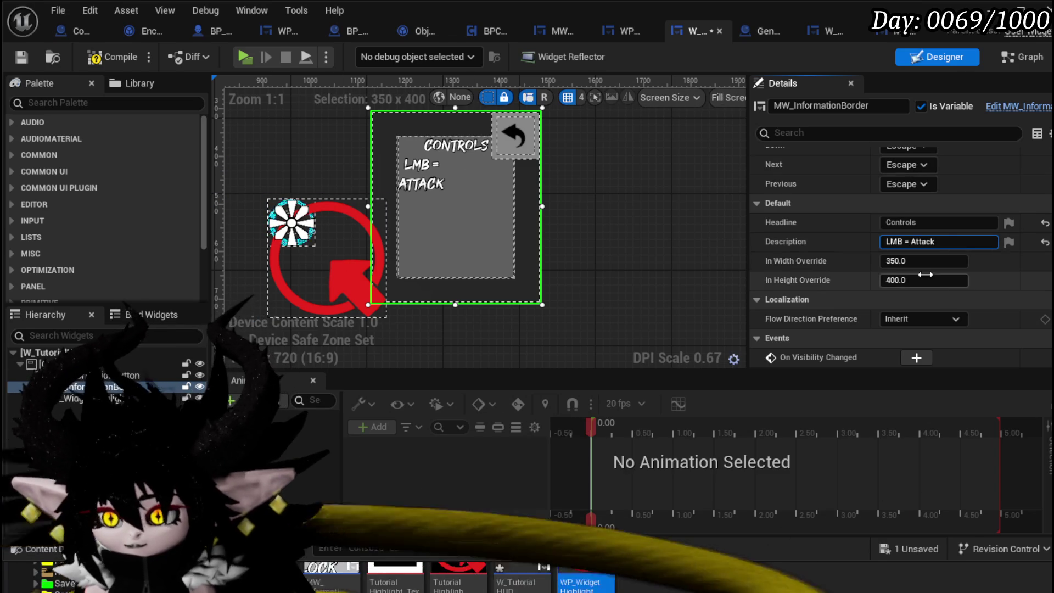
Compile and move the information border down-right on the canvas
left_click(111, 59)
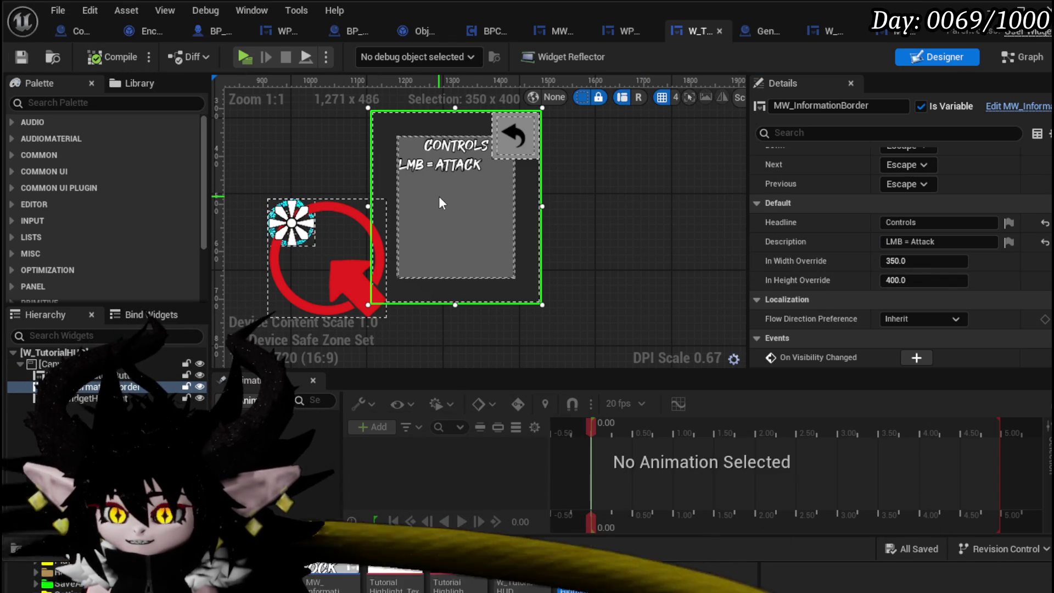
left_click_drag(443, 202, 464, 255)
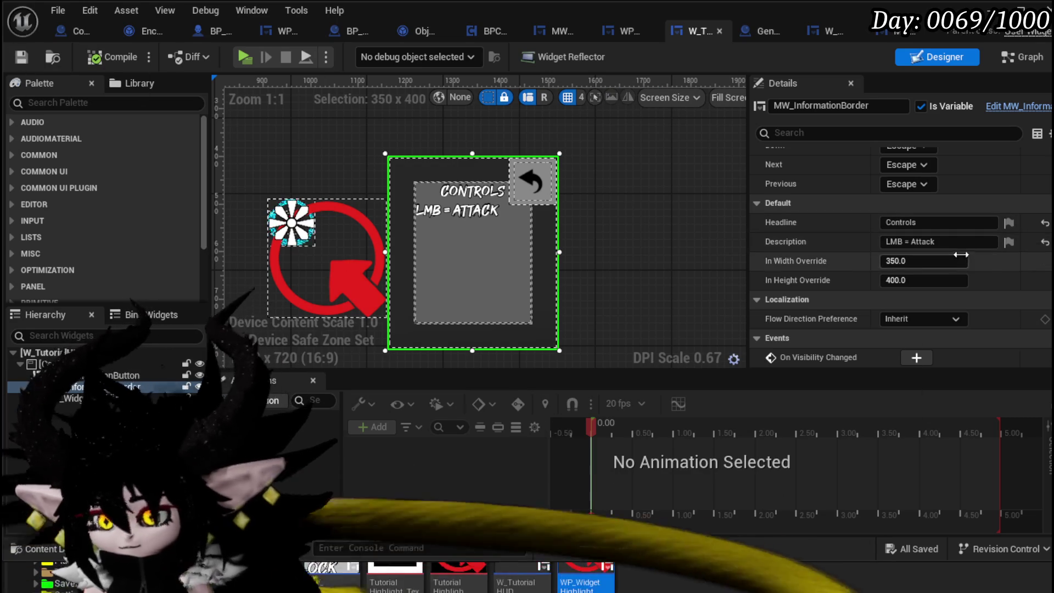
key("shift+Return")
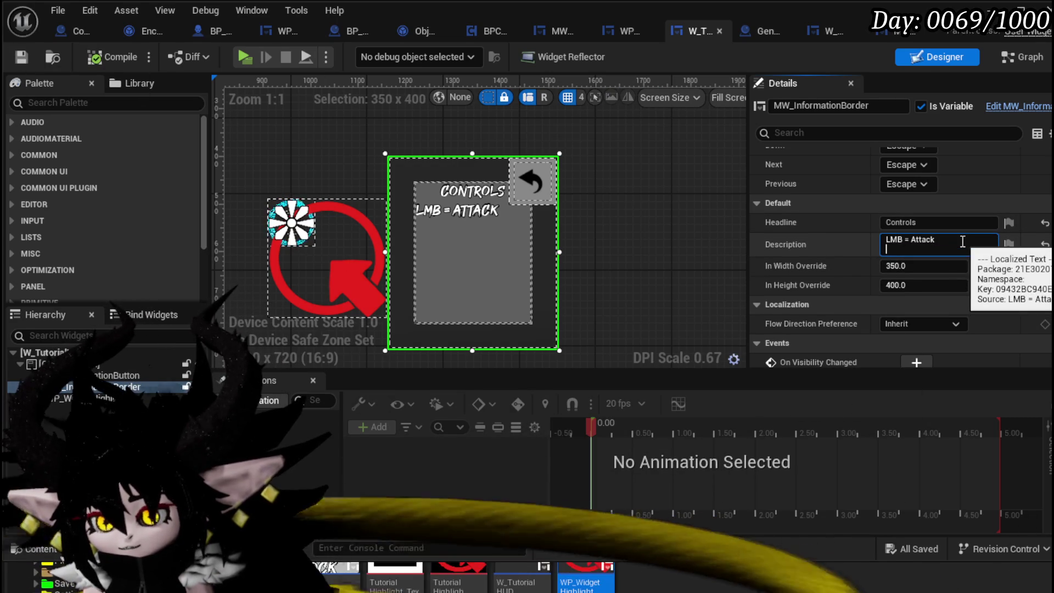
Add a second description line, replacing I = Inventory with Esc = Settings
type("I =")
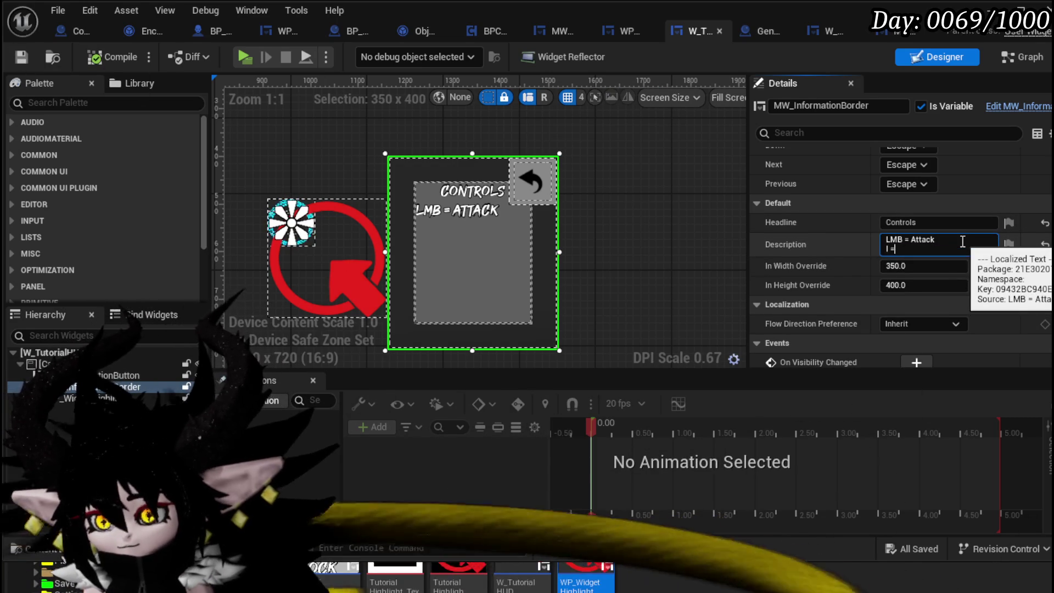
type(" Inventory")
key("Return")
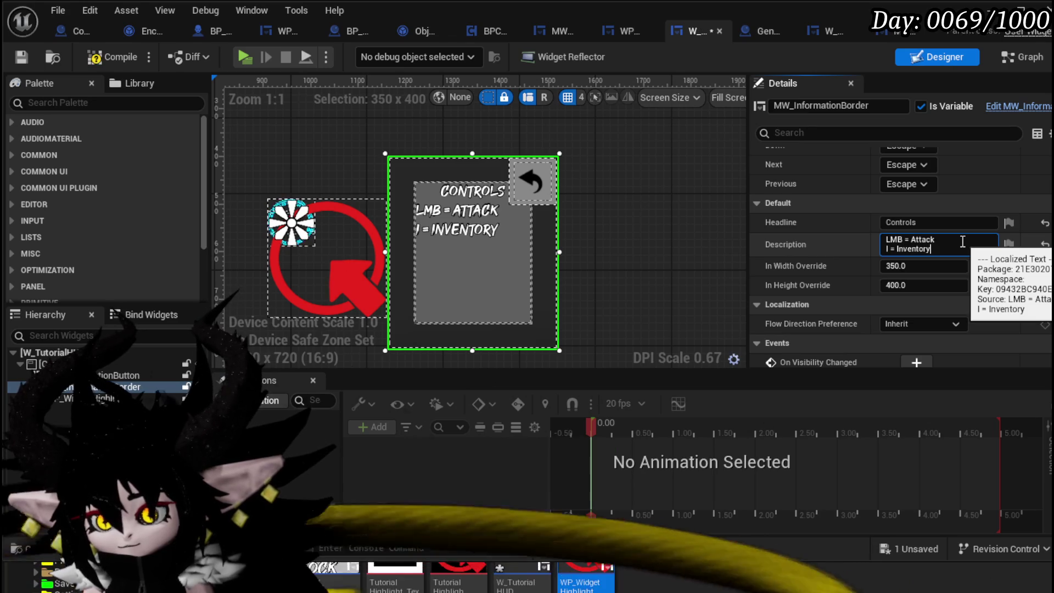
key("BackSpace")
key("BackSpace")
key("BackSpace")
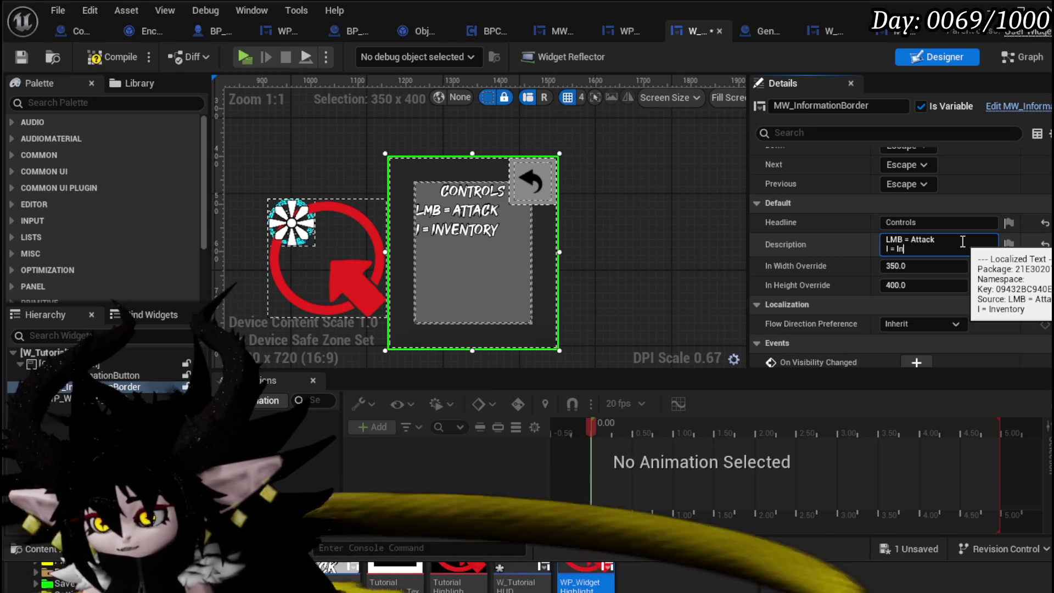
type("E")
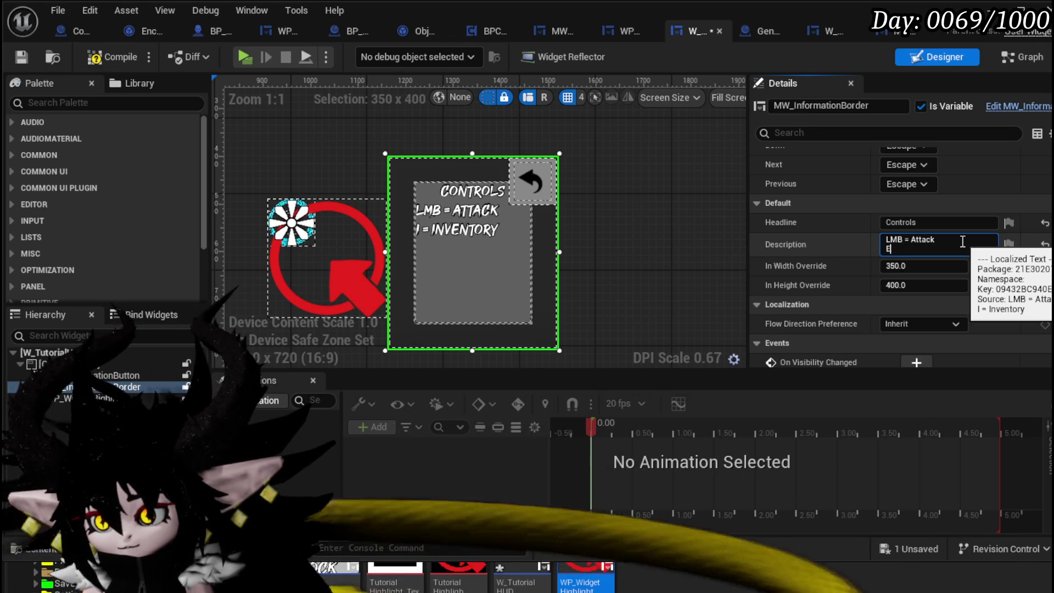
type("sc =")
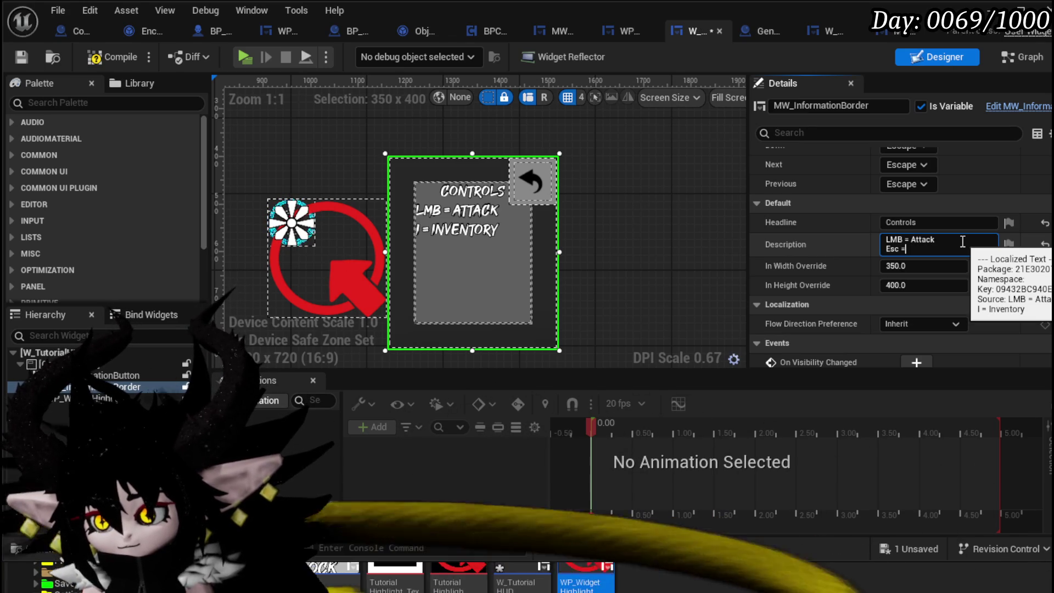
type(" Settings")
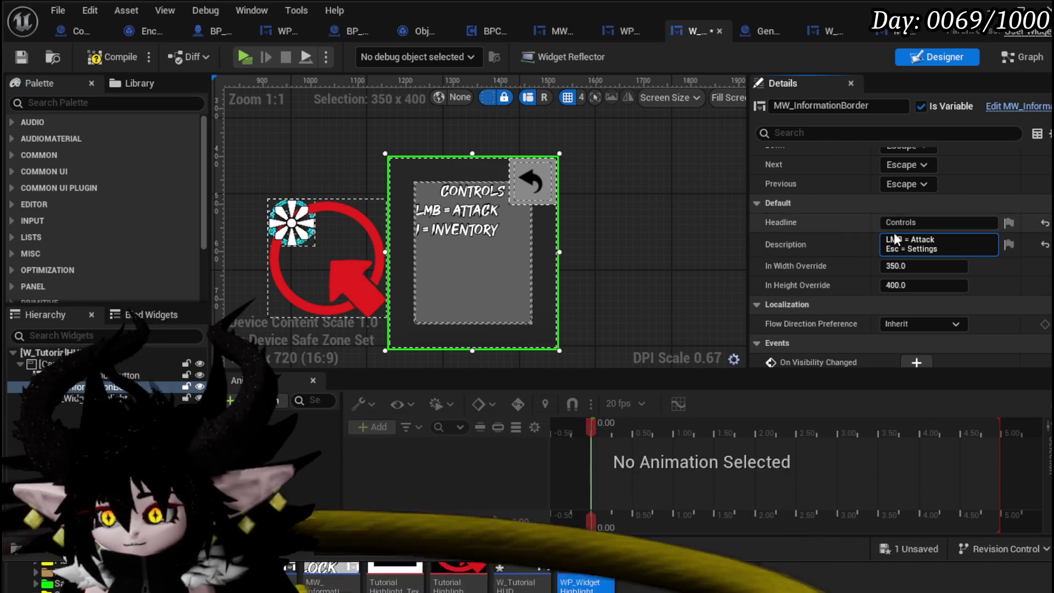
key("Return")
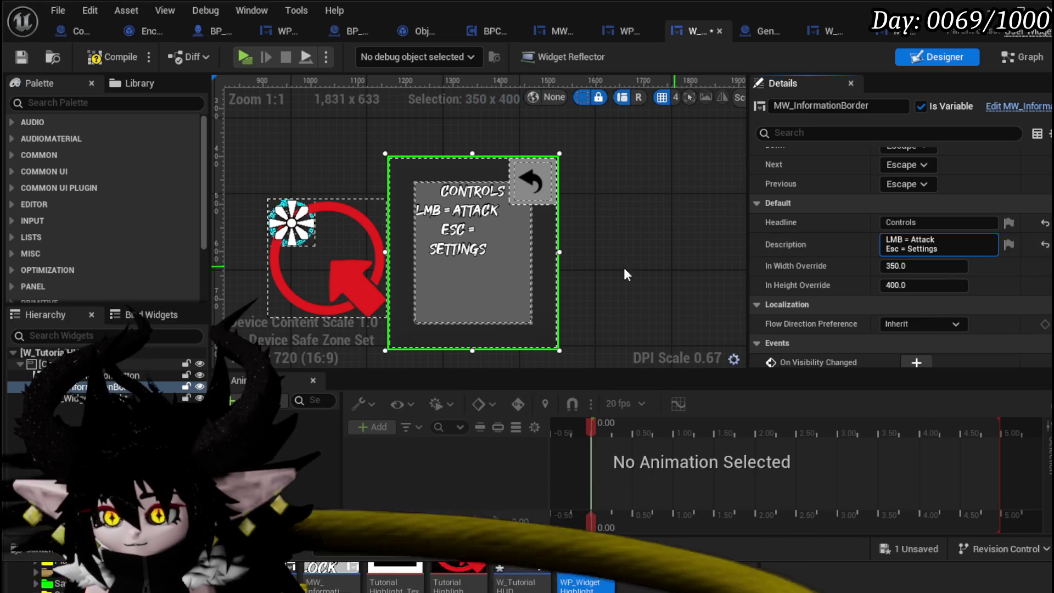
Set the information border's In Width Override to 400
scroll(676, 246, "down", 3)
scroll(667, 246, "up", 3)
scroll(661, 246, "down", 4)
scroll(662, 246, "up", 4)
left_click(916, 264)
type("400")
key("Return")
Compile and save the HUD widget, then launch a standalone play test
scroll(647, 263, "down", 3)
scroll(648, 263, "up", 3)
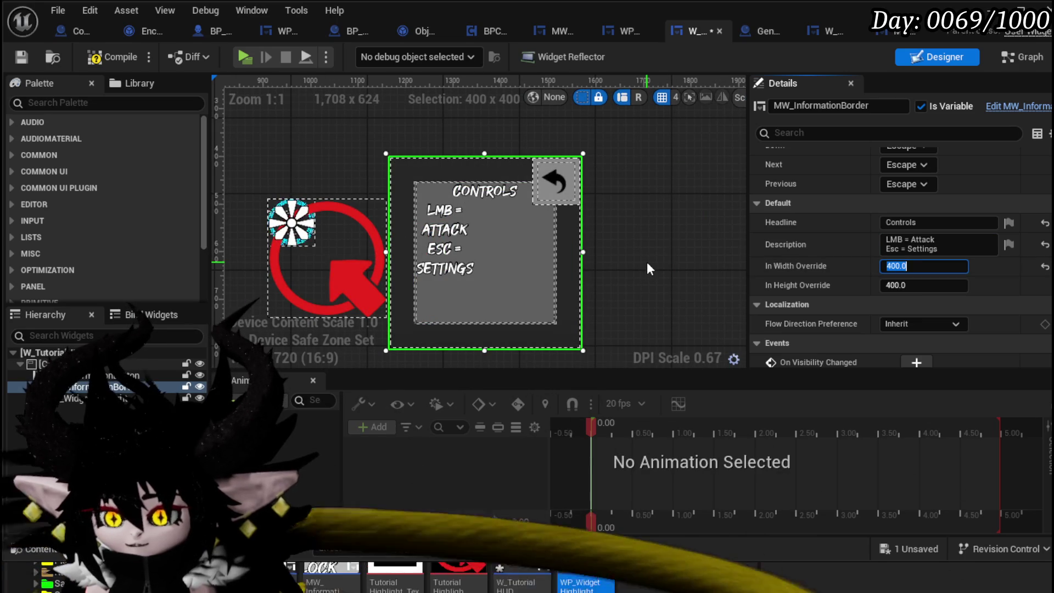
left_click(126, 53)
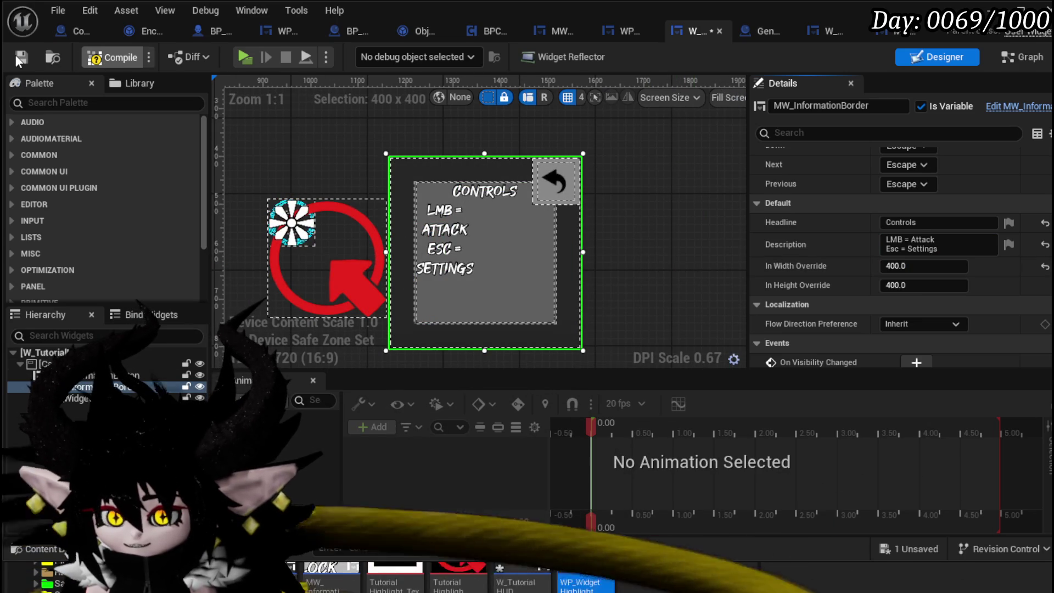
left_click(19, 57)
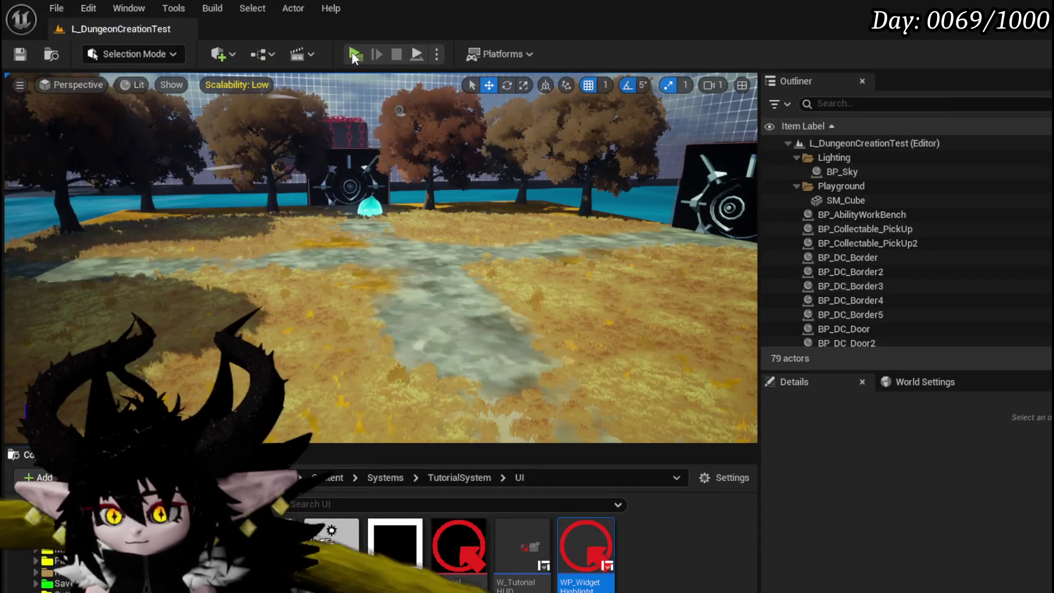
left_click(362, 54)
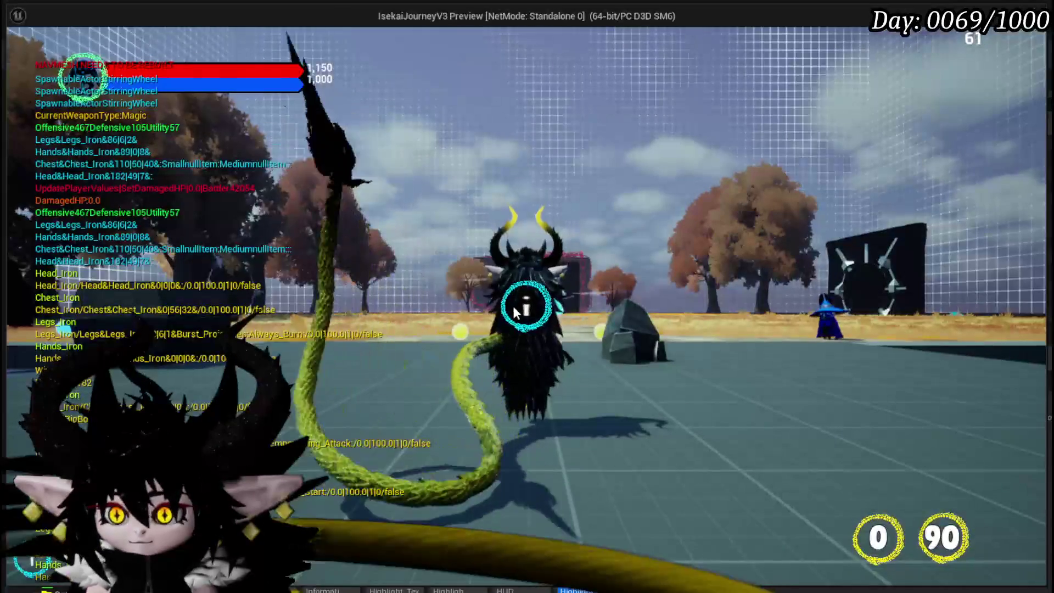
Wire an MW_InformationBorder getter into the Set Visibility target under On Press
key("Escape")
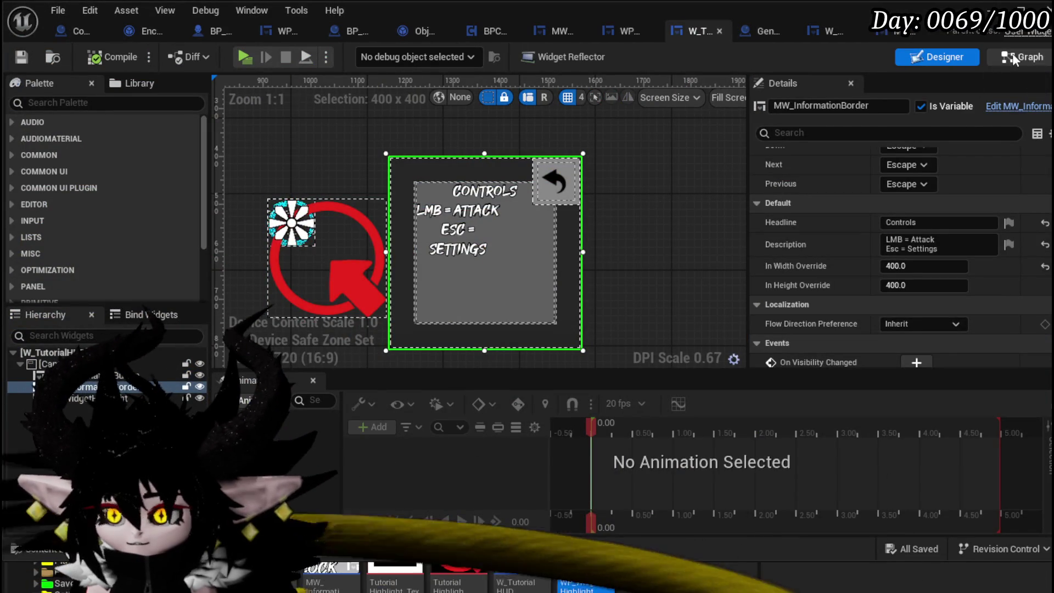
left_click(1022, 57)
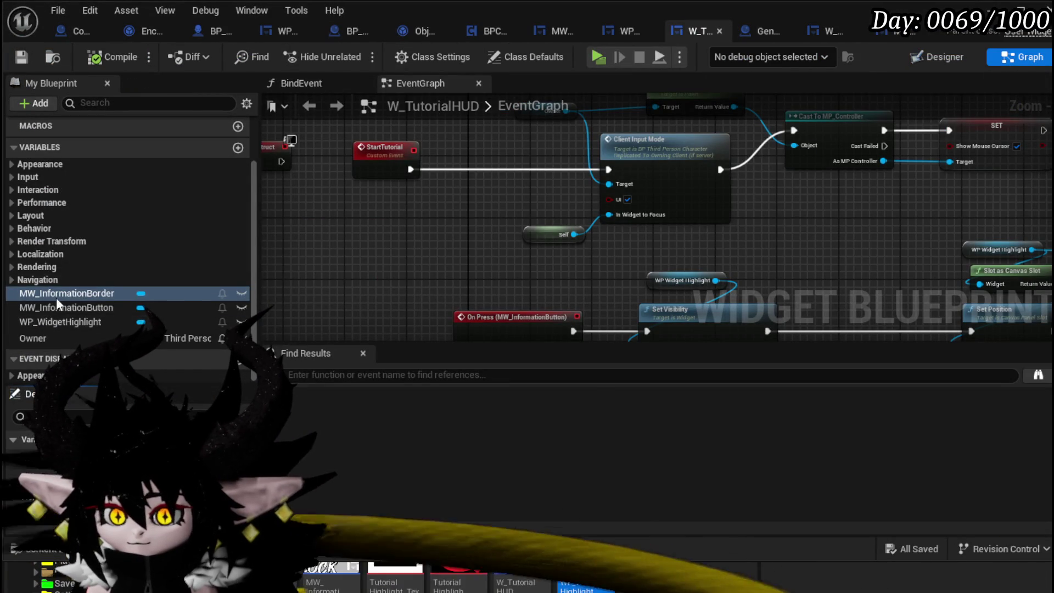
mouse_move(66, 293)
left_mouse_down()
mouse_move(324, 236)
mouse_move(372, 262)
left_mouse_up()
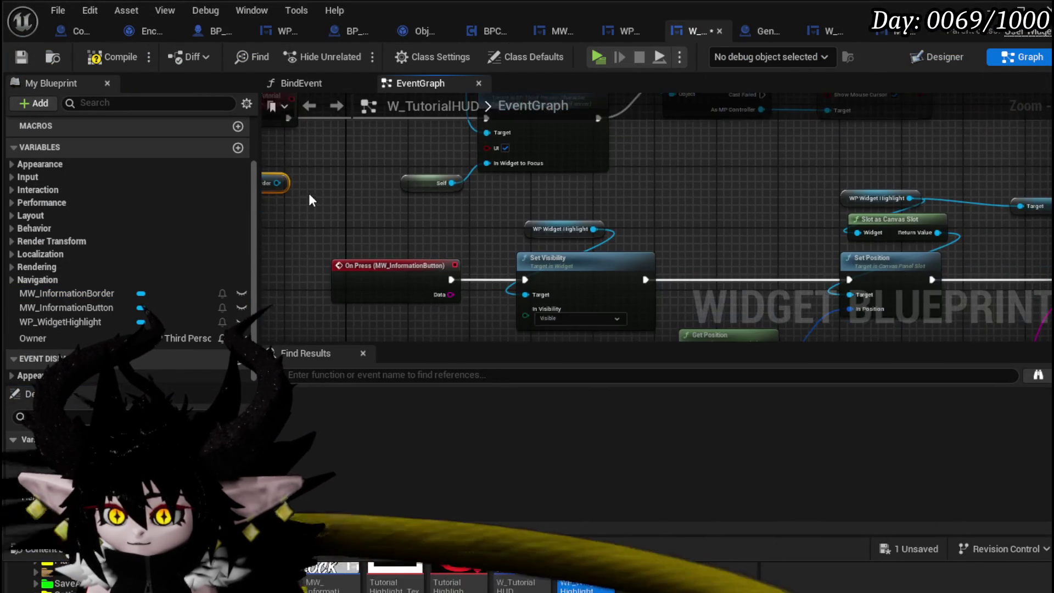
mouse_move(399, 171)
left_mouse_down()
mouse_move(576, 215)
mouse_move(563, 258)
mouse_move(647, 282)
left_mouse_up()
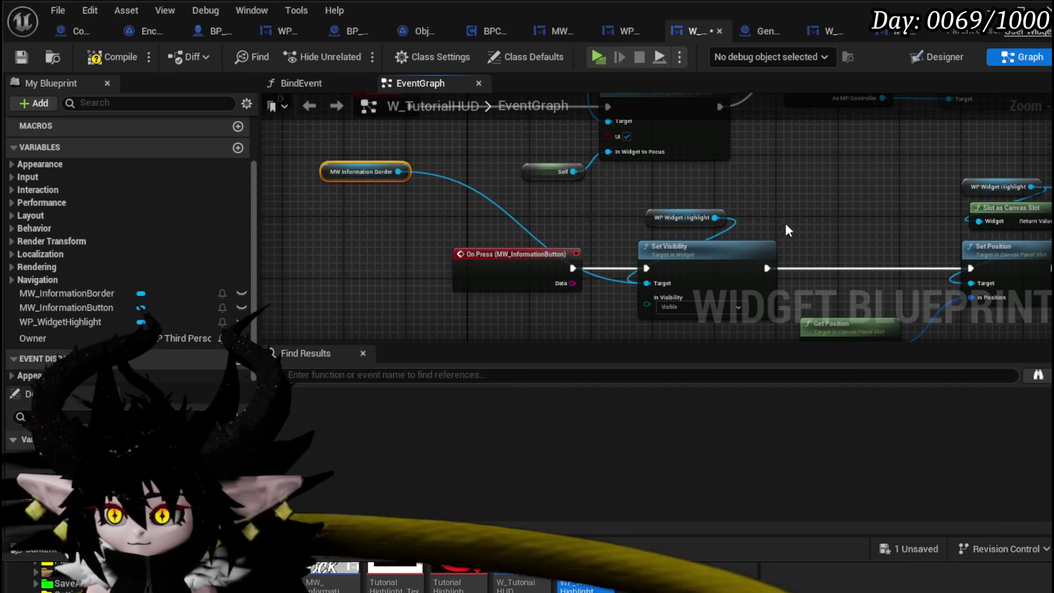
mouse_move(789, 222)
left_mouse_down()
mouse_move(584, 188)
mouse_move(724, 220)
left_mouse_up()
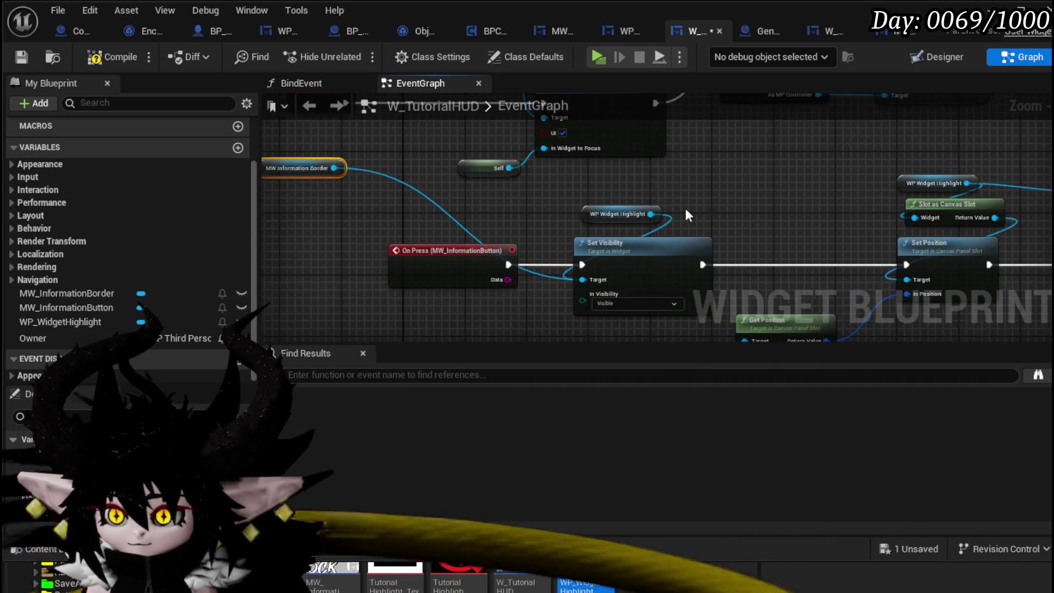
mouse_move(796, 227)
left_mouse_down()
mouse_move(595, 202)
mouse_move(755, 221)
left_mouse_up()
left_click_drag(286, 163, 433, 216)
Compile and save, then play and open the Controls info panel in game
left_click(112, 57)
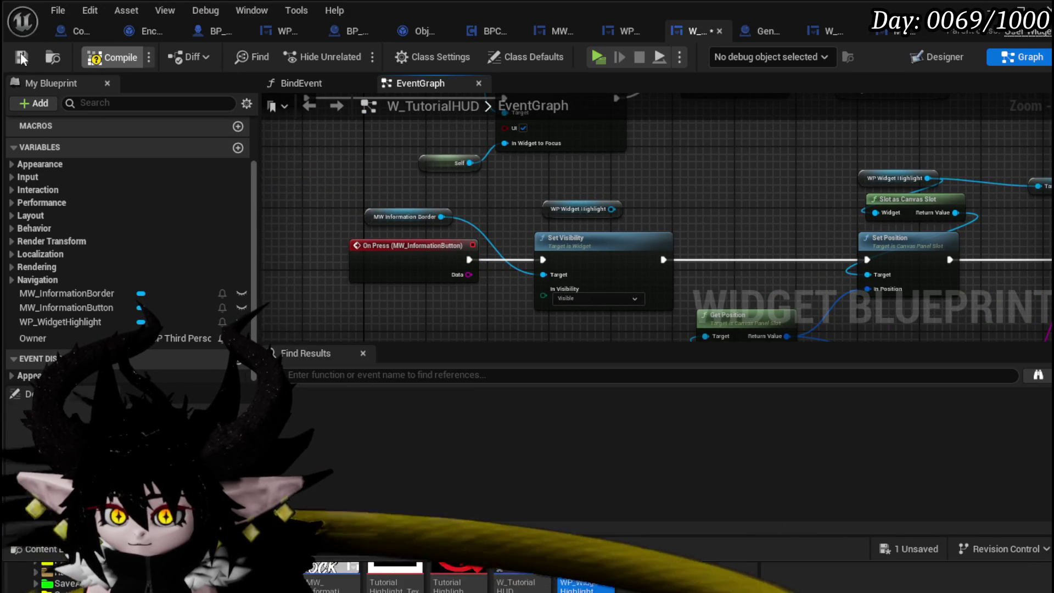
left_click(20, 56)
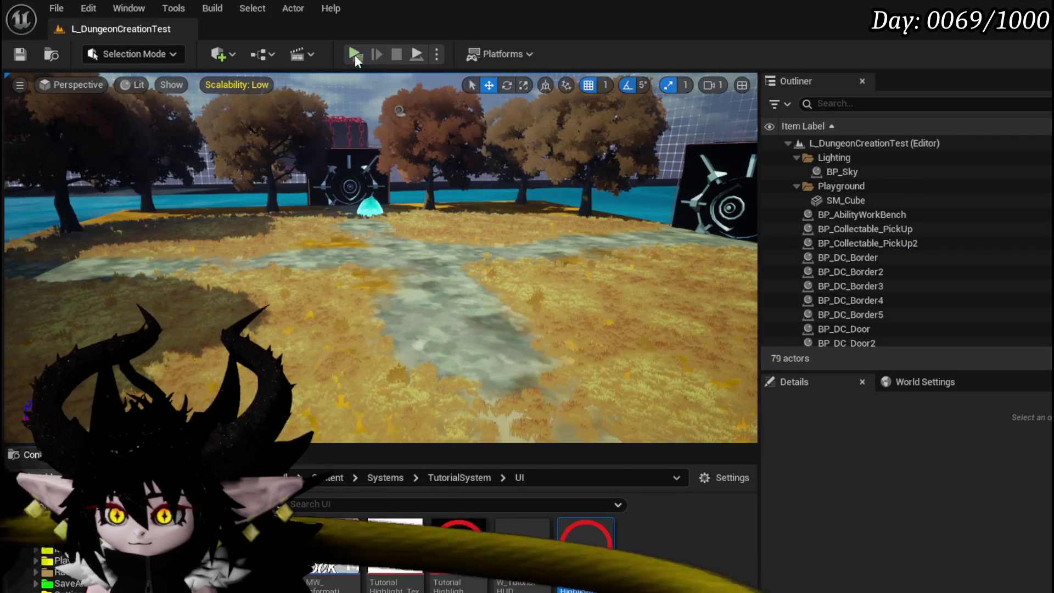
left_click(354, 54)
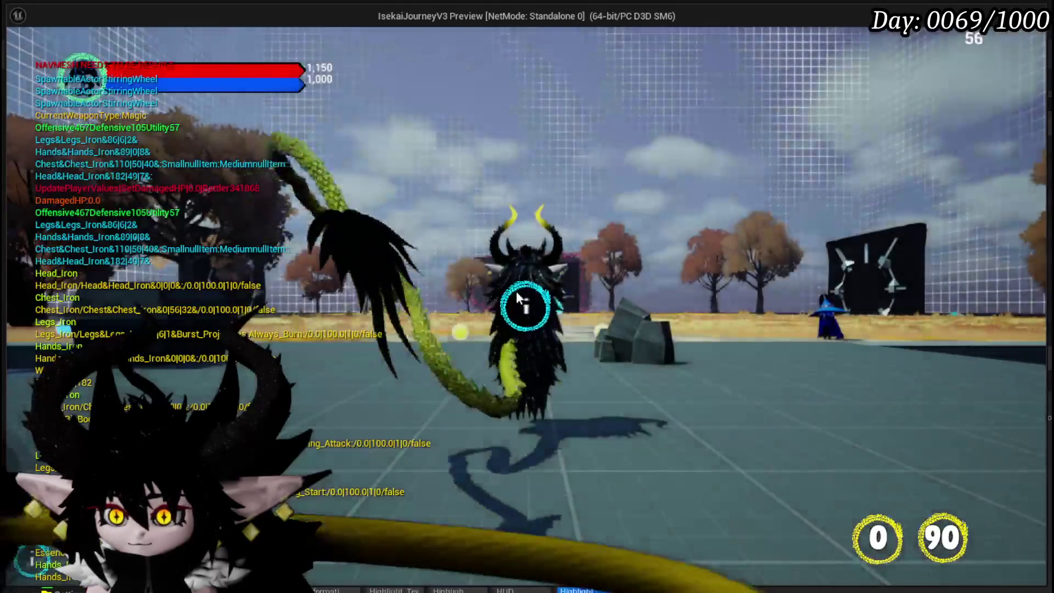
left_click(518, 306)
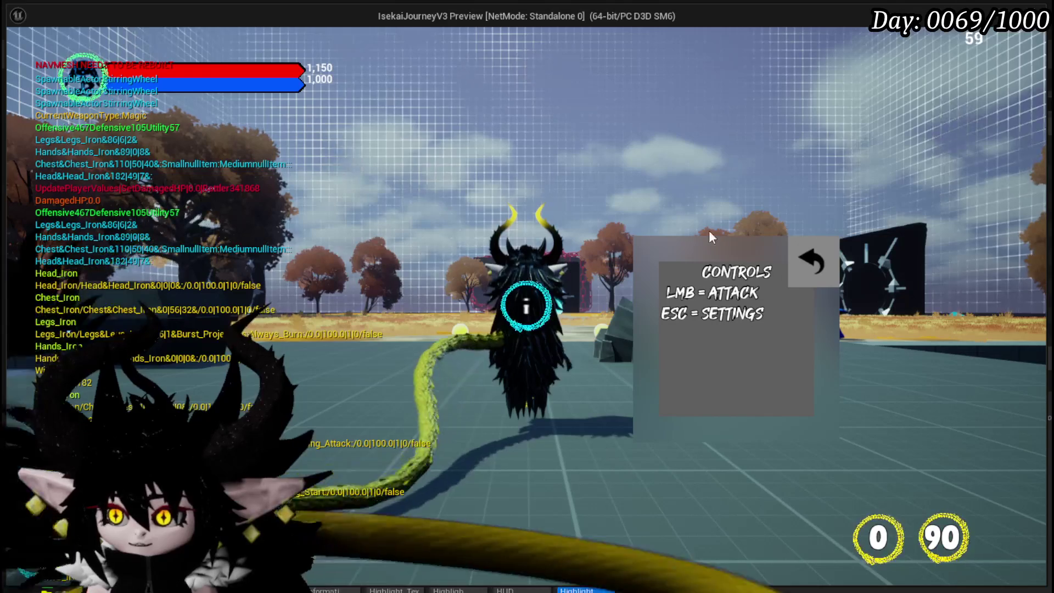
Close the Controls panel and stop the play test
left_click(797, 264)
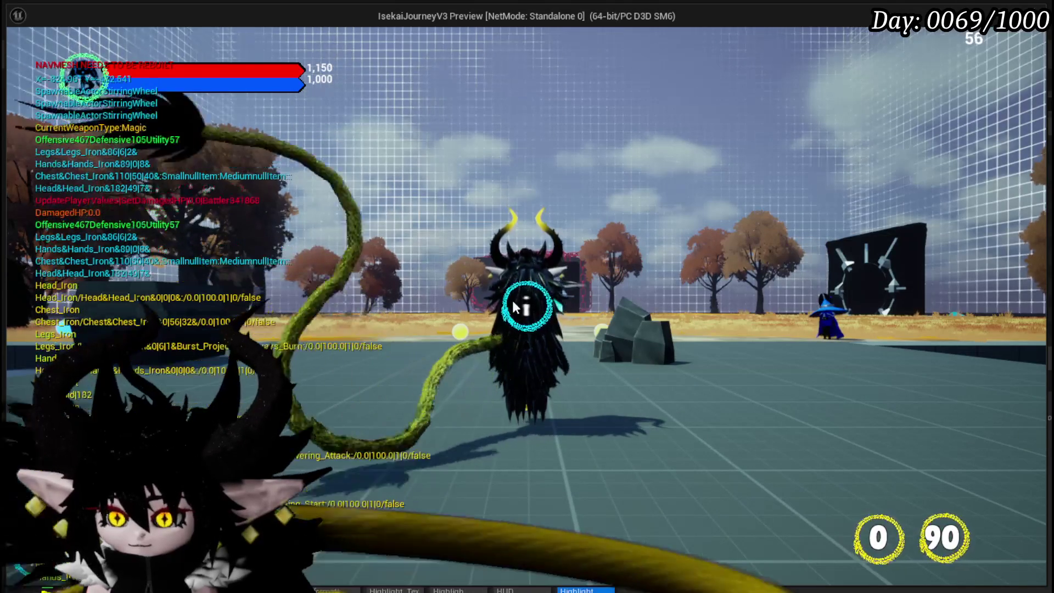
key("Escape")
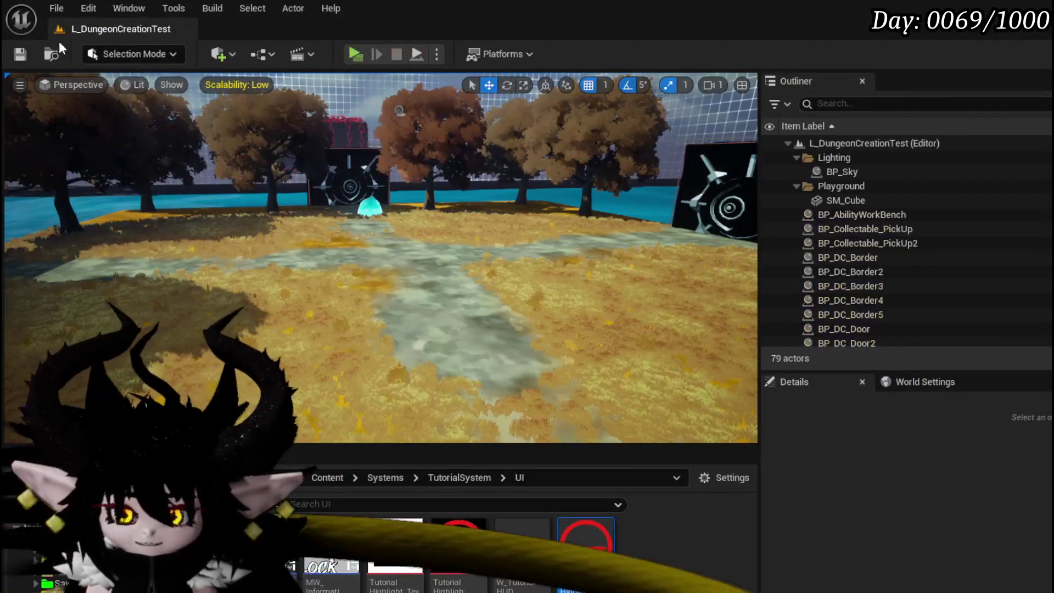
key("ctrl+s")
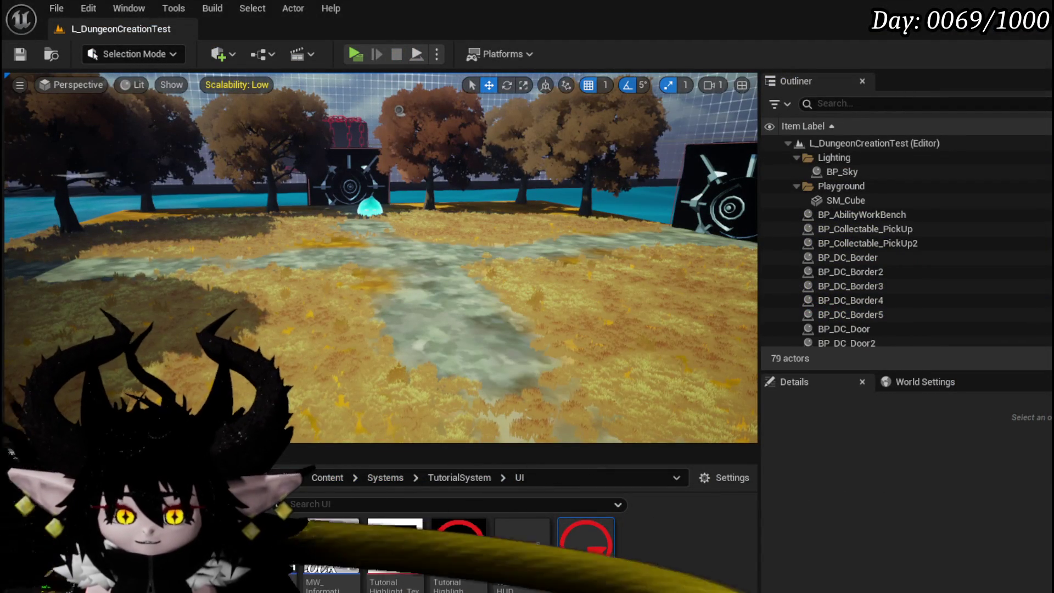
In W_TutorialHUD, anchor the information border to bottom centre, then save and compile
double_click(525, 543)
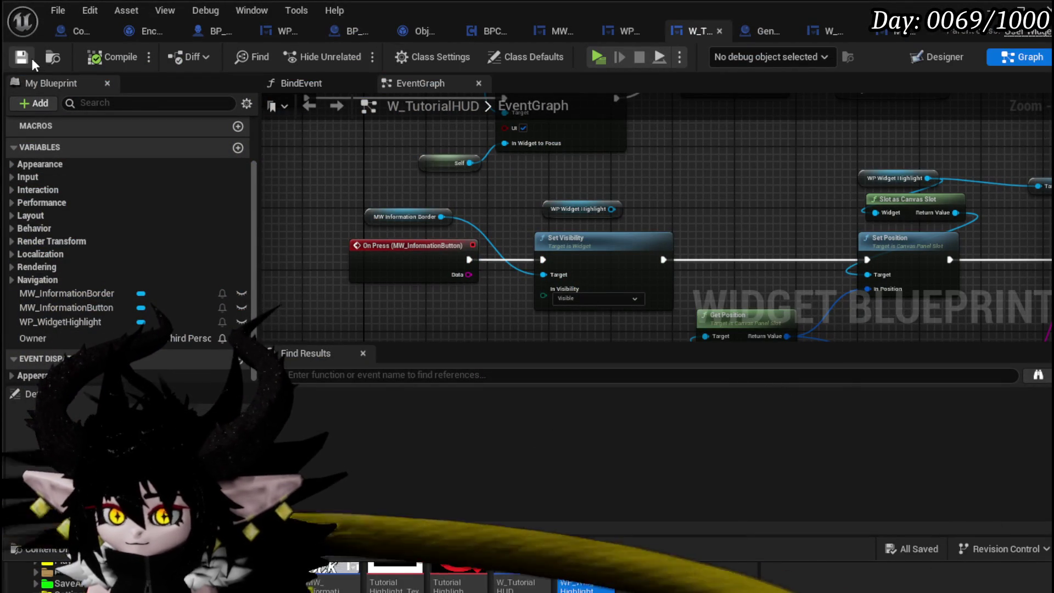
left_click(935, 57)
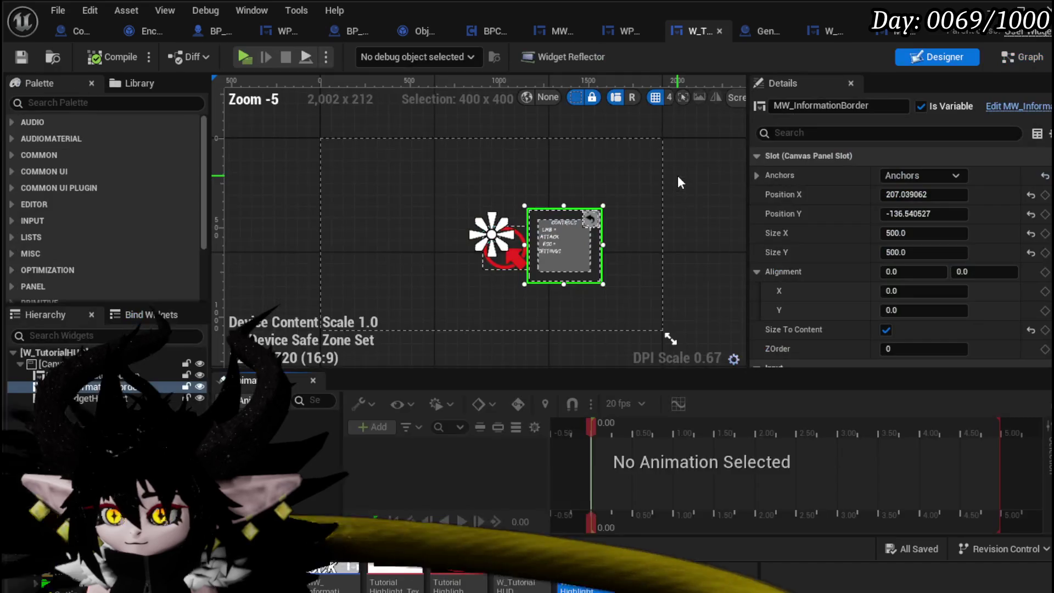
scroll(588, 219, "up", 3)
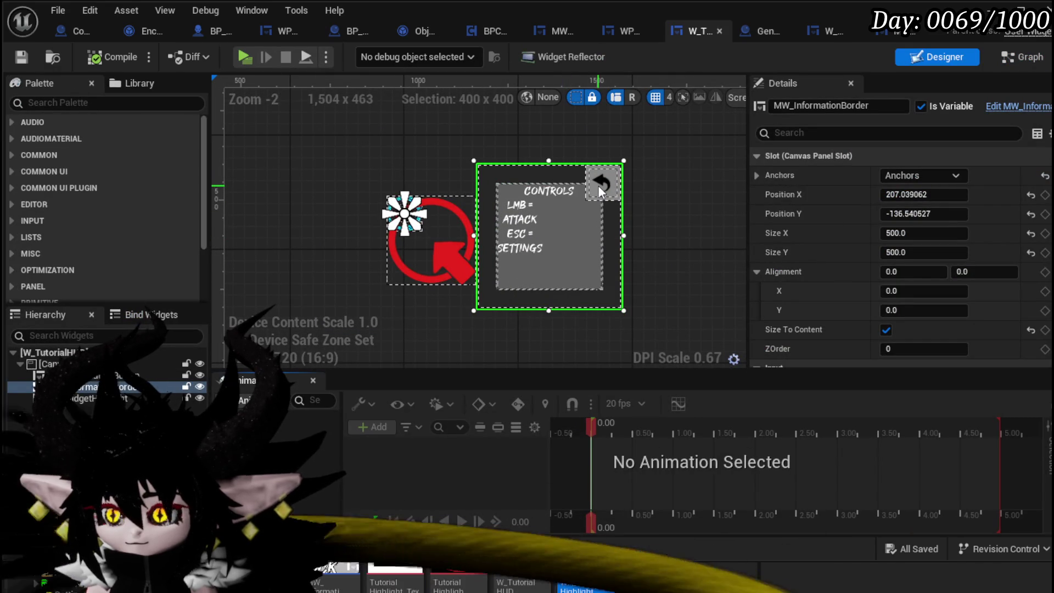
left_click(953, 175)
left_click(970, 320)
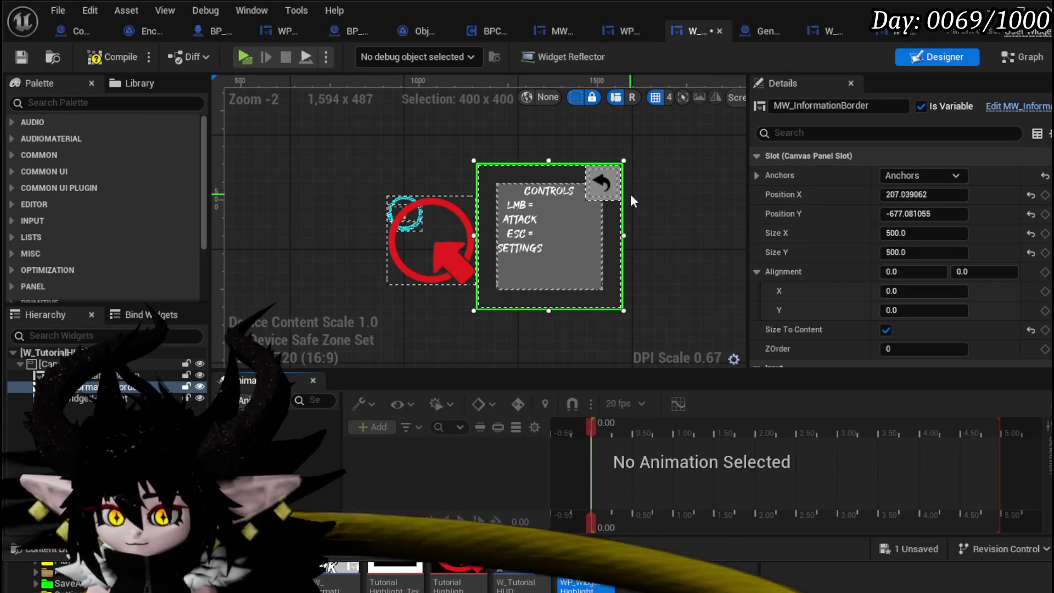
key("ctrl+s")
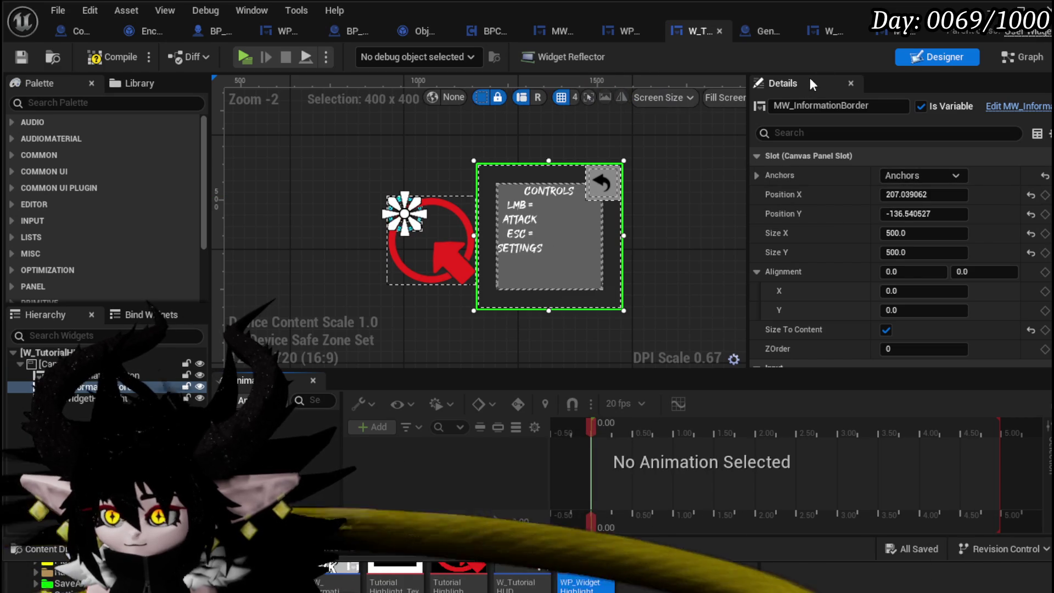
left_click(105, 57)
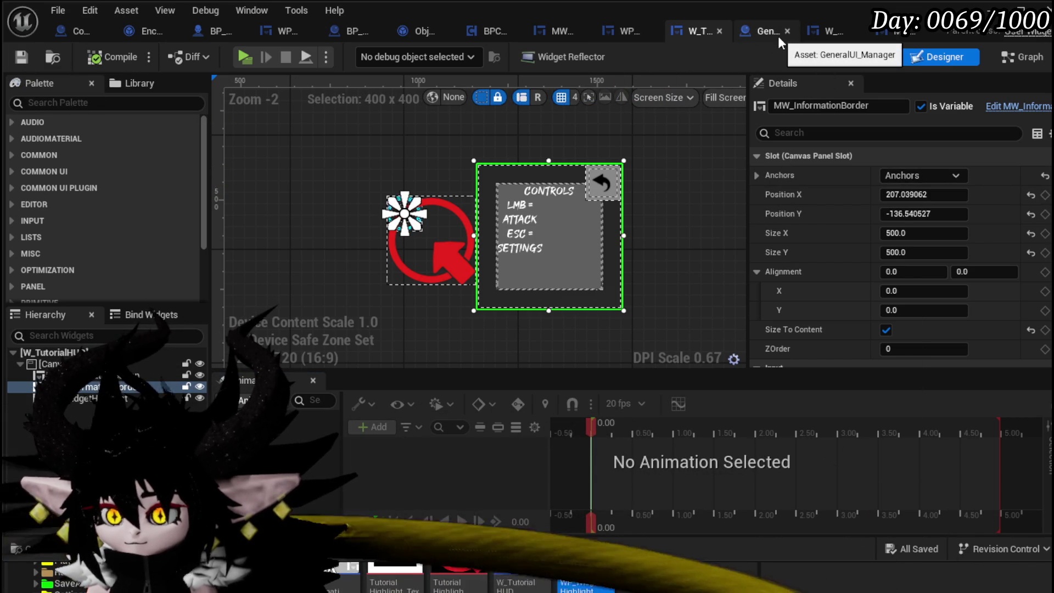
Center WPU_Button_Closing horizontally inside the MW_InformationBorder widget
left_click(761, 32)
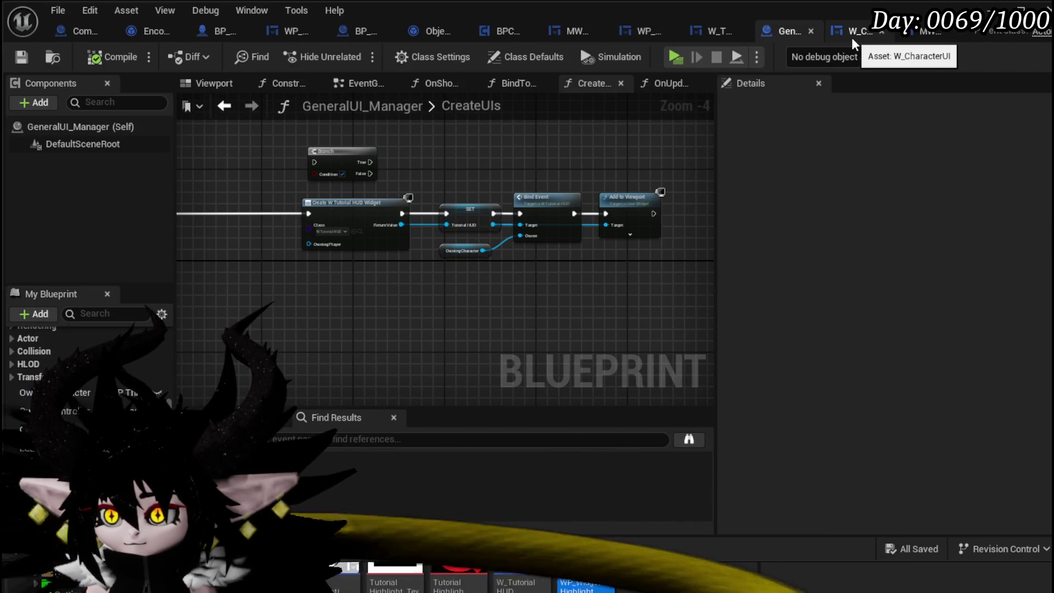
left_click(934, 34)
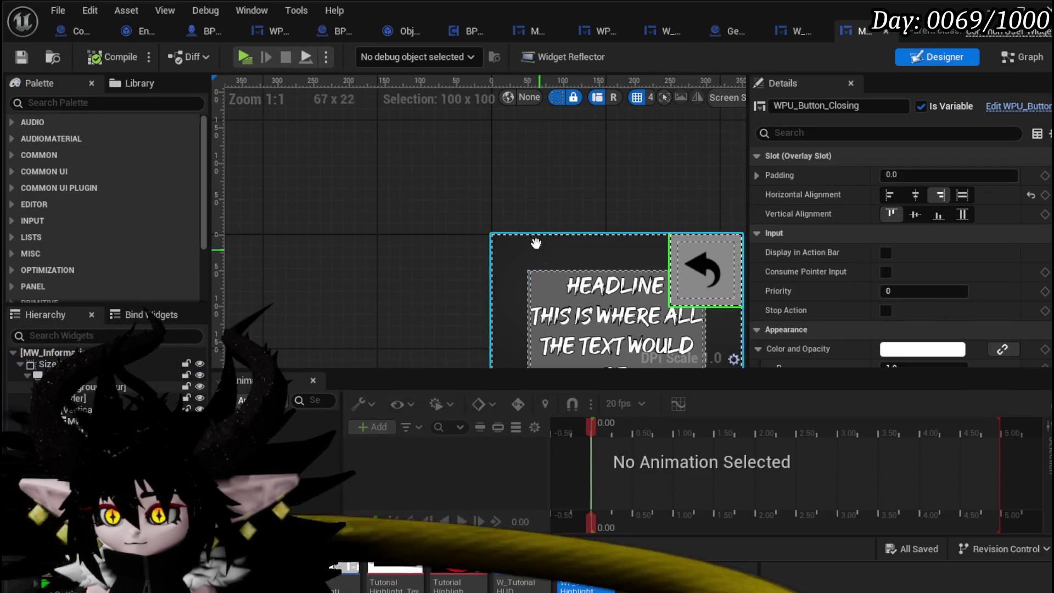
left_click(915, 195)
scroll(915, 194, "down", 1)
mouse_move(709, 264)
left_mouse_down()
mouse_move(687, 203)
mouse_move(683, 217)
left_mouse_up()
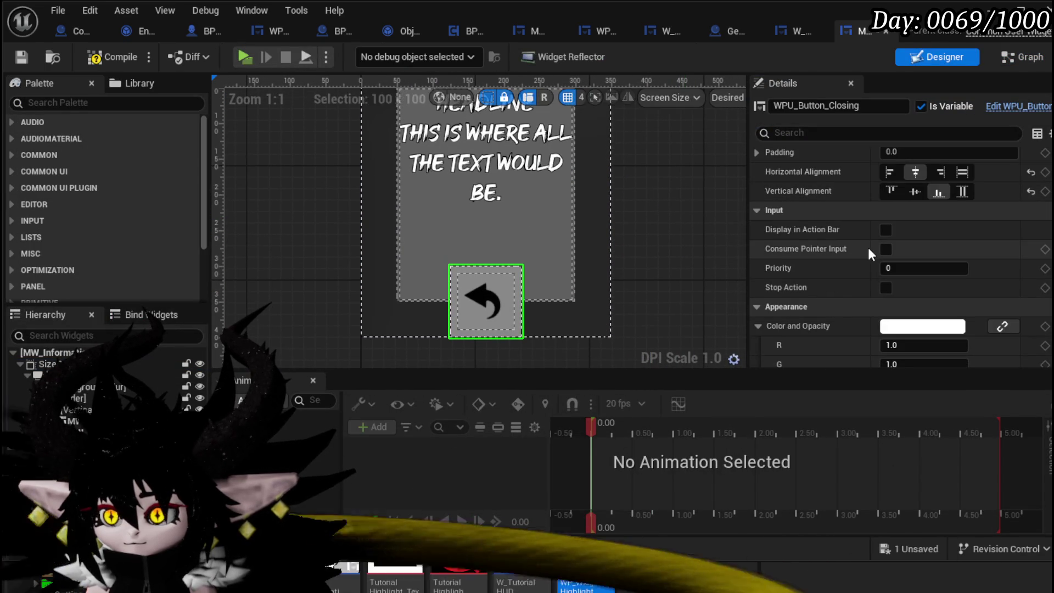
Open MW_InformationBorder's event graph showing the size box width and height override nodes
scroll(932, 264, "down", 10)
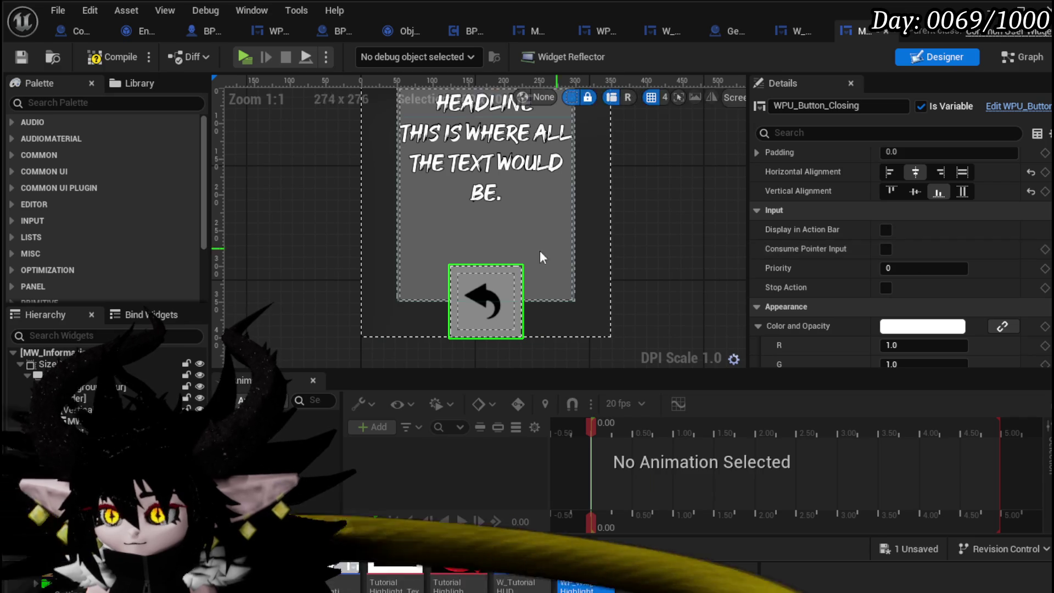
scroll(935, 271, "down", 10)
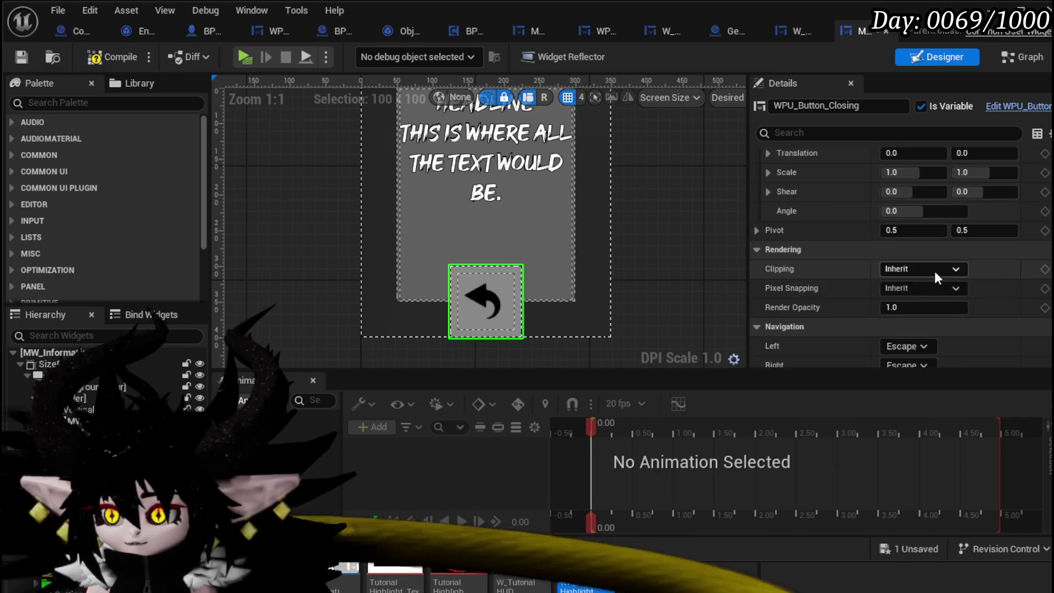
scroll(935, 271, "up", 20)
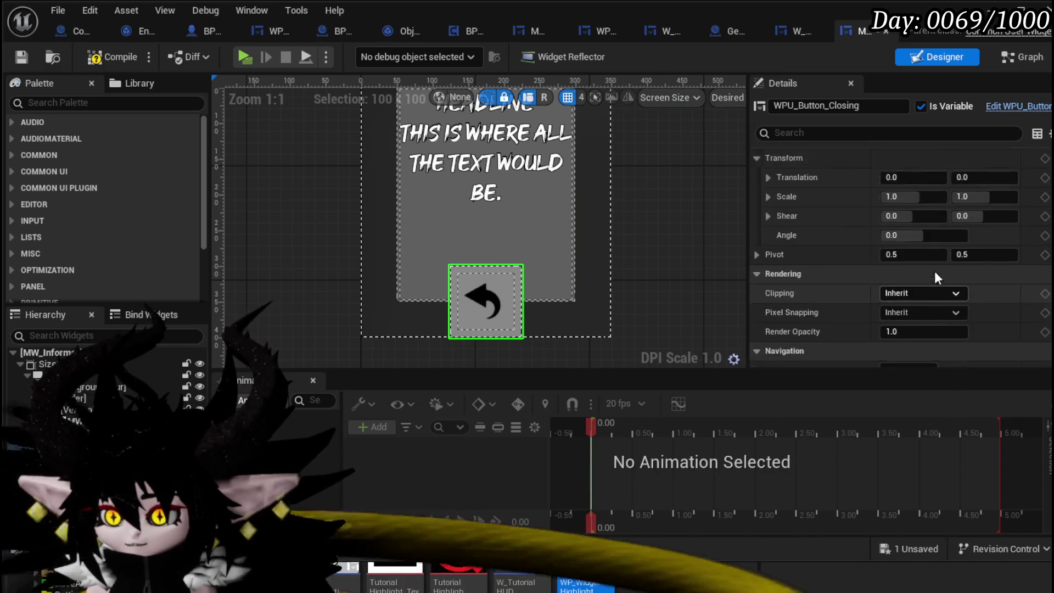
scroll(934, 271, "up", 5)
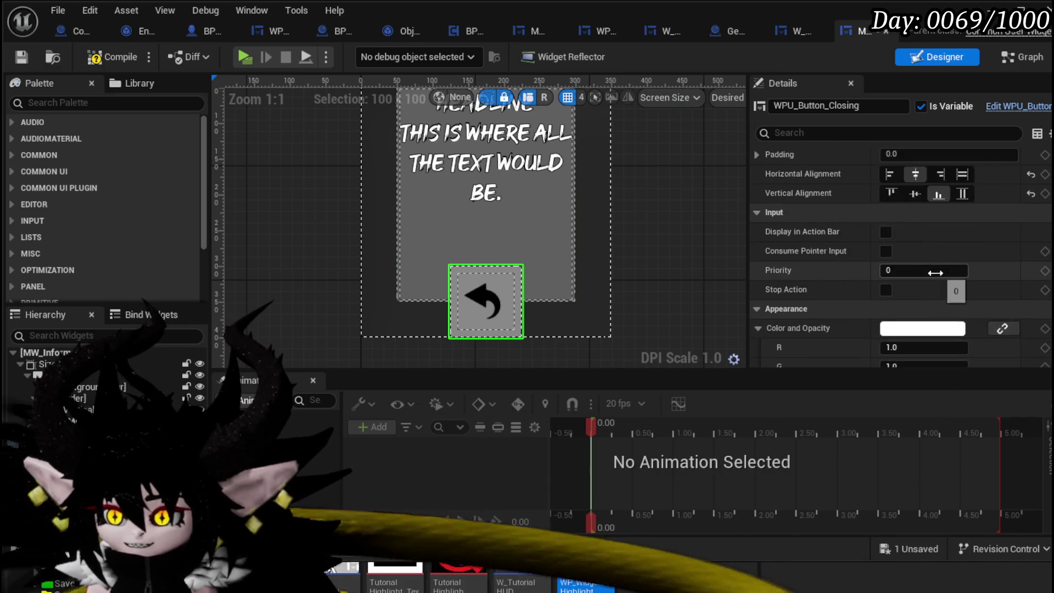
scroll(935, 274, "down", 10)
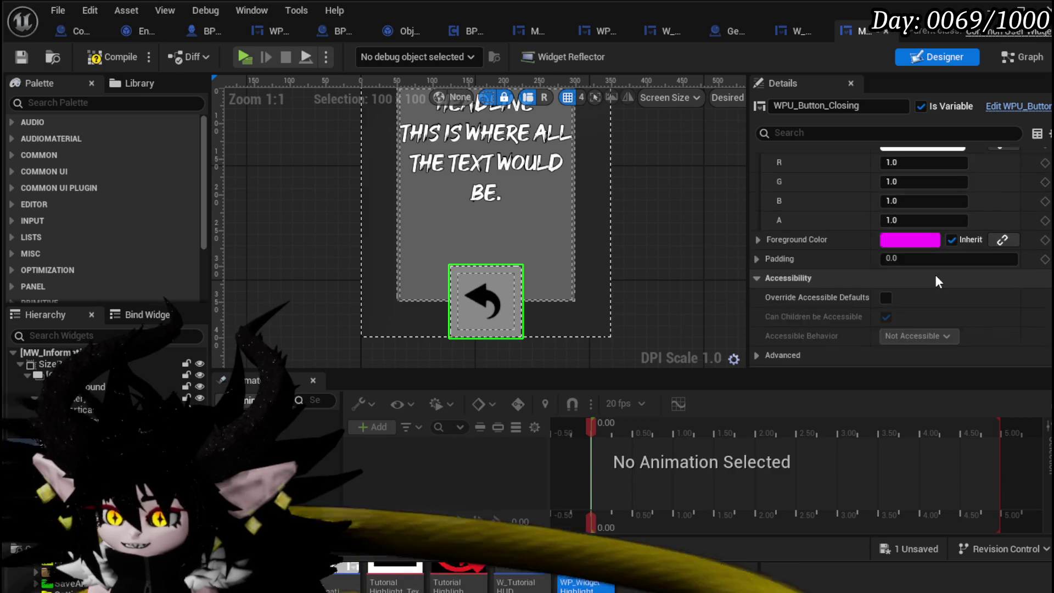
scroll(936, 274, "down", 10)
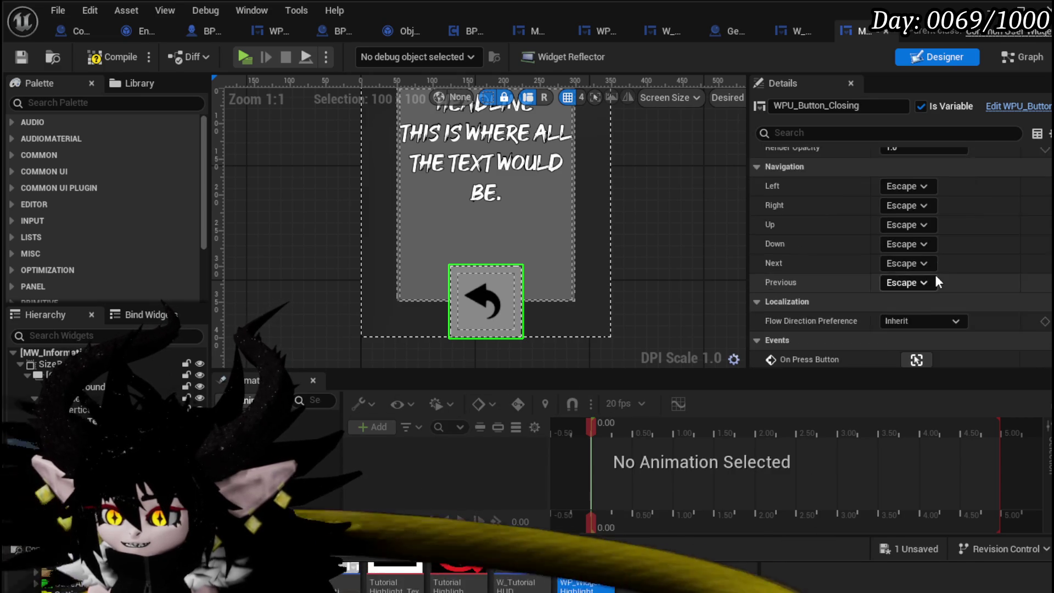
scroll(935, 272, "up", 10)
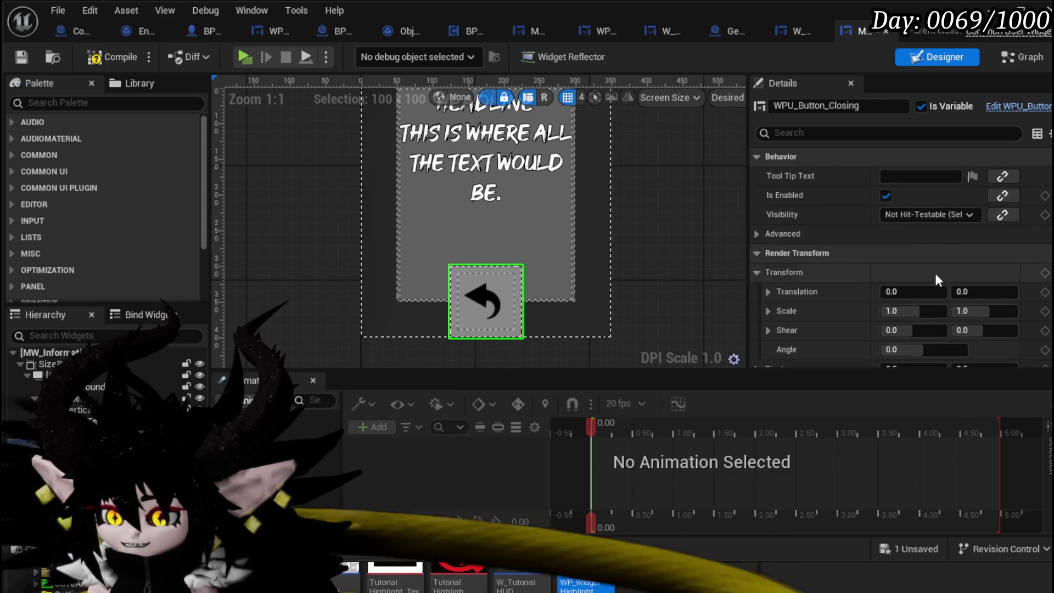
scroll(980, 176, "up", 10)
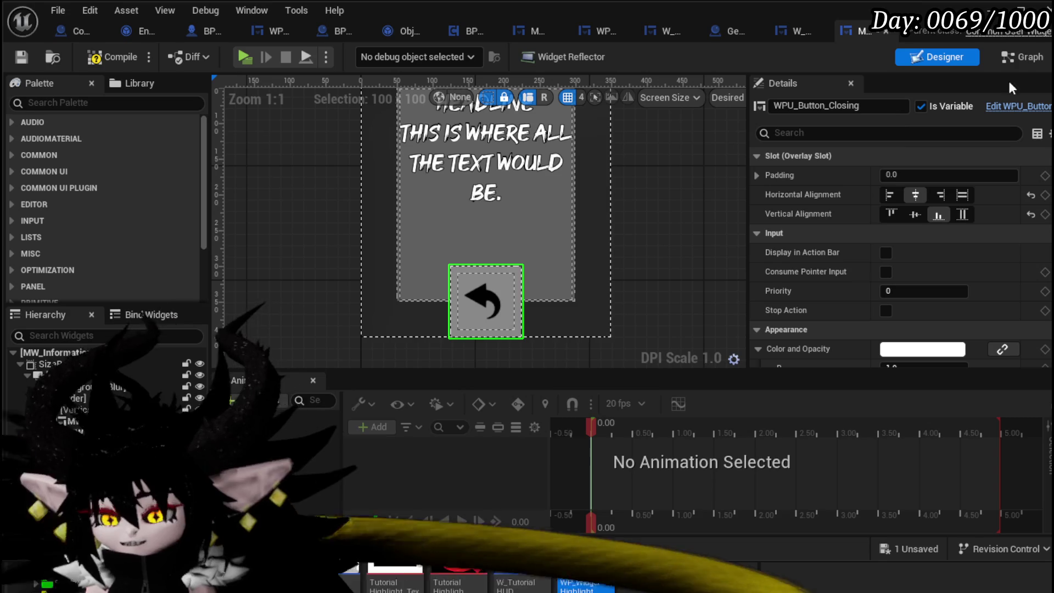
left_click(1027, 57)
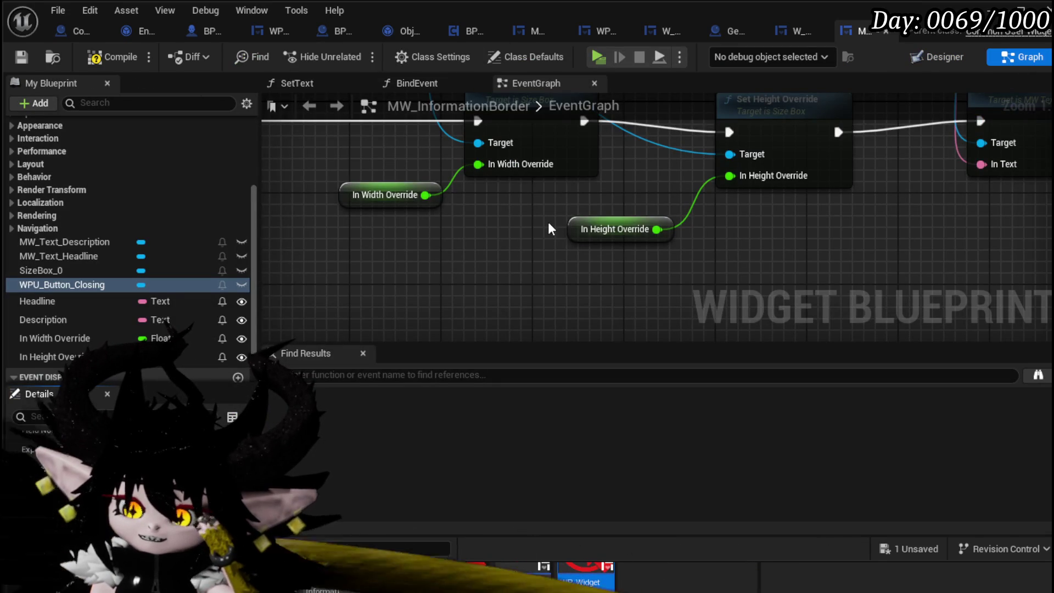
Place a WPU_Button_Closing getter in the event graph, dismissing the 'Size' action search
left_click_drag(351, 272, 385, 301)
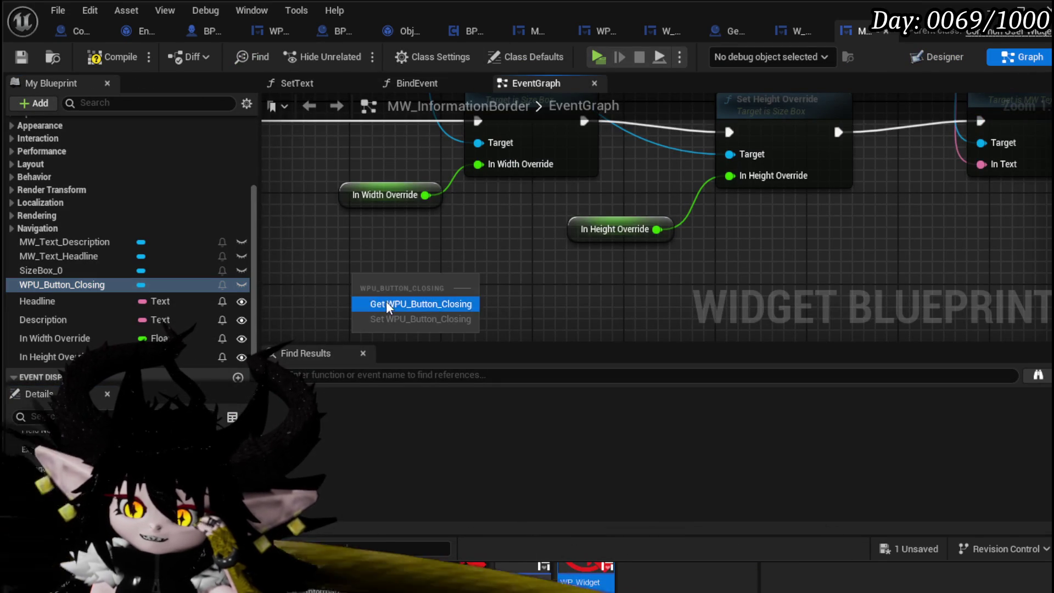
left_click(389, 304)
mouse_move(483, 177)
left_mouse_down()
mouse_move(370, 217)
mouse_move(433, 246)
left_mouse_up()
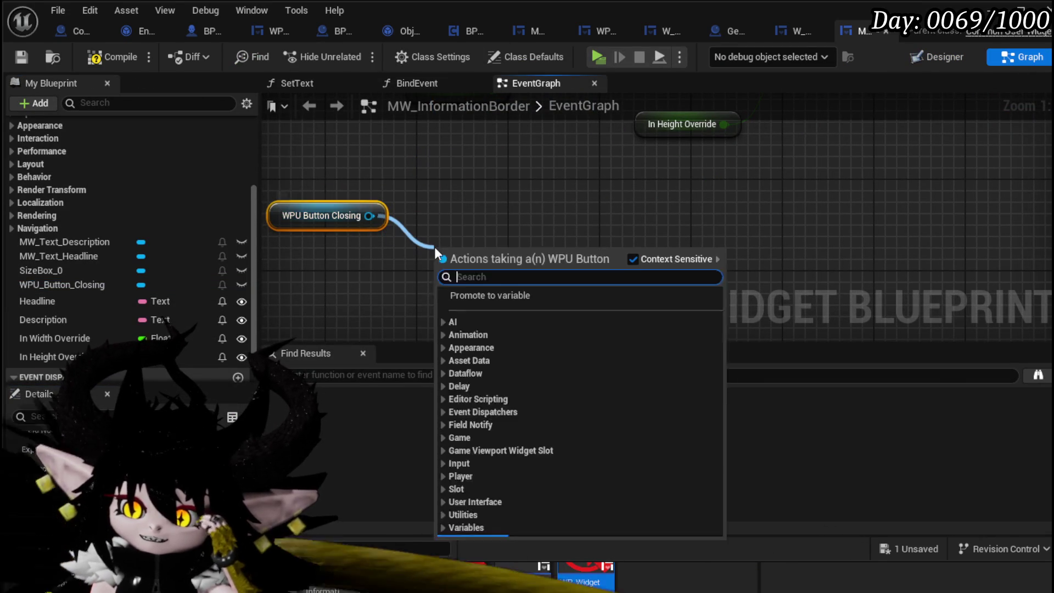
type("Size")
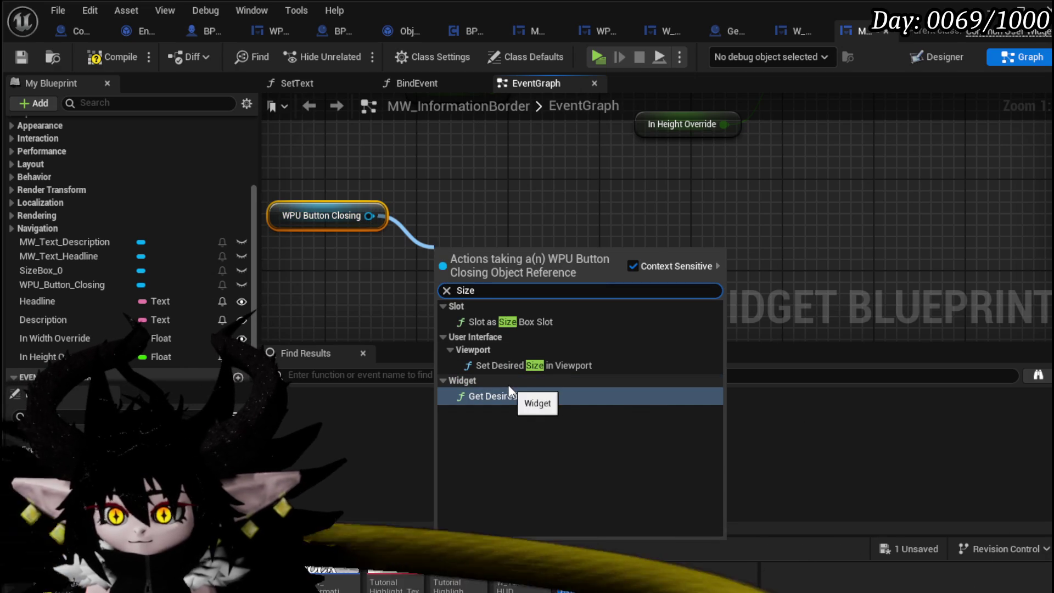
left_click(531, 206)
Delete the WPU_Button_Closing button from the widget layout in Designer
scroll(532, 205, "down", 5)
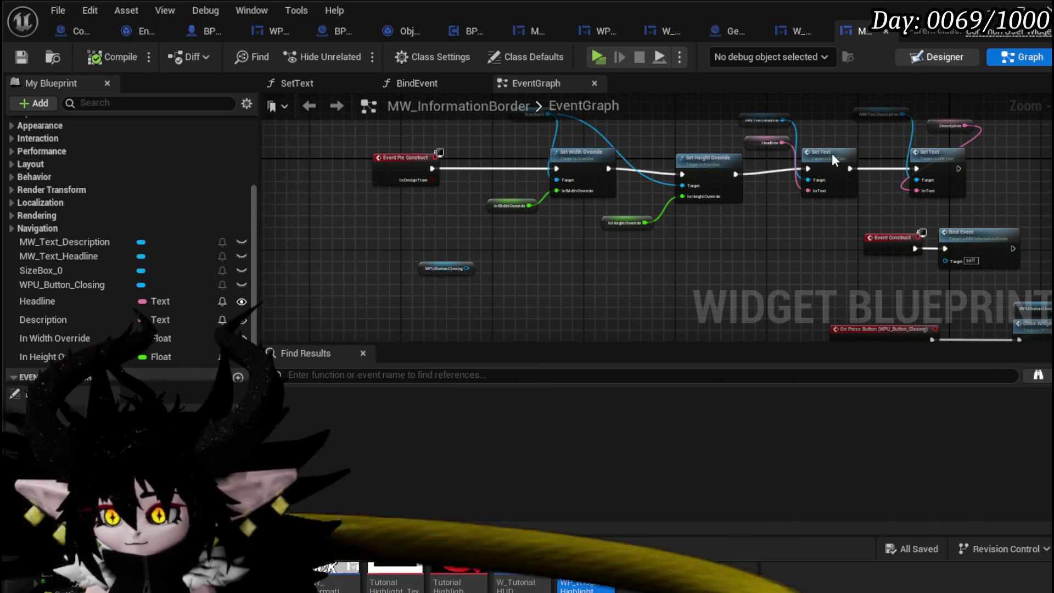
left_click(933, 56)
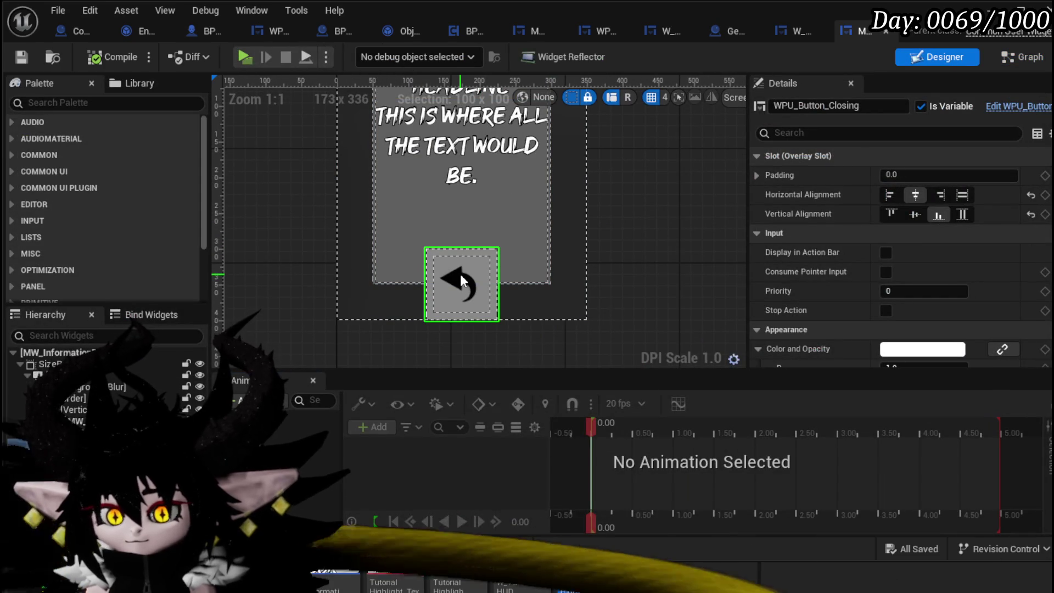
key("Delete")
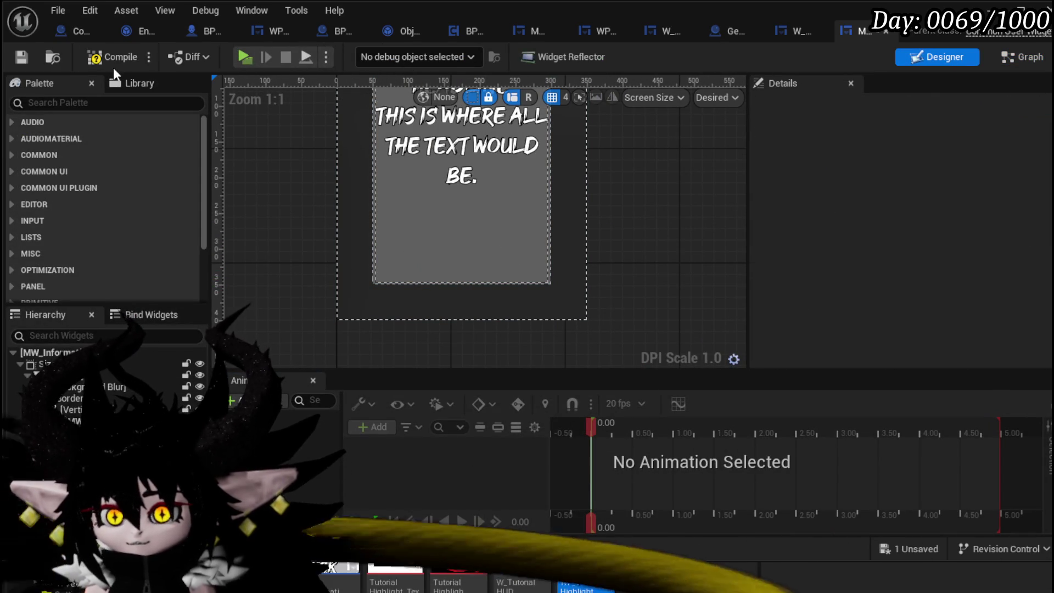
Add an MW Button to the widget, aligned to the bottom and centered horizontally, and save
left_click(81, 103)
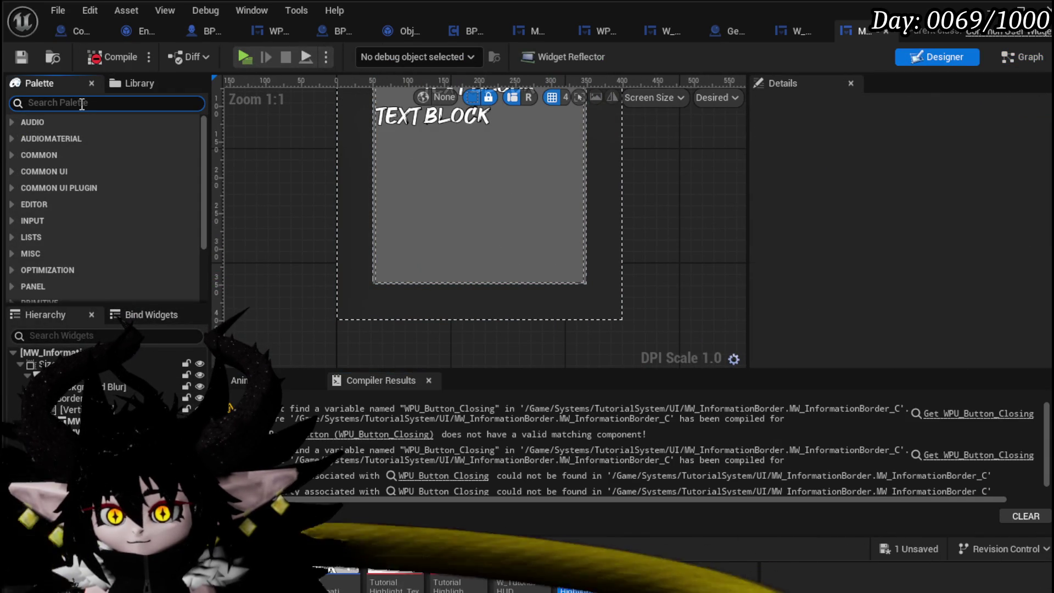
type("bu")
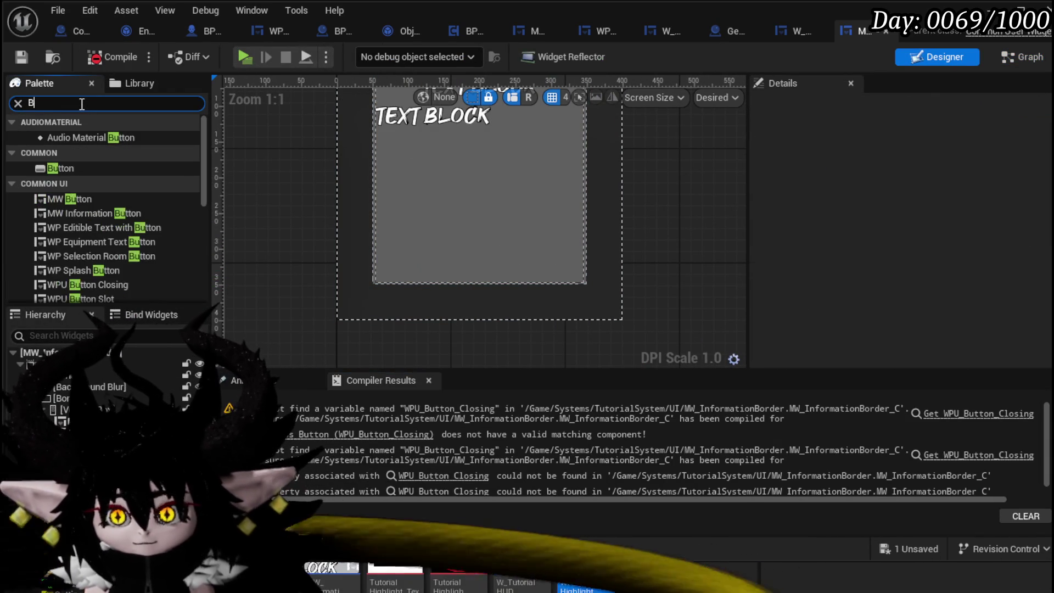
key("BackSpace")
key("BackSpace")
type("butto")
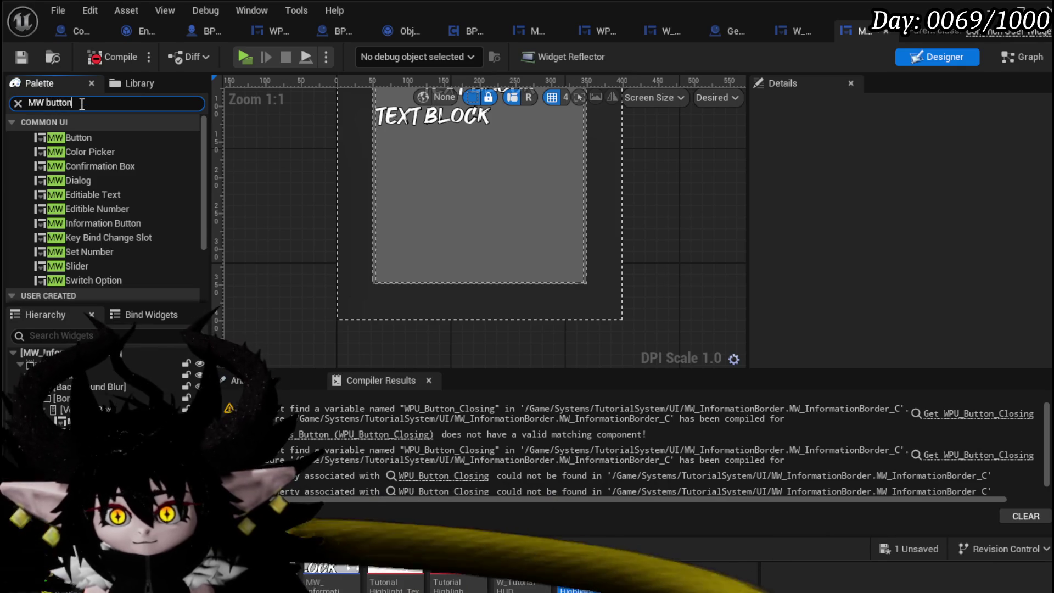
type("n")
mouse_move(69, 137)
left_mouse_down()
mouse_move(410, 252)
mouse_move(83, 379)
left_mouse_up()
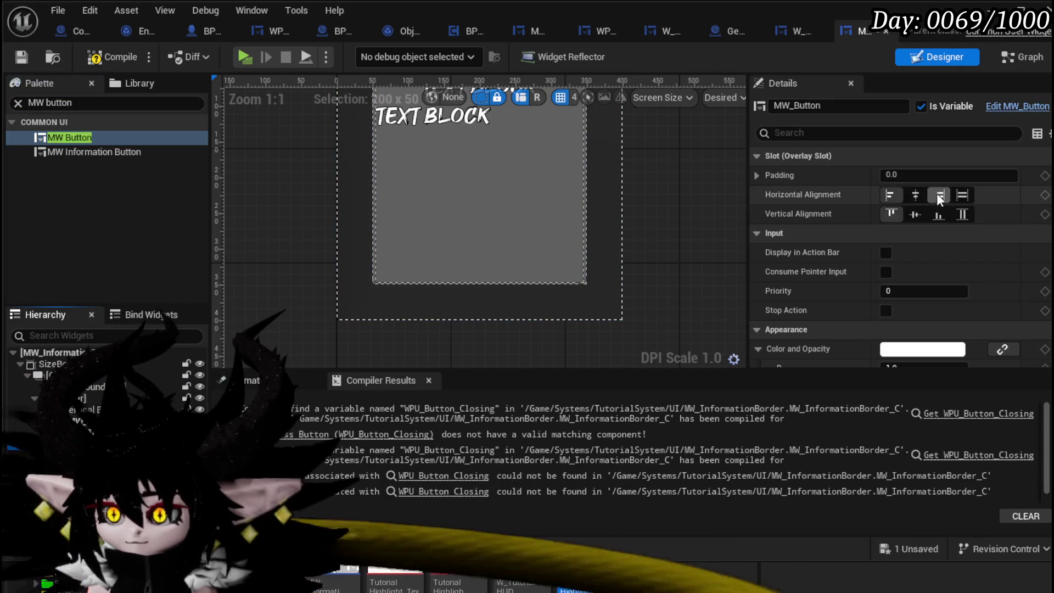
left_click(936, 215)
left_click(916, 195)
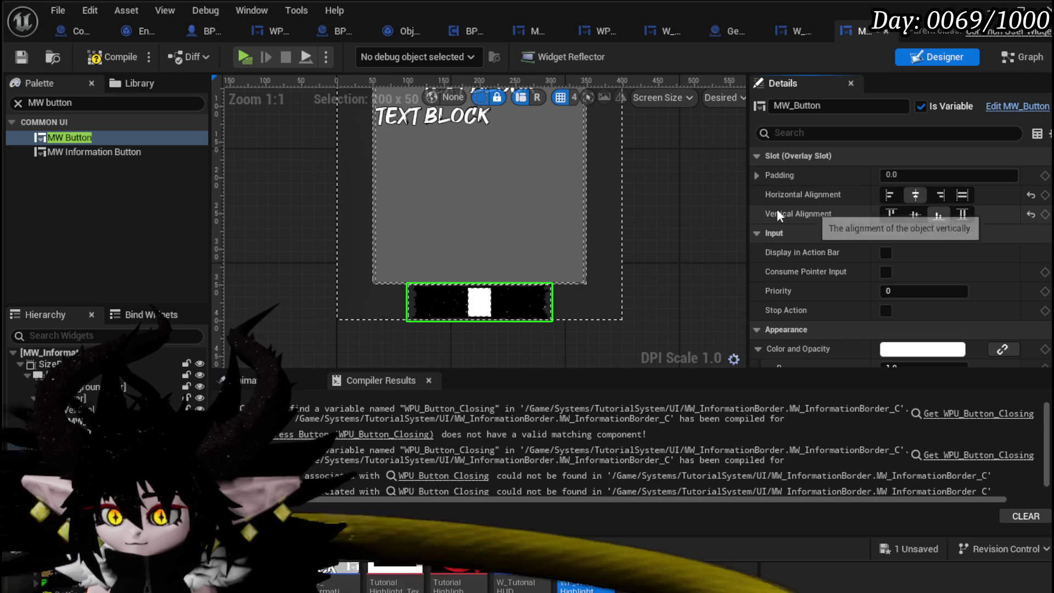
left_click(22, 60)
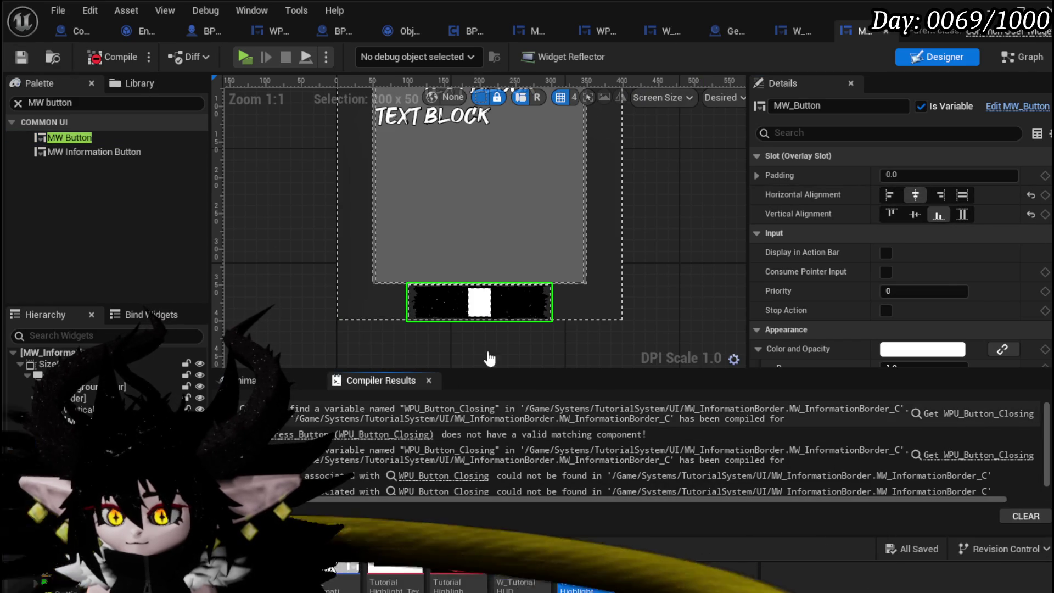
Delete the old button press event, close node and broken WPU Button Closing getter, then recompile
left_click(979, 413)
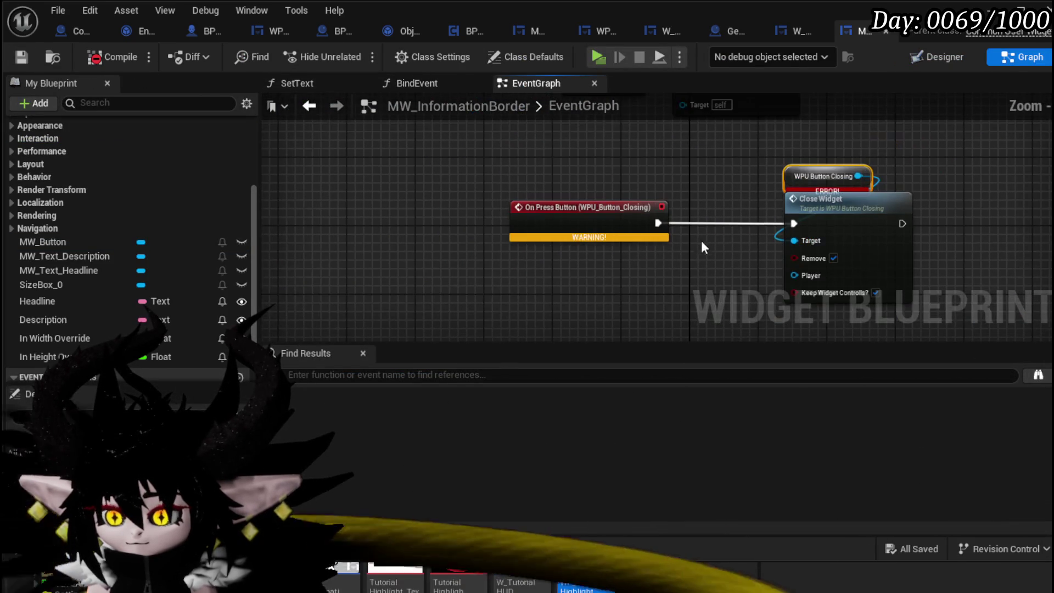
key("Delete")
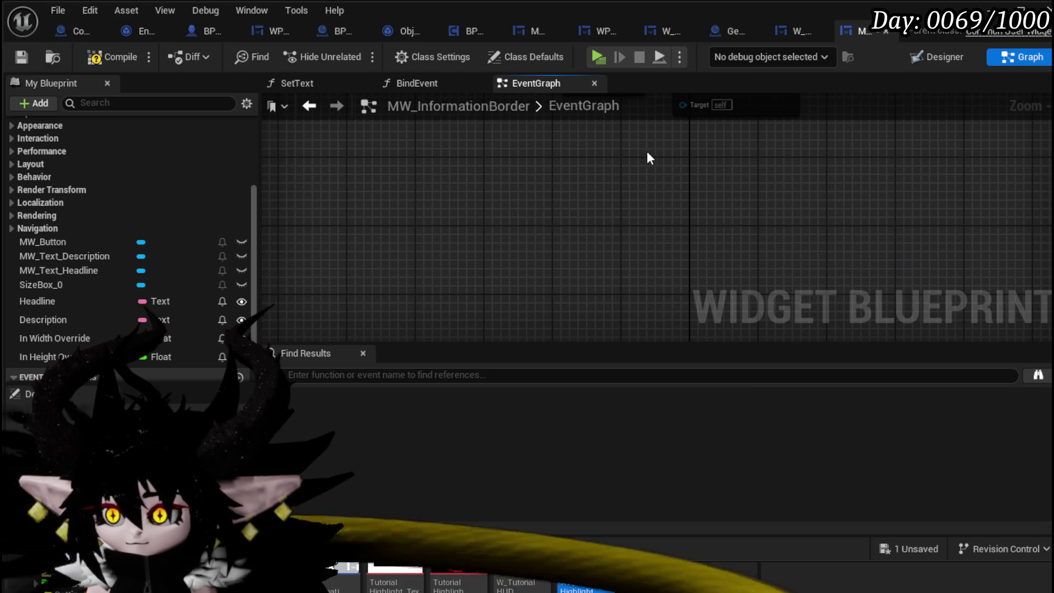
scroll(648, 150, "down", 5)
scroll(669, 282, "up", 5)
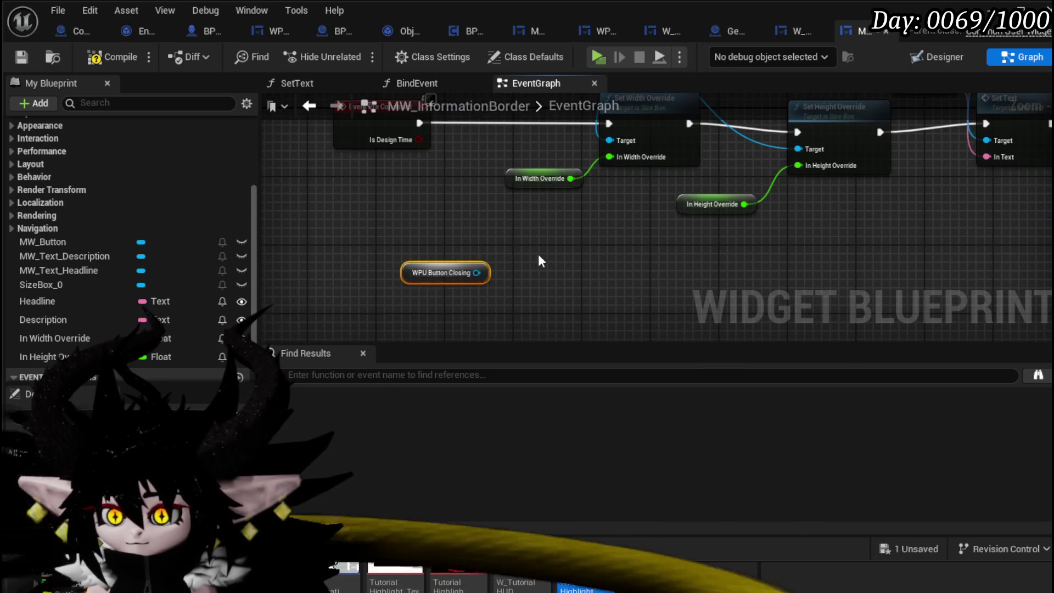
key("Delete")
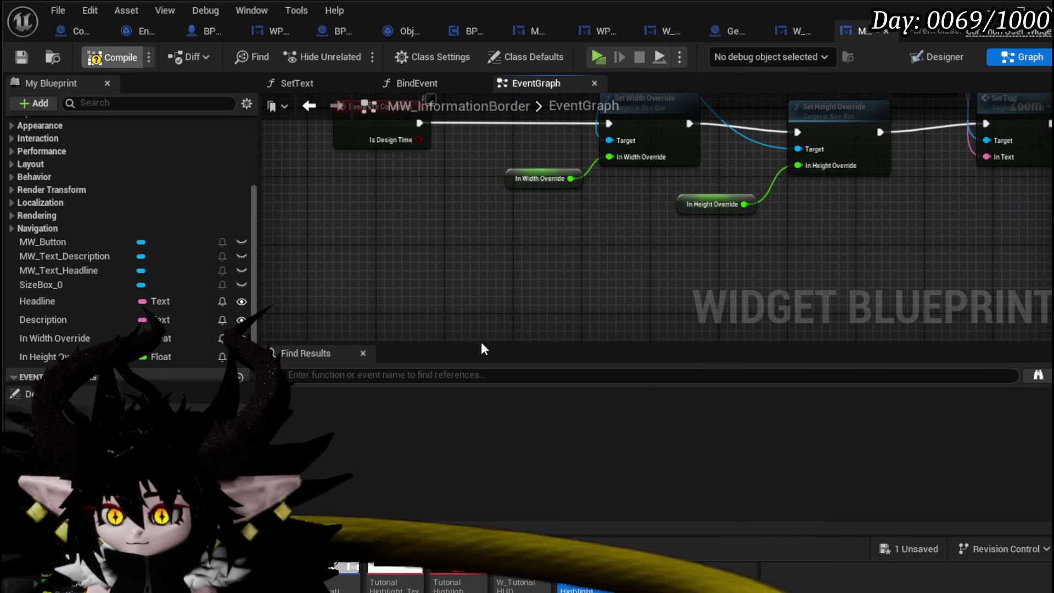
key("F7")
Remove the remaining broken nodes from the BindEvent graph, then compile and save
left_click(1005, 387)
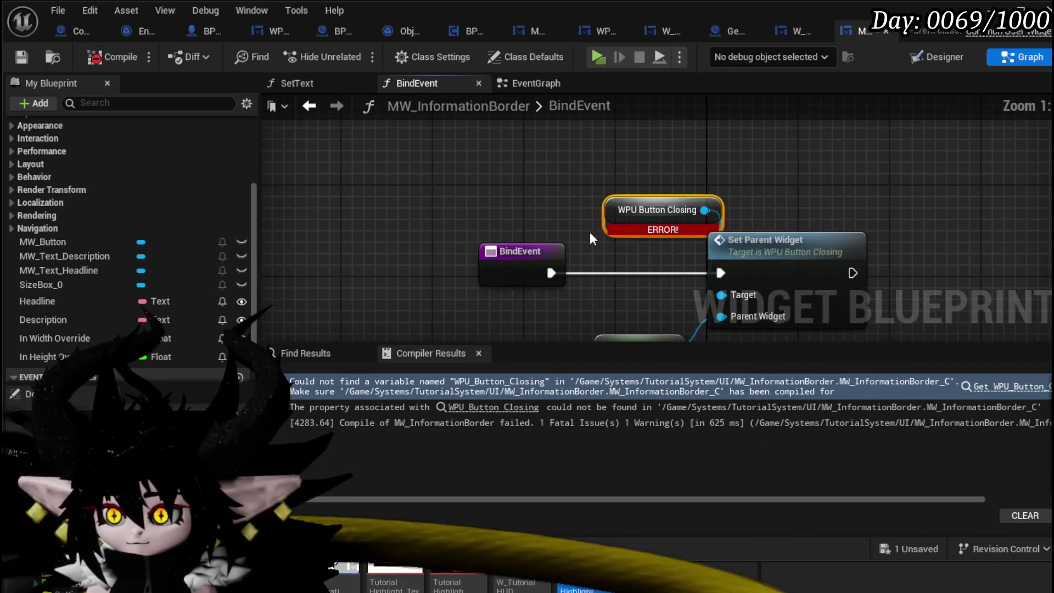
scroll(466, 162, "down", 1)
key("Delete")
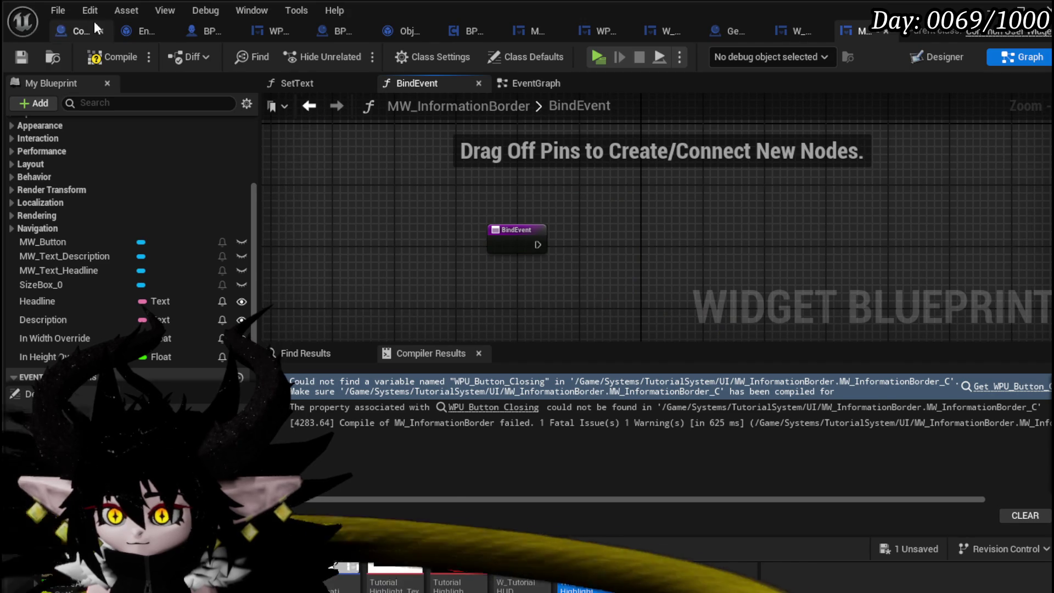
left_click(11, 58)
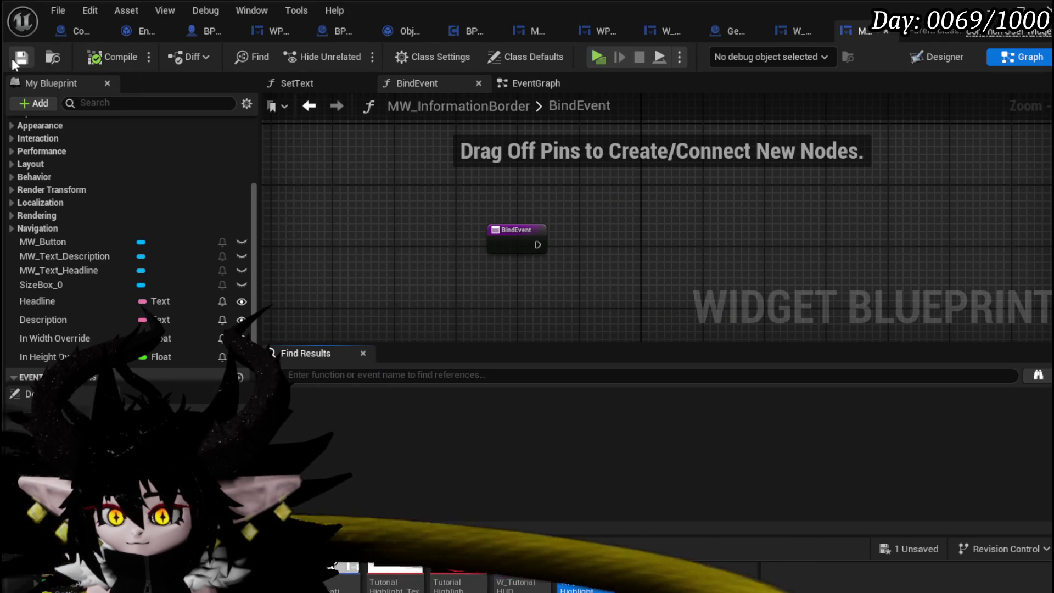
left_click(937, 56)
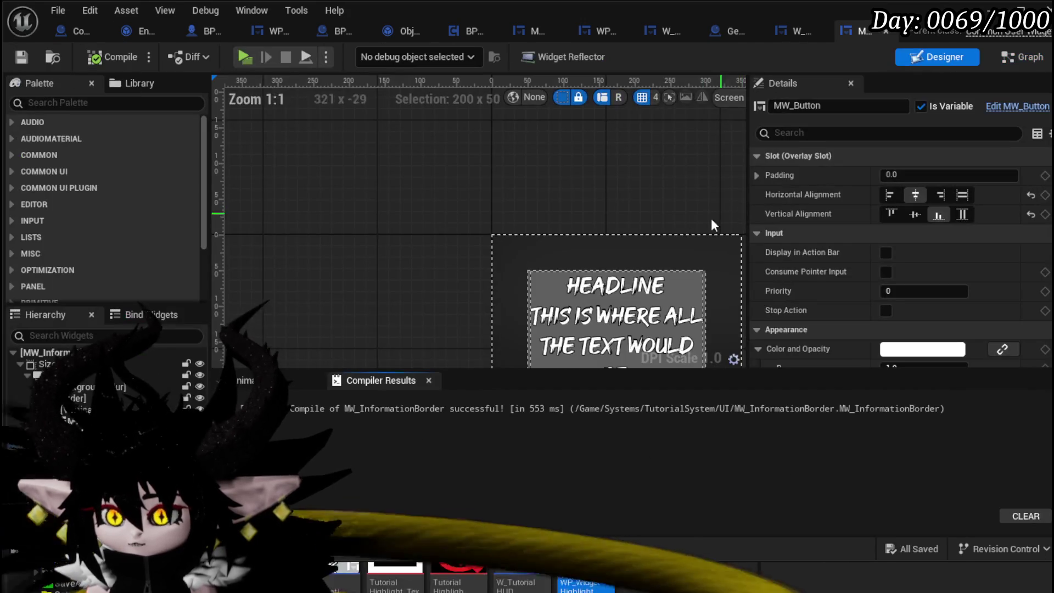
scroll(895, 236, "down", 15)
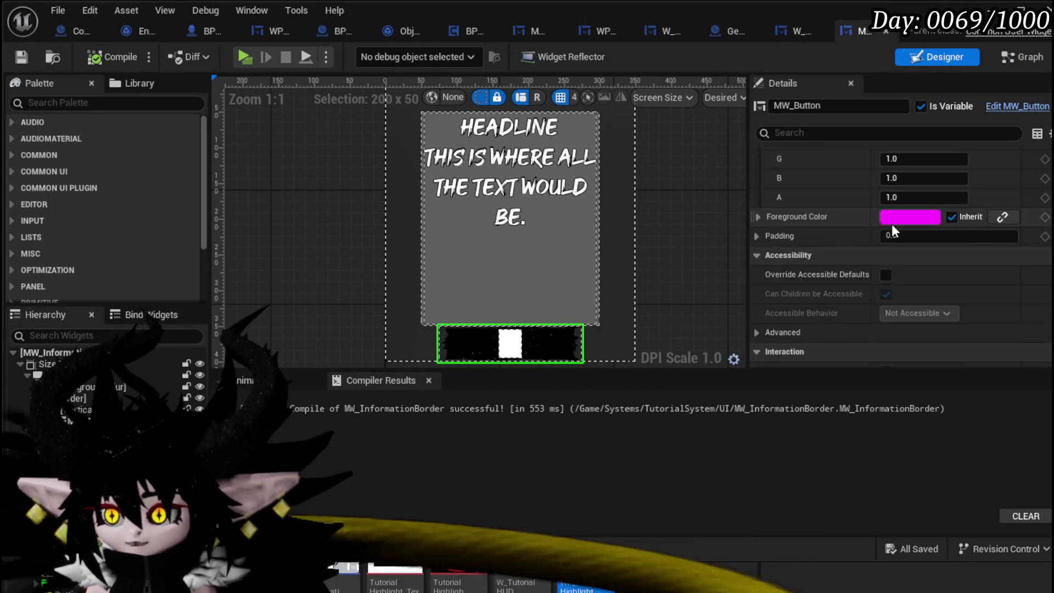
scroll(892, 225, "down", 5)
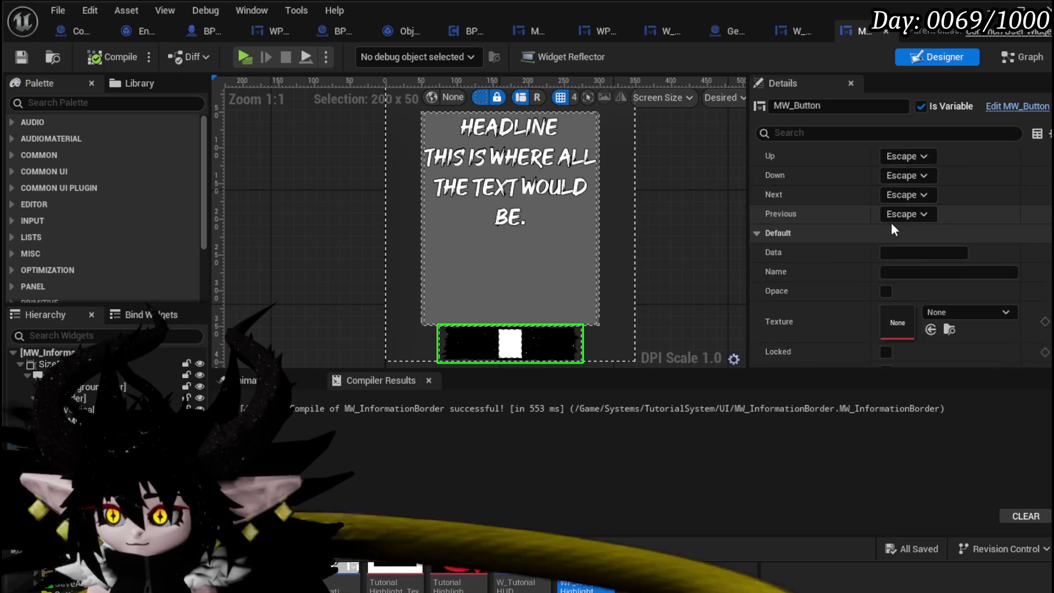
Set the MW_Button's Name to Close, then compile and save
left_click(951, 184)
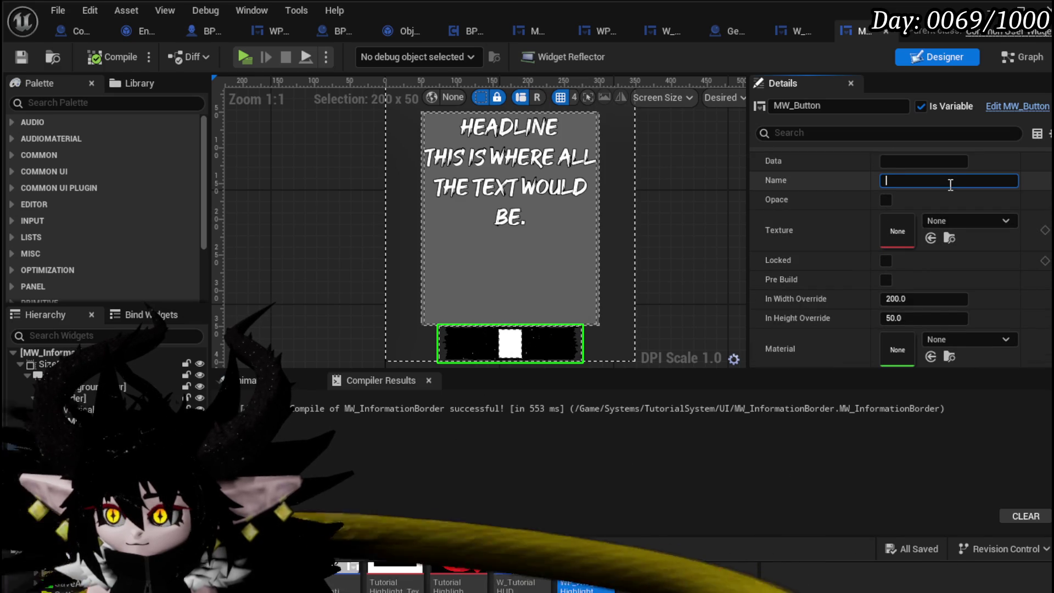
type("Close")
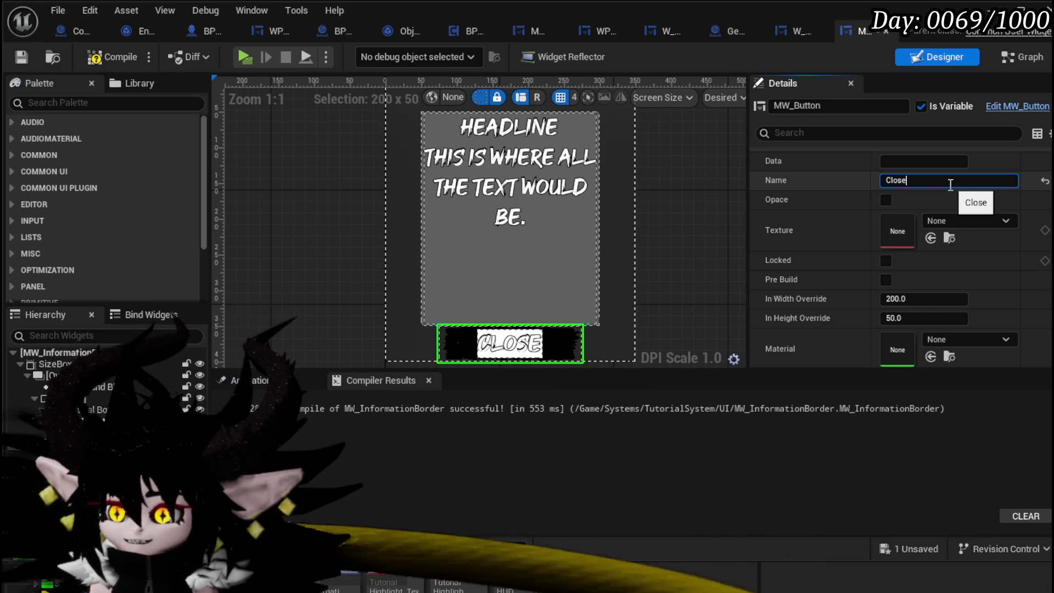
left_click(25, 54)
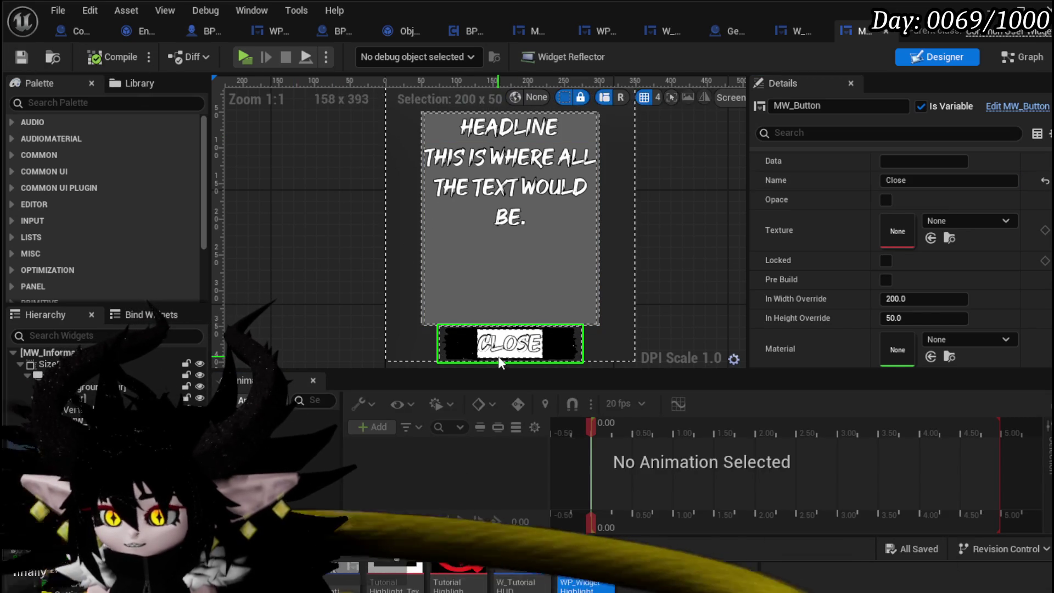
Turn the button's Opace option on and back off, compiling and saving each time
double_click(884, 200)
left_click(886, 200)
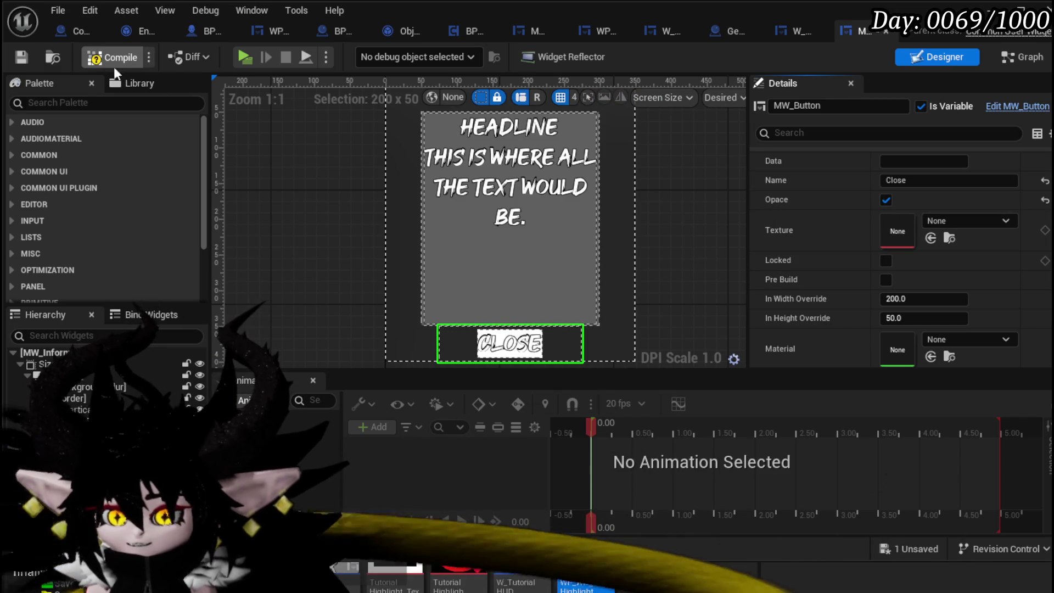
left_click(31, 57)
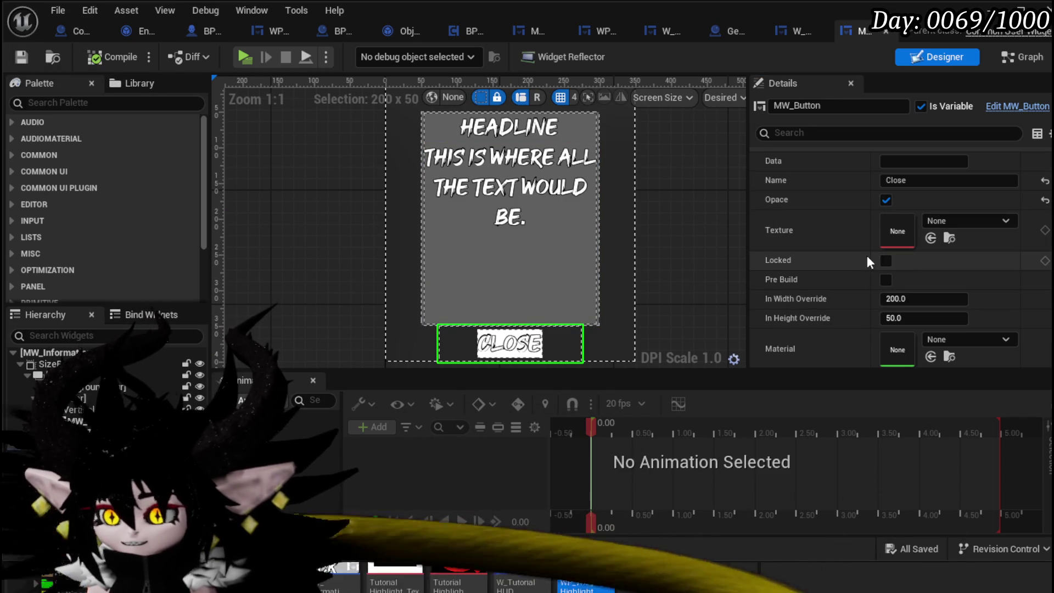
left_click(888, 199)
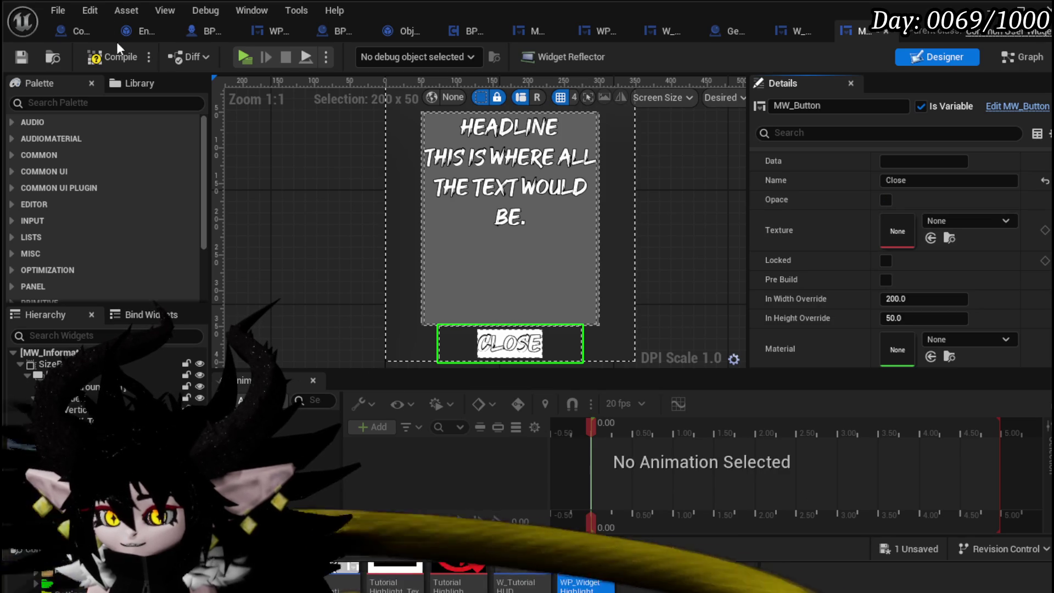
left_click(22, 57)
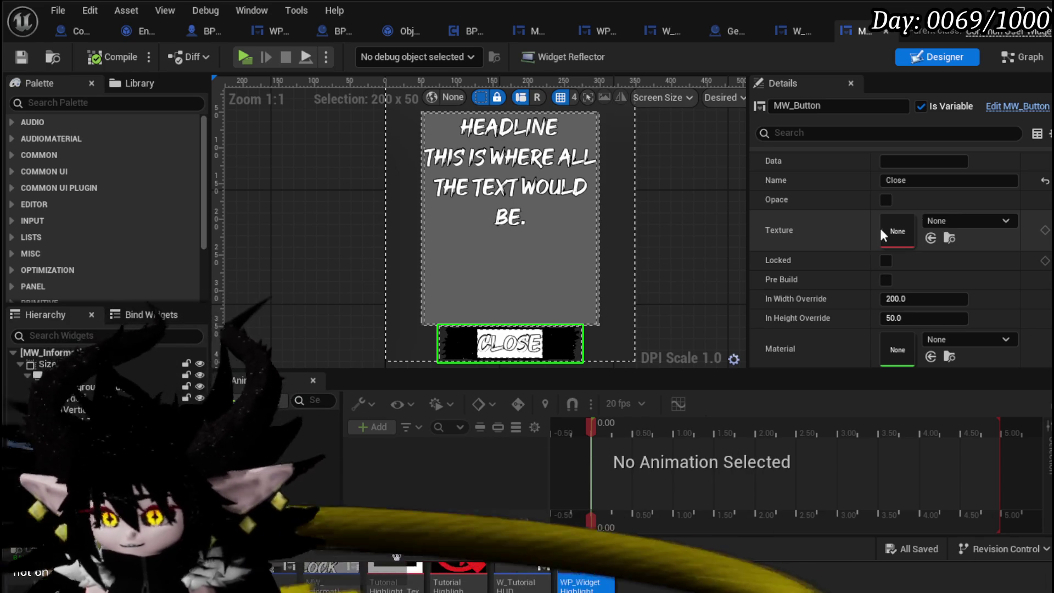
Switch to the MW_InformationBorder node graph
scroll(955, 275, "down", 2)
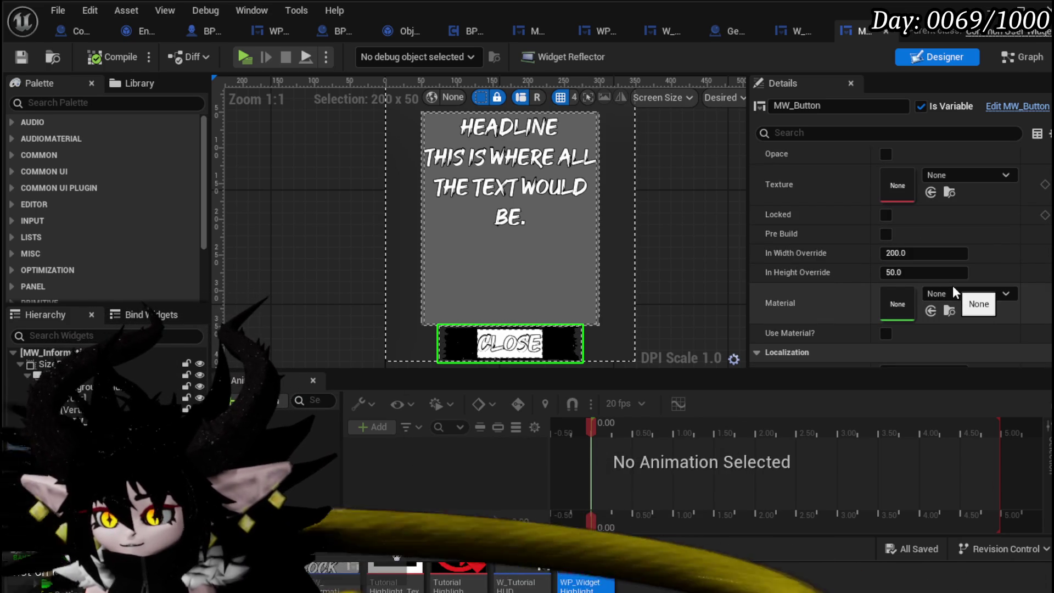
scroll(957, 282, "up", 2)
scroll(957, 282, "up", 1)
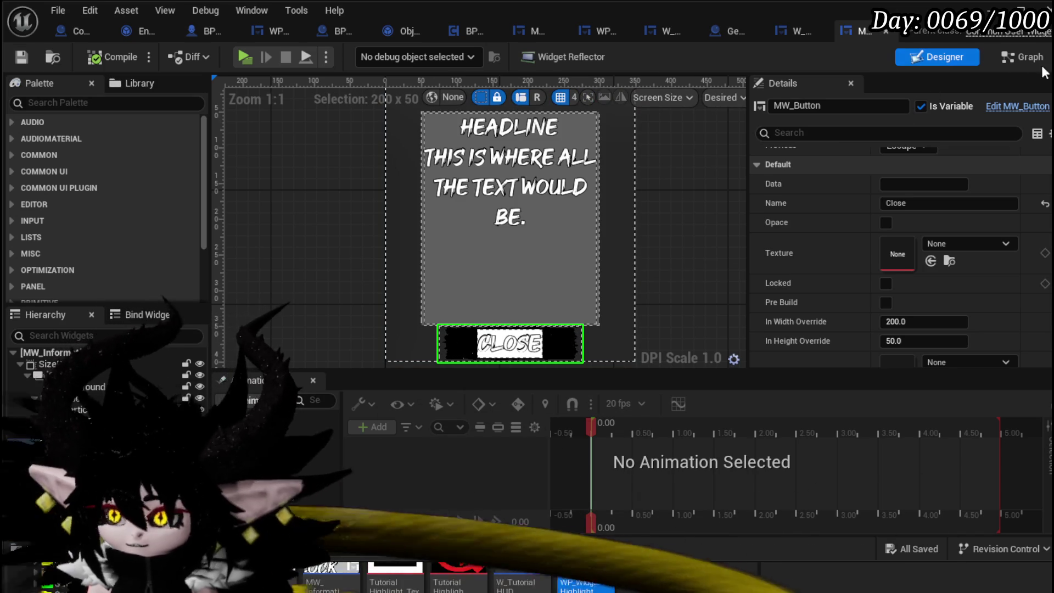
left_click(1017, 60)
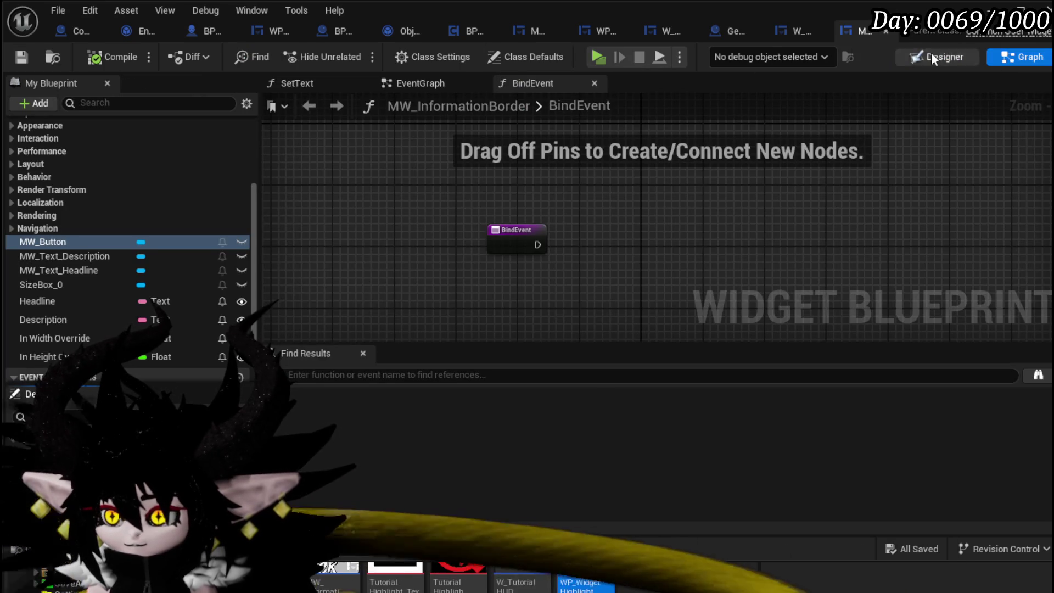
Inspect the information border in W_TutorialHUD, then return to the MW_InformationBorder graph
left_click(779, 32)
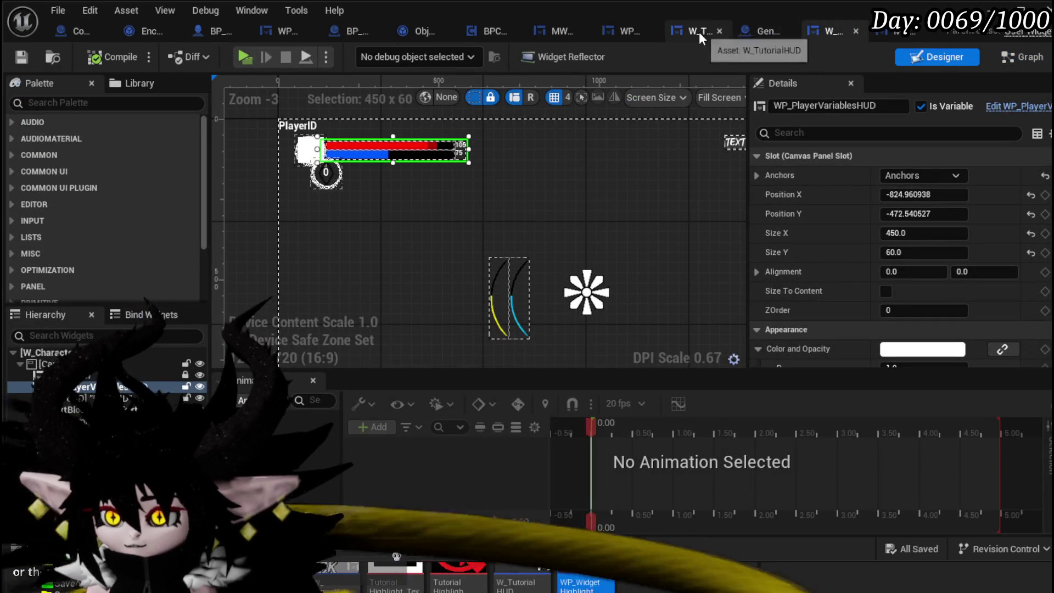
left_click(699, 32)
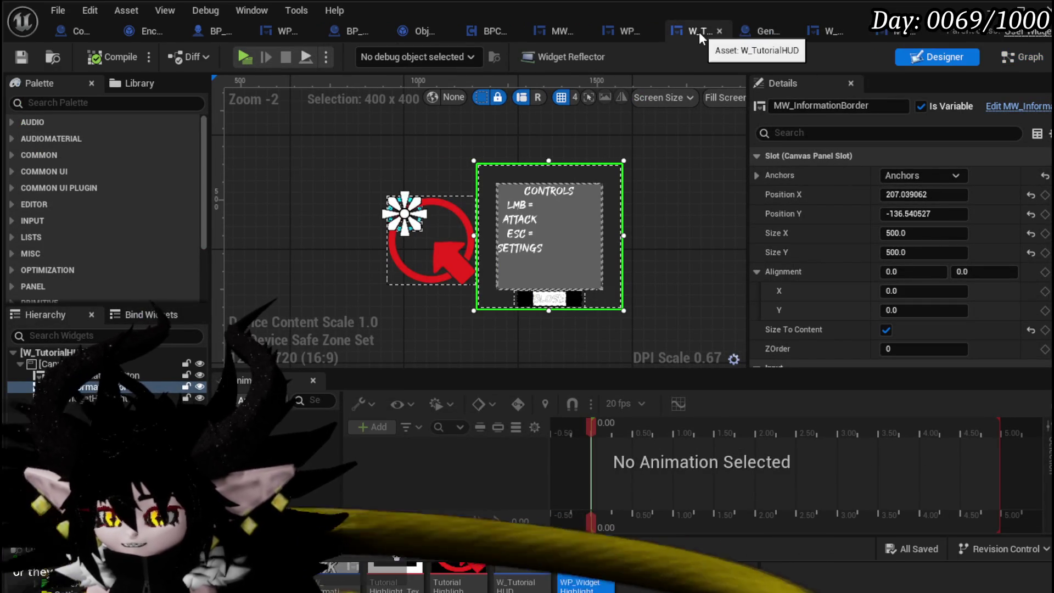
left_click(894, 36)
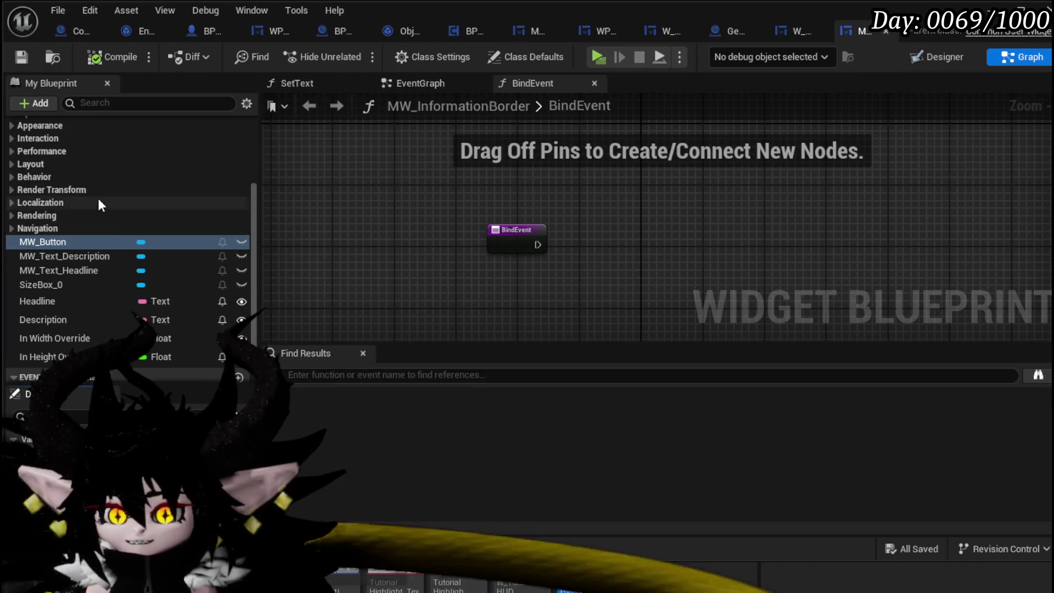
scroll(95, 187, "up", 5)
scroll(94, 186, "down", 2)
scroll(95, 194, "down", 3)
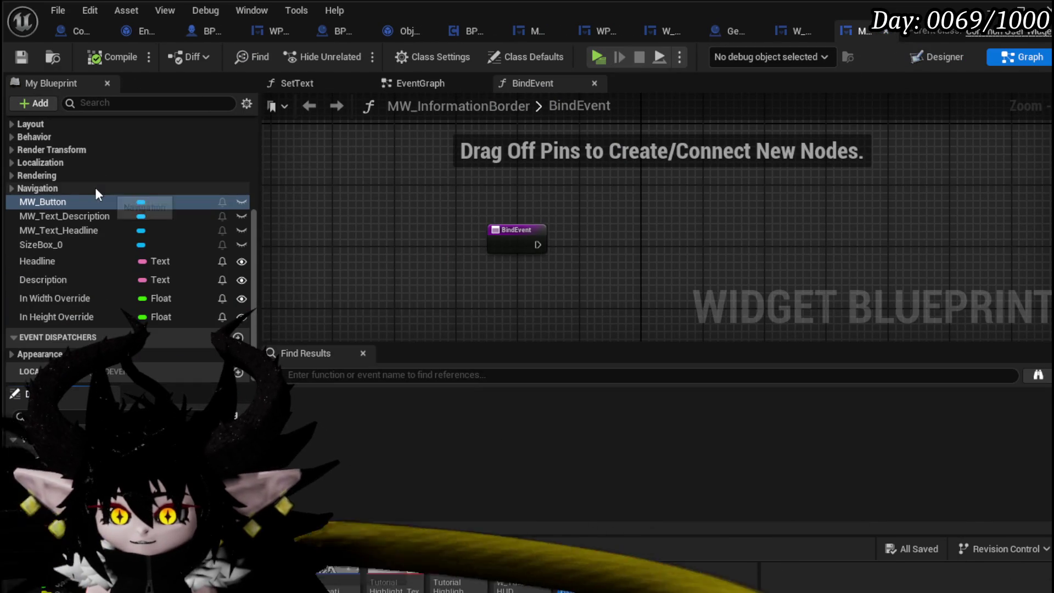
mouse_move(107, 204)
left_mouse_down()
mouse_move(71, 199)
mouse_move(352, 208)
mouse_move(483, 189)
left_mouse_up()
Create an On Pressed event for MW_Button from its Details events list
left_click(924, 58)
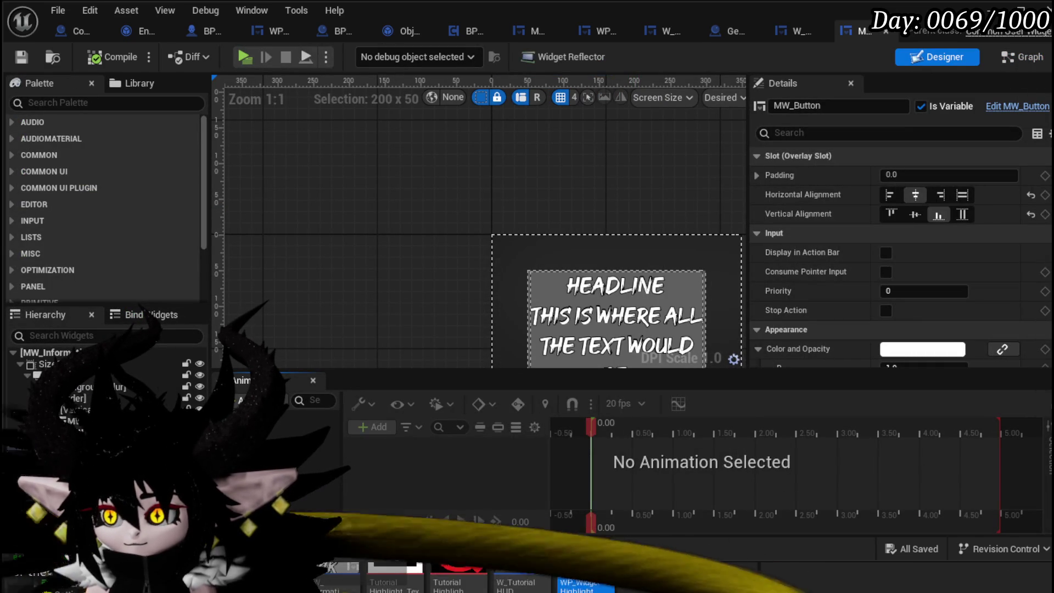
scroll(933, 302, "down", 15)
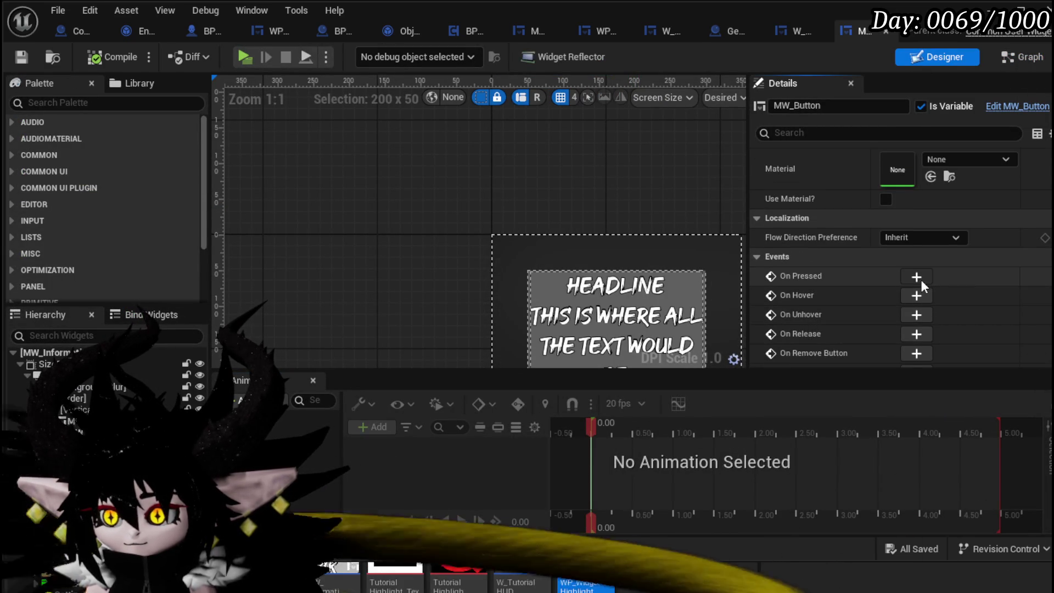
left_click(921, 279)
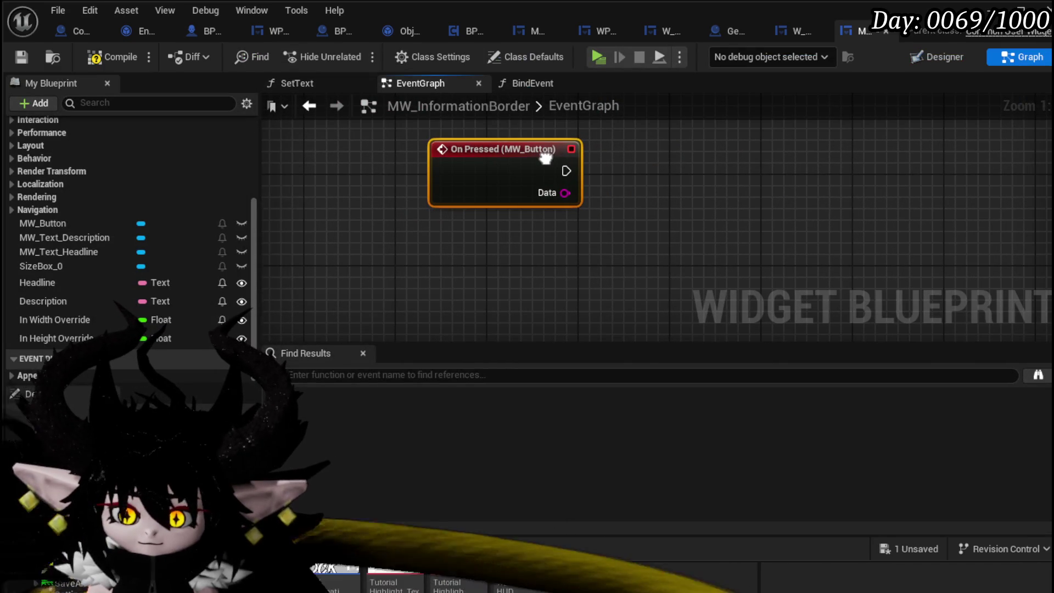
Wire MW_Button's On Pressed to a Set Visibility node set to Collapsed, then compile and save
left_click_drag(548, 160, 543, 147)
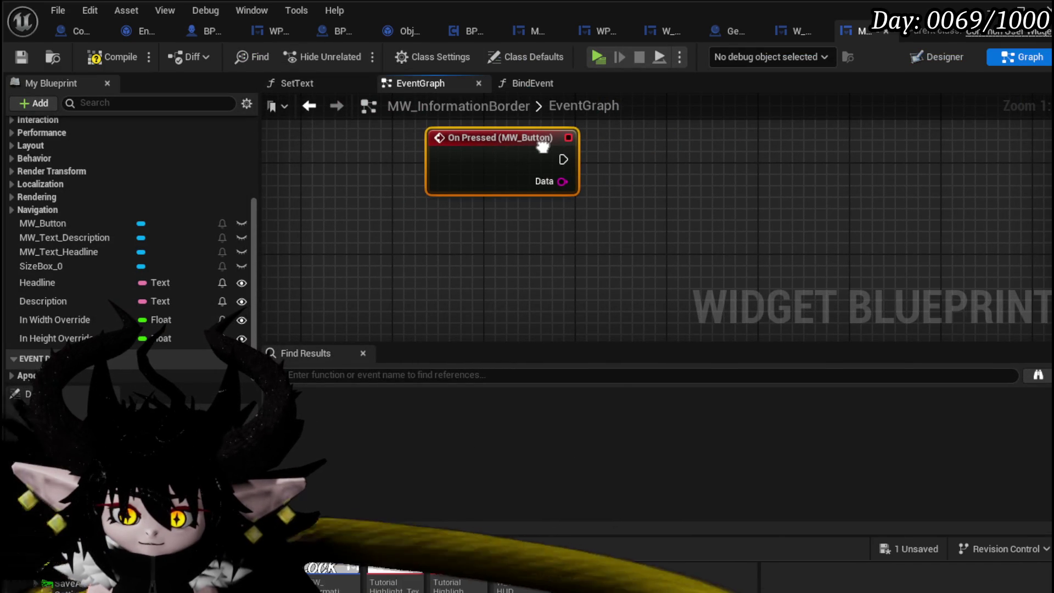
mouse_move(601, 147)
left_mouse_down()
mouse_move(565, 156)
mouse_move(590, 181)
left_mouse_up()
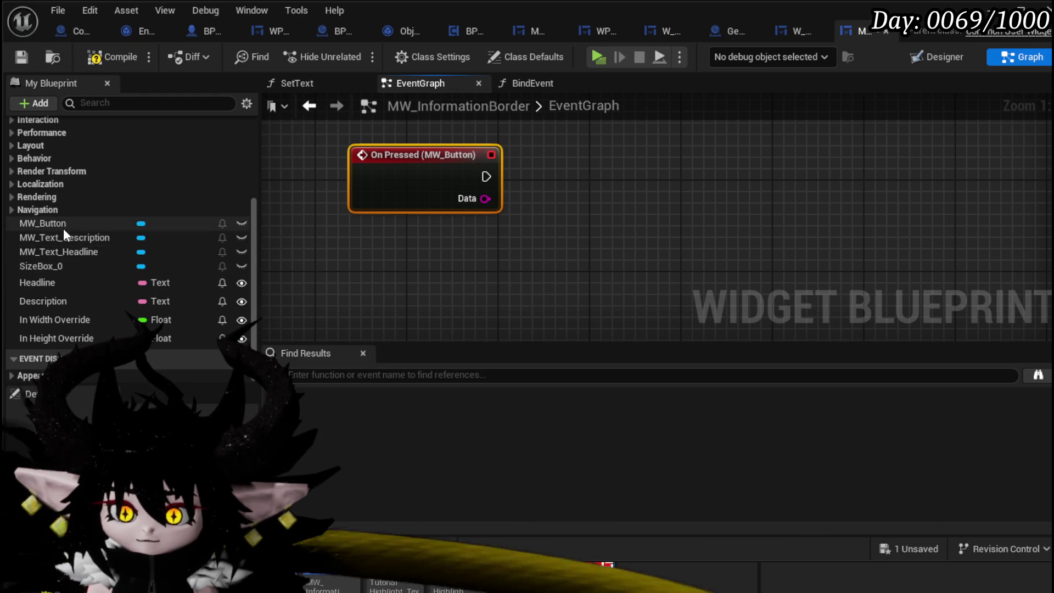
mouse_move(419, 278)
left_mouse_down()
mouse_move(419, 306)
mouse_move(445, 322)
left_mouse_up()
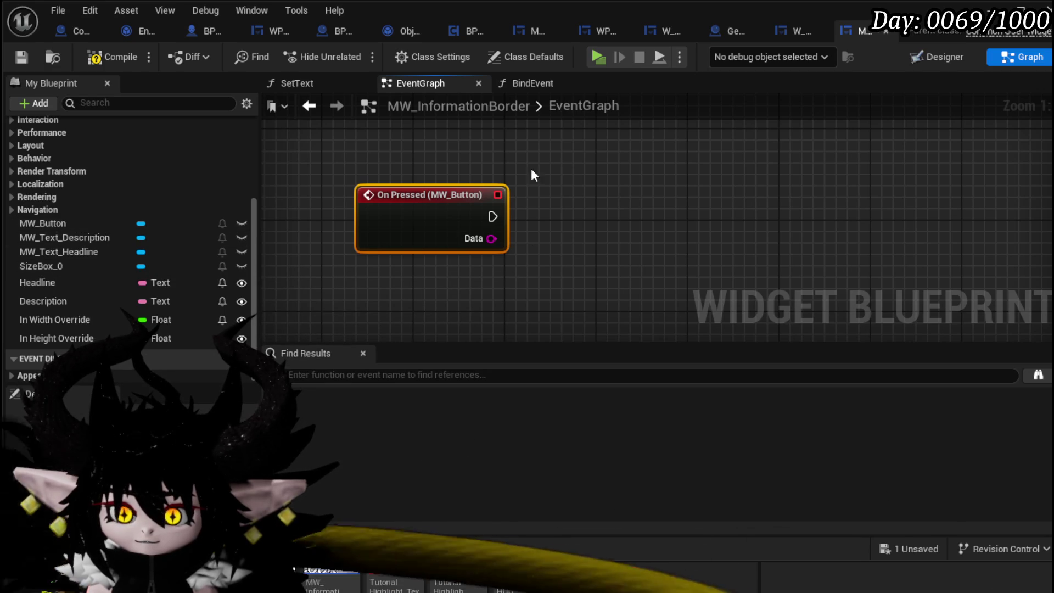
right_click(549, 165)
type("set Visi")
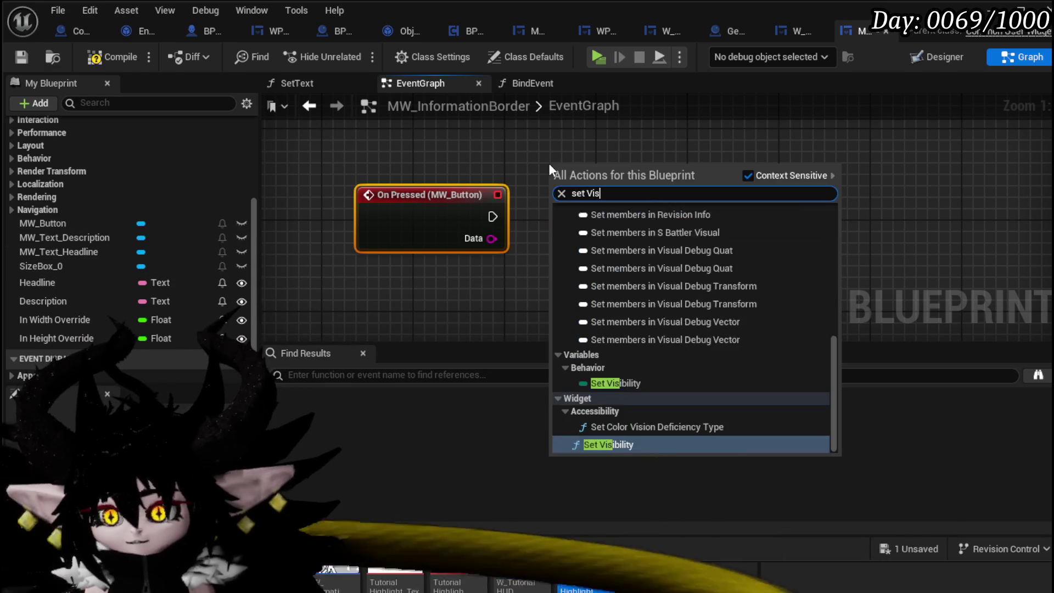
left_click(582, 451)
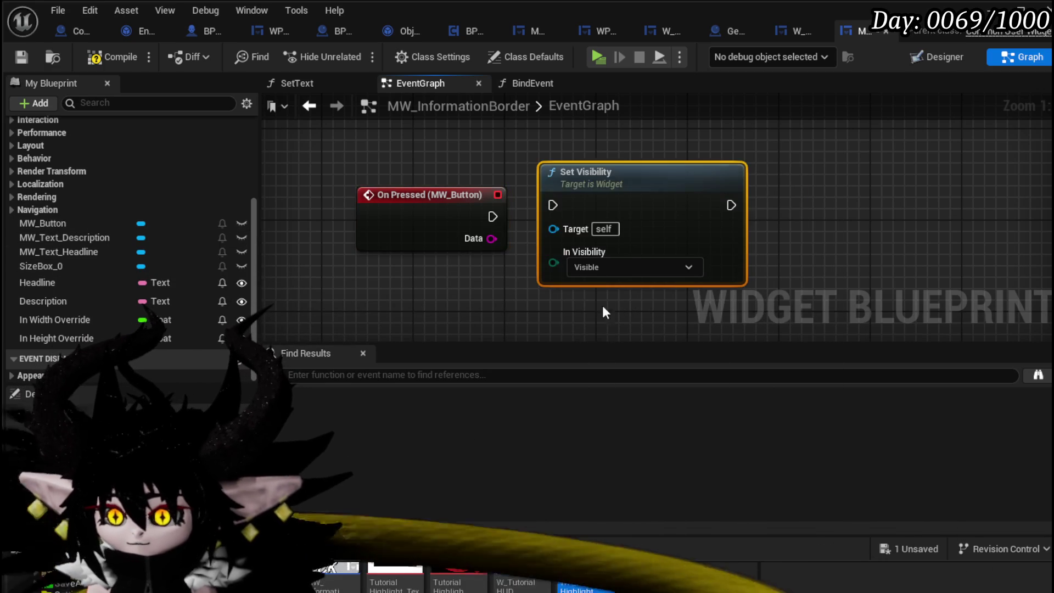
mouse_move(571, 179)
left_mouse_down()
mouse_move(618, 201)
mouse_move(640, 190)
left_mouse_up()
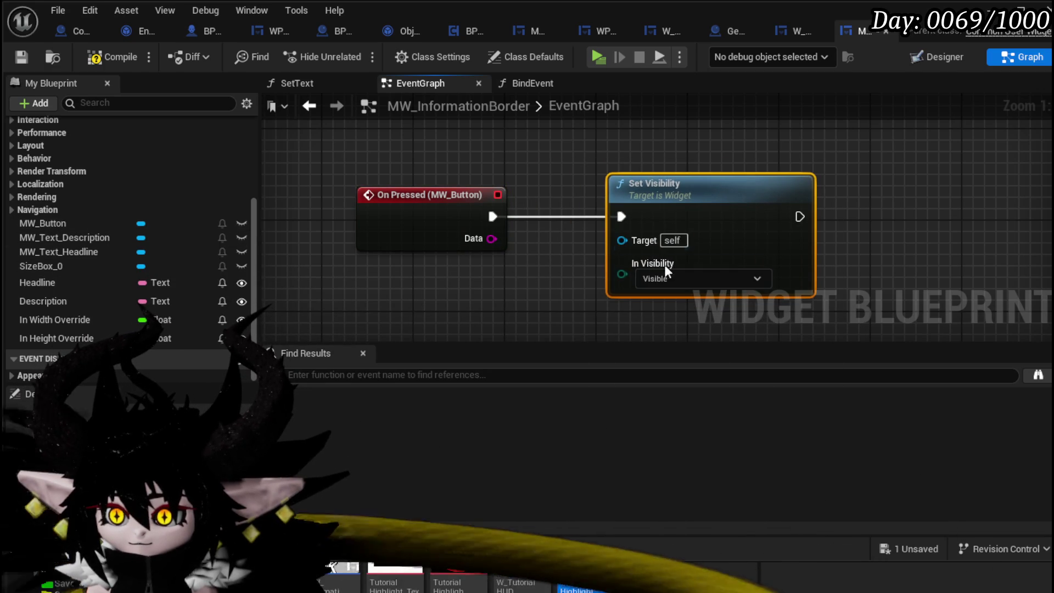
left_click(697, 278)
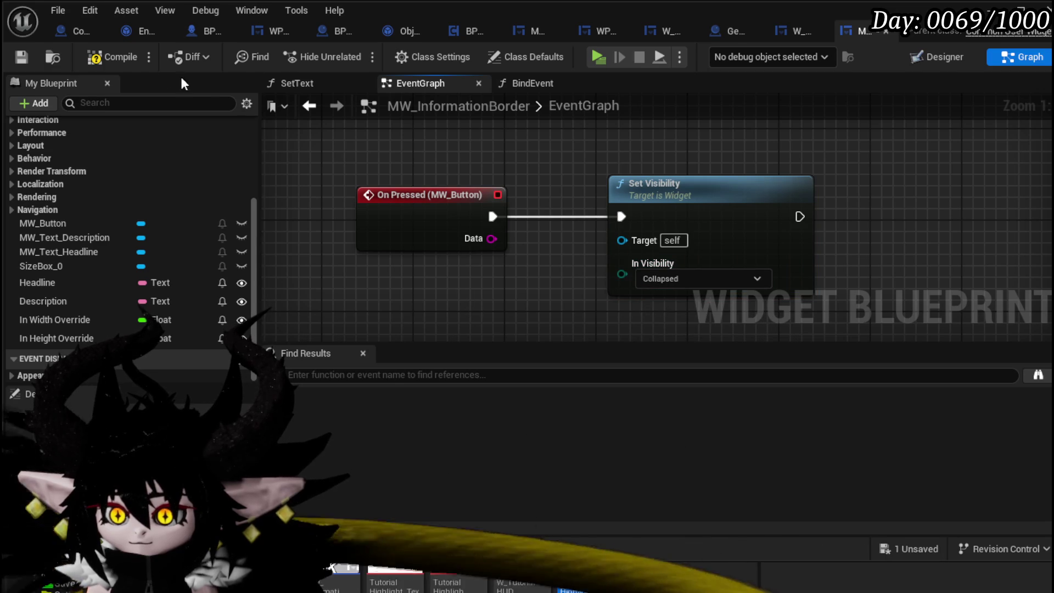
left_click(107, 58)
left_click(21, 57)
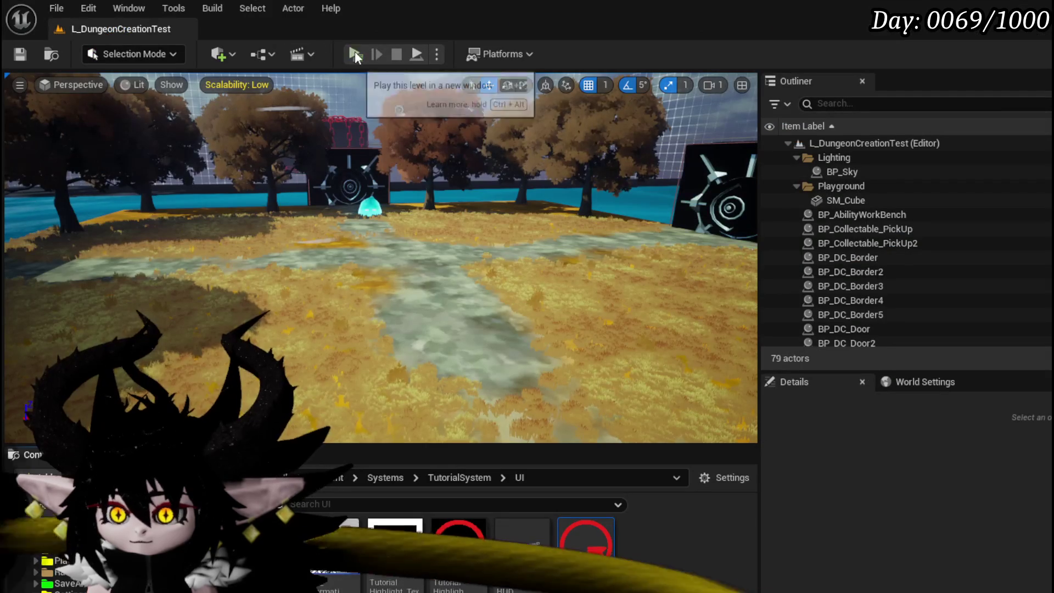
Play standalone, confirm CLOSE hides the controls panel, then stop and save the level
left_click(355, 51)
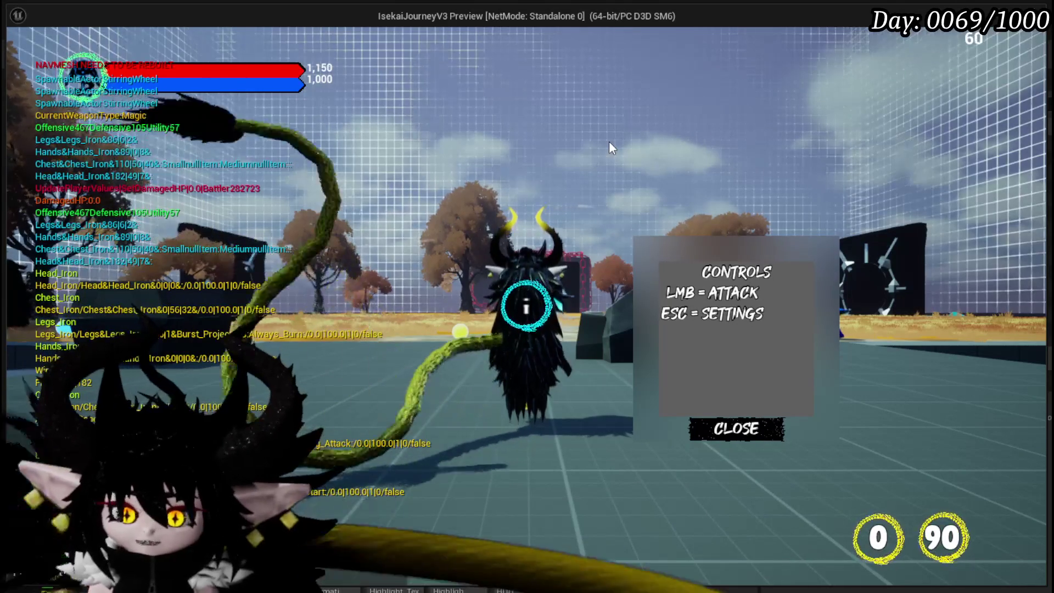
left_click(732, 433)
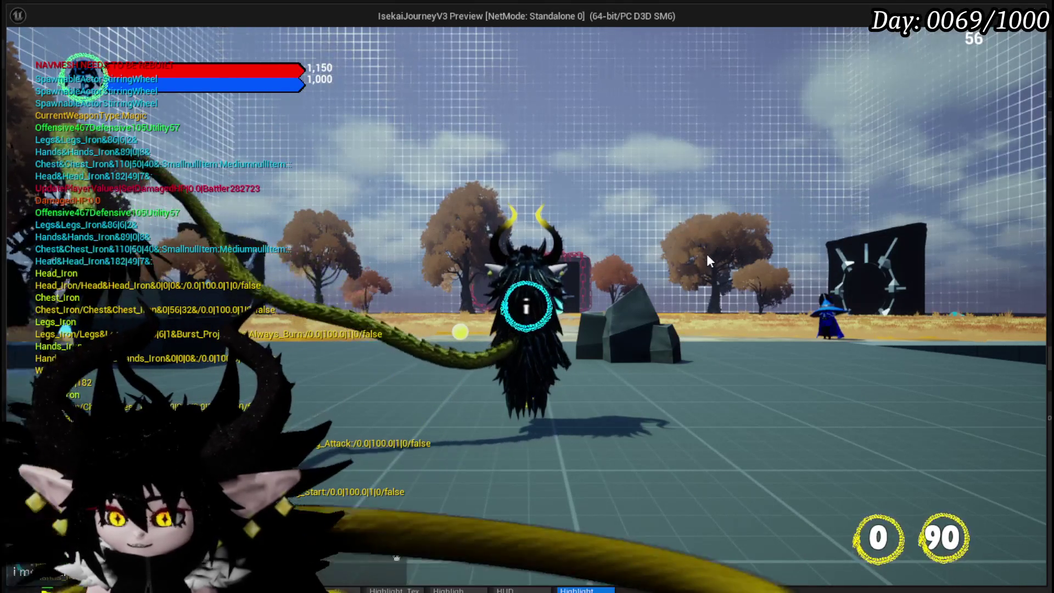
key("Escape")
left_click(22, 54)
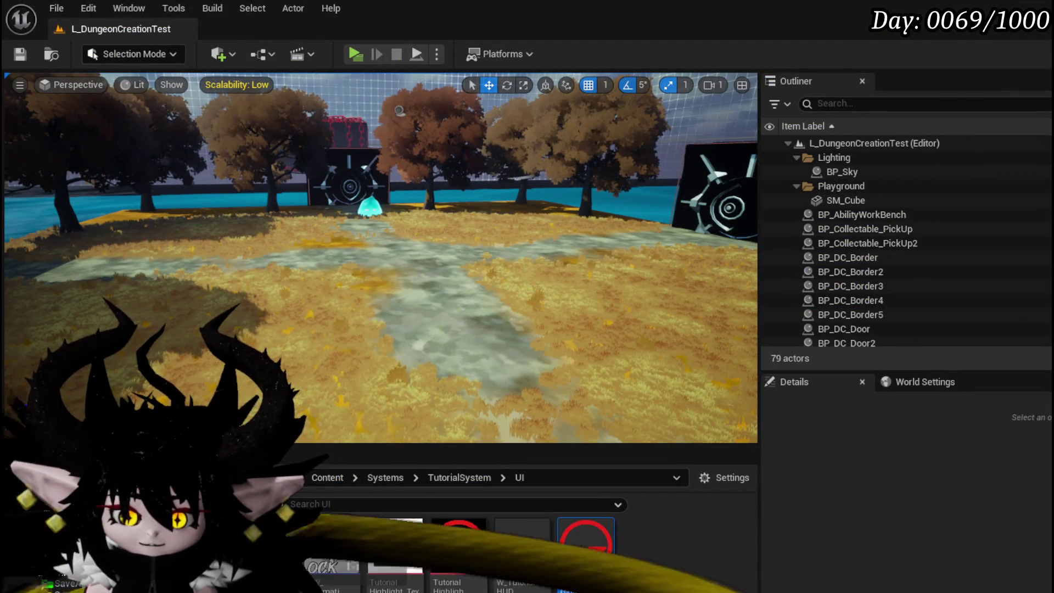
Review MW_InformationBorder's event graph and GeneralUI_Manager's CreateUIs graph, then return to the level editor
key("alt+Tab")
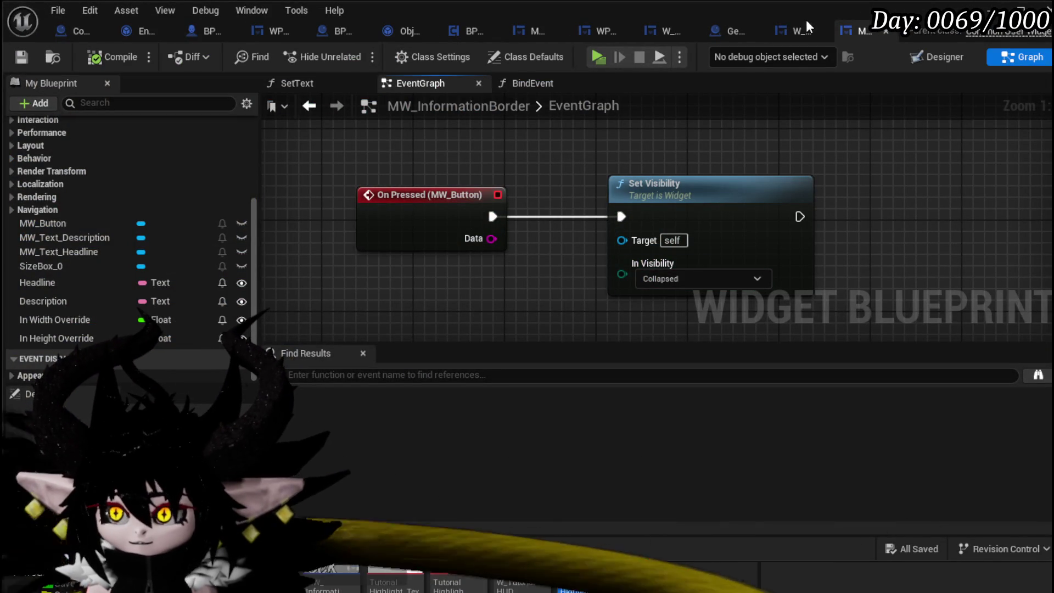
left_click(732, 37)
scroll(630, 185, "up", 2)
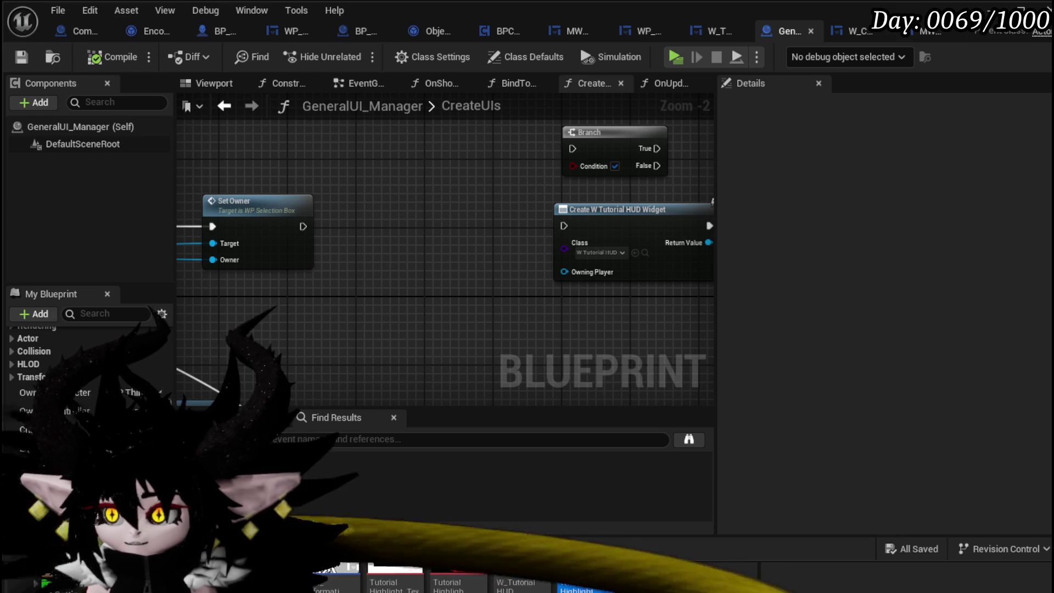
key("alt+Tab")
key("alt+Tab")
Run the character up the path to the water slime and trigger the battle
key("w")
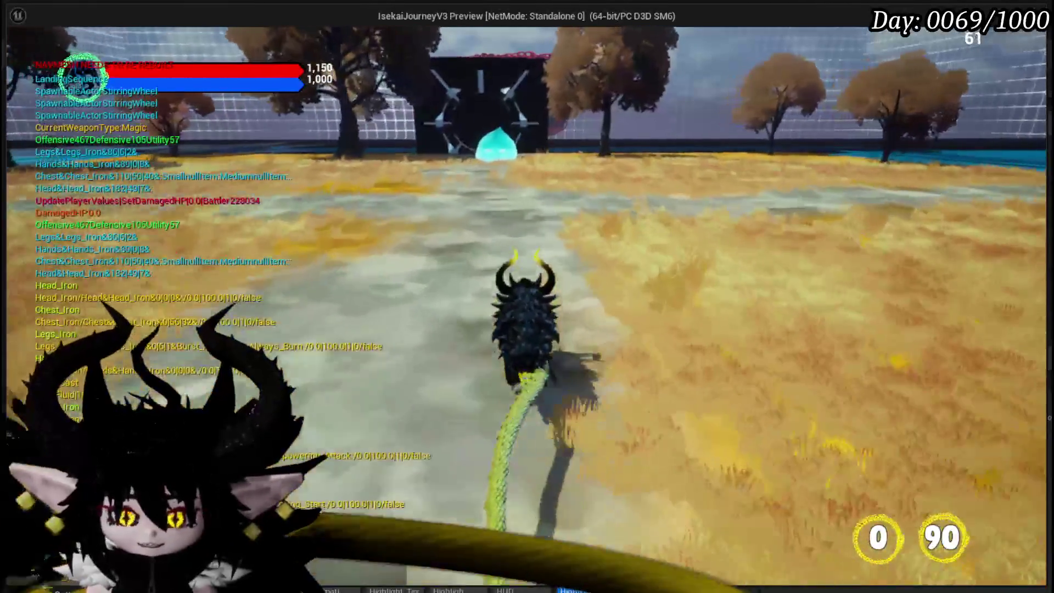
key("w")
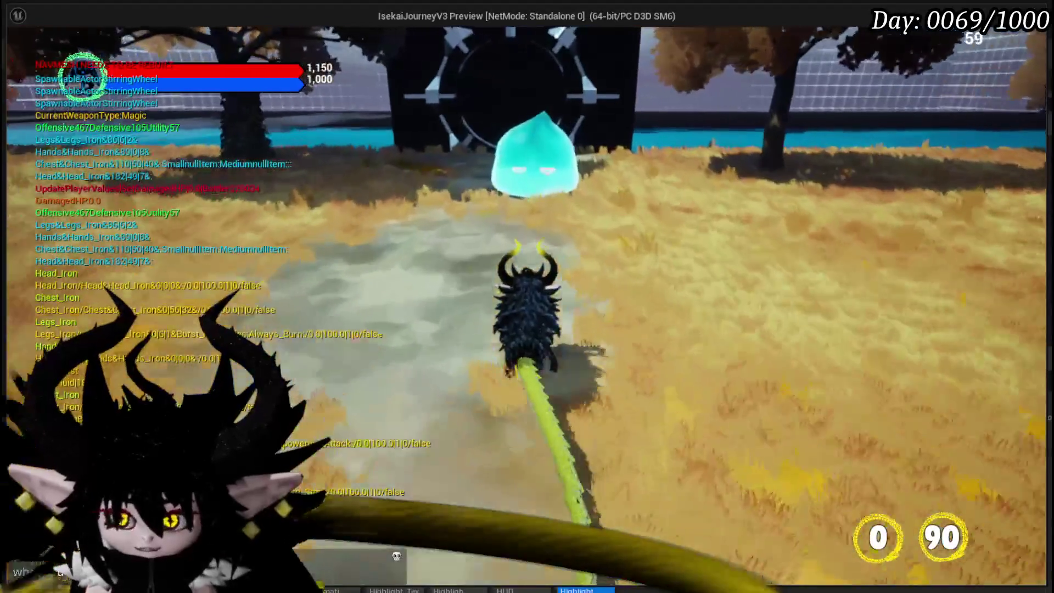
key("w")
key("w")
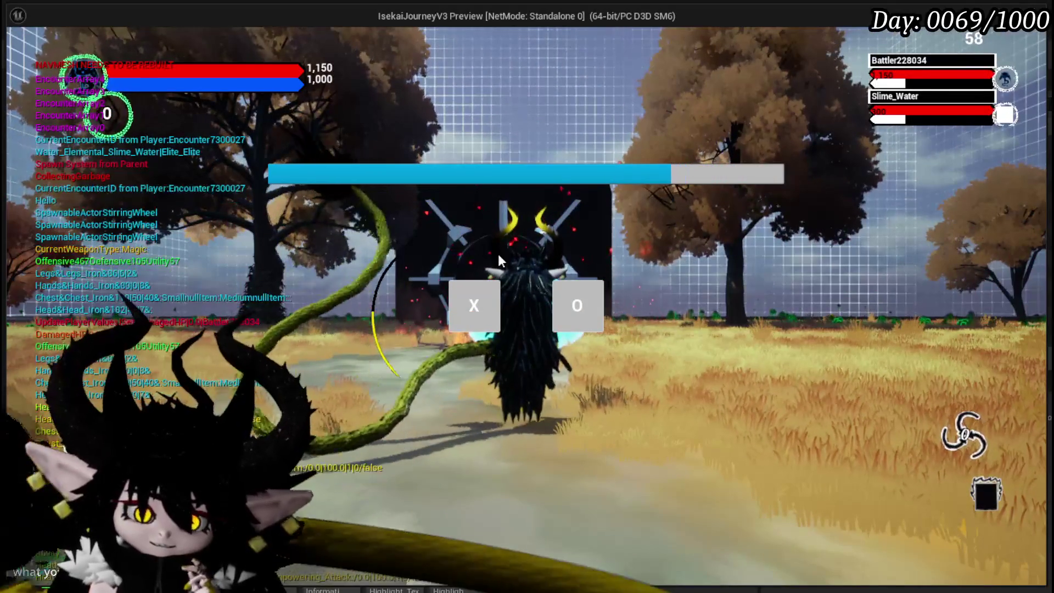
left_click(474, 305)
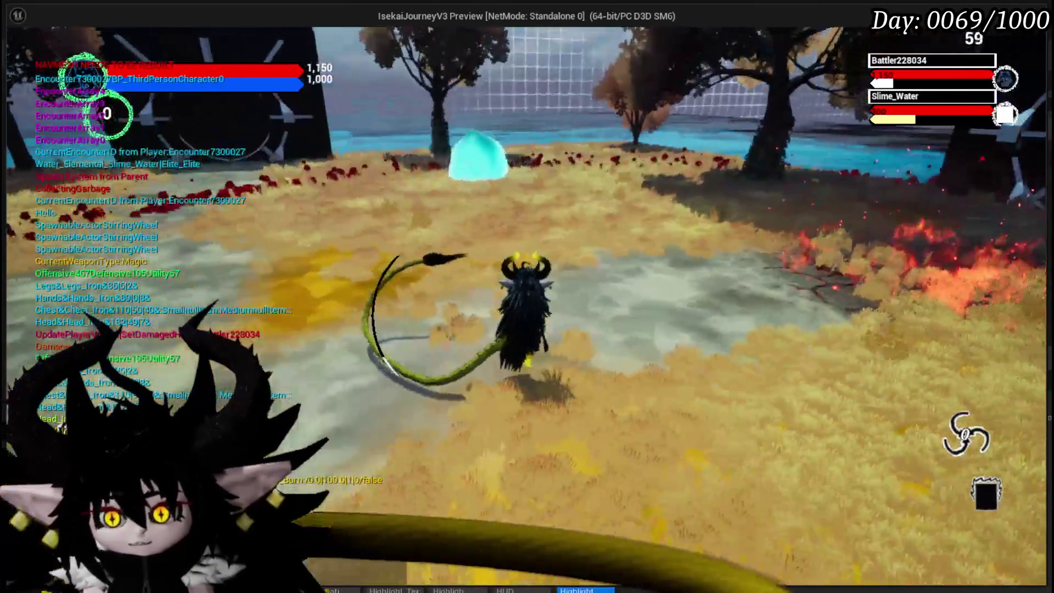
key("d")
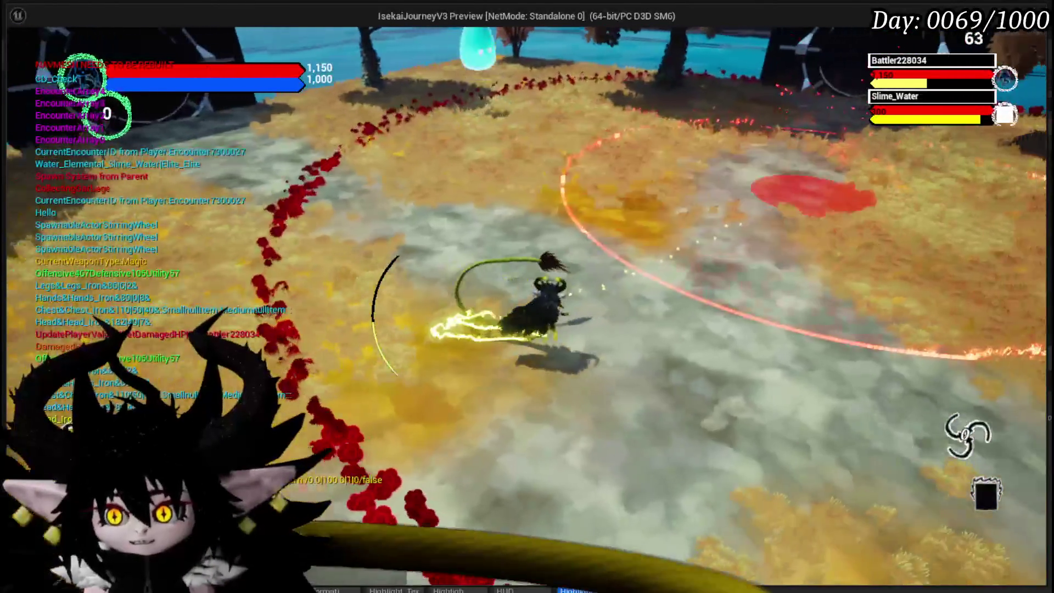
key("w")
key("w")
key("w")
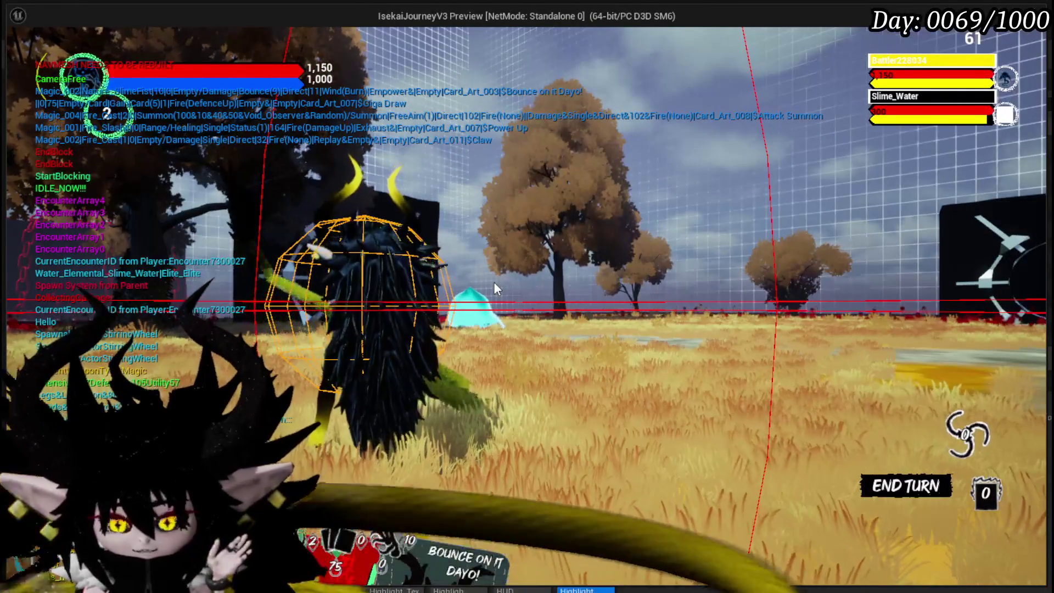
Play Giga Draw and Shield, then aim Claw at the slime and cancel it
mouse_move(900, 85)
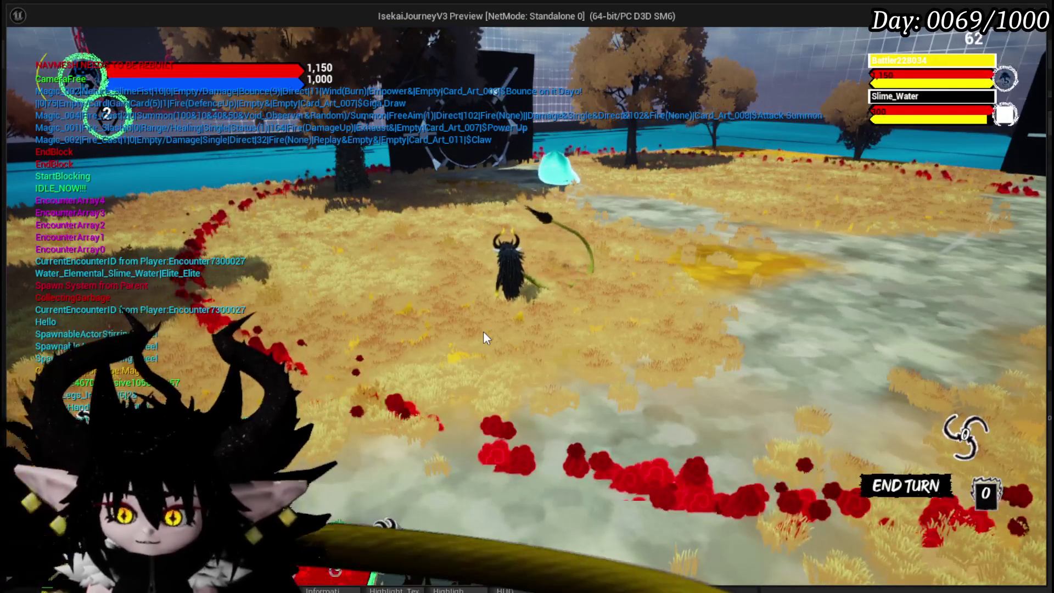
mouse_move(453, 474)
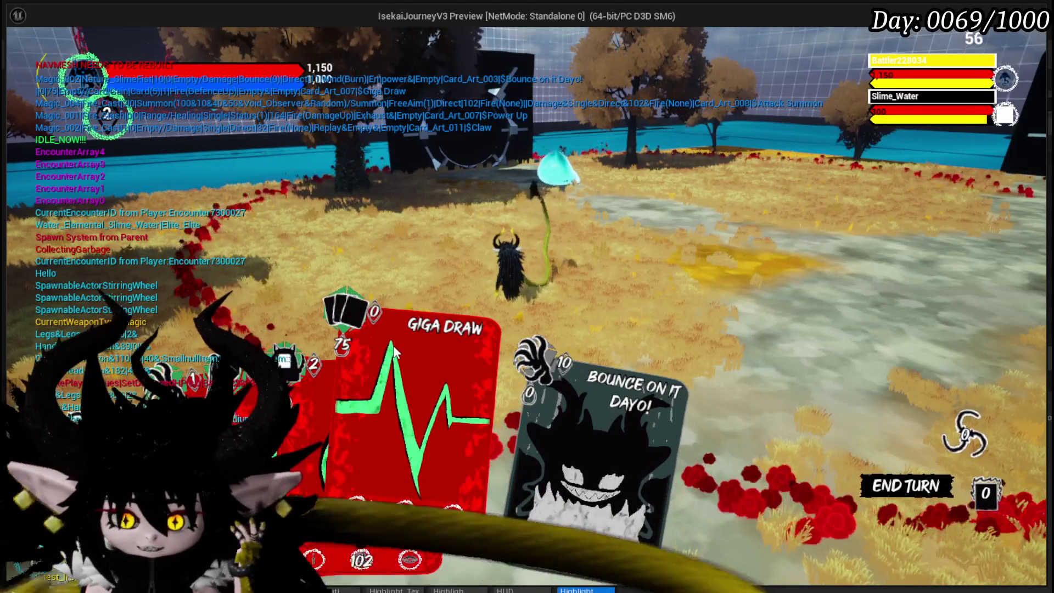
left_click(396, 351)
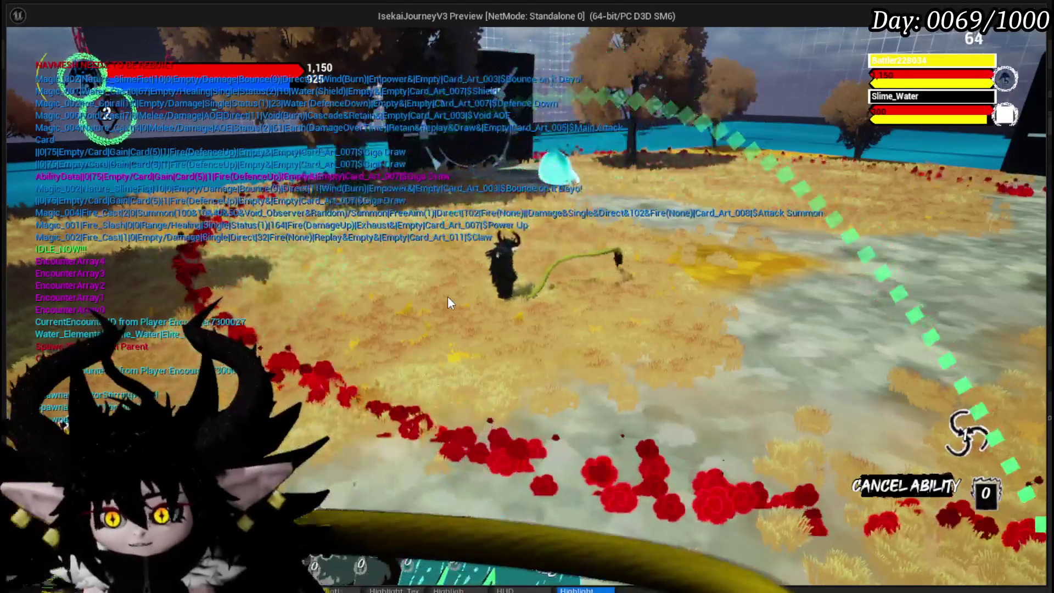
left_click(559, 397)
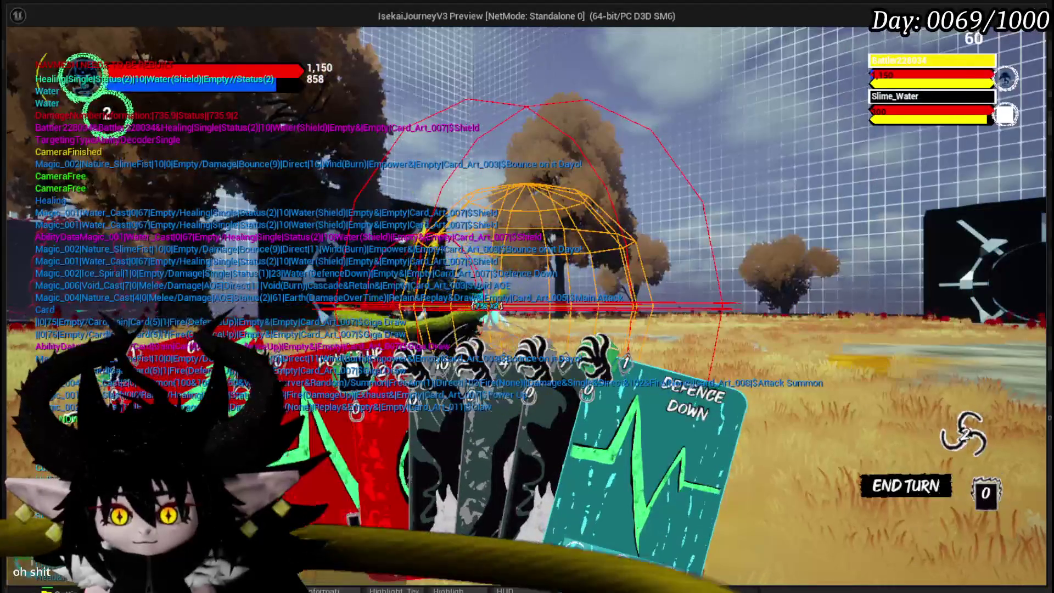
left_click(538, 395)
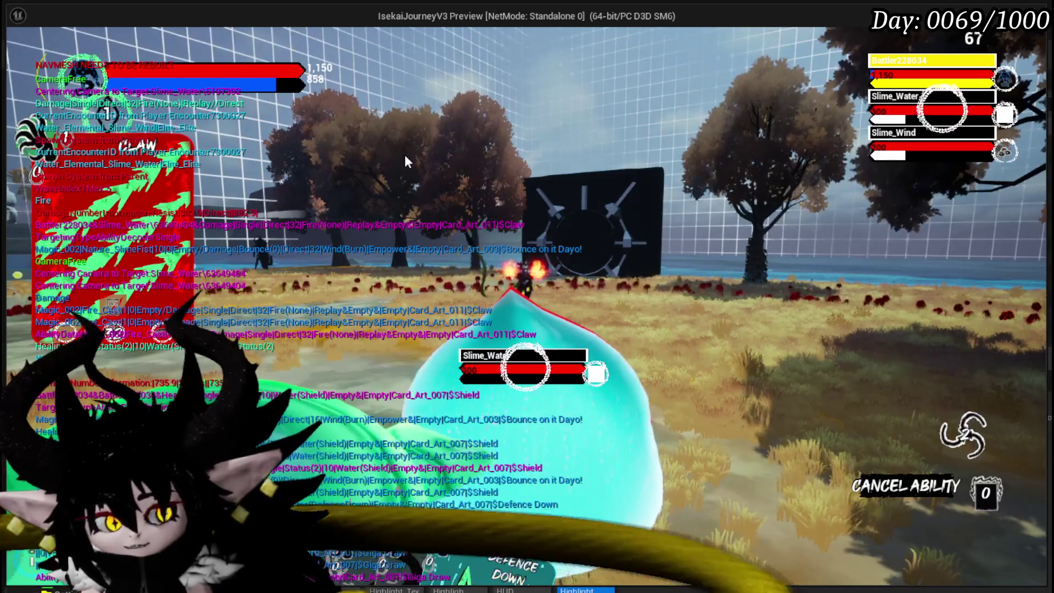
right_click(601, 184)
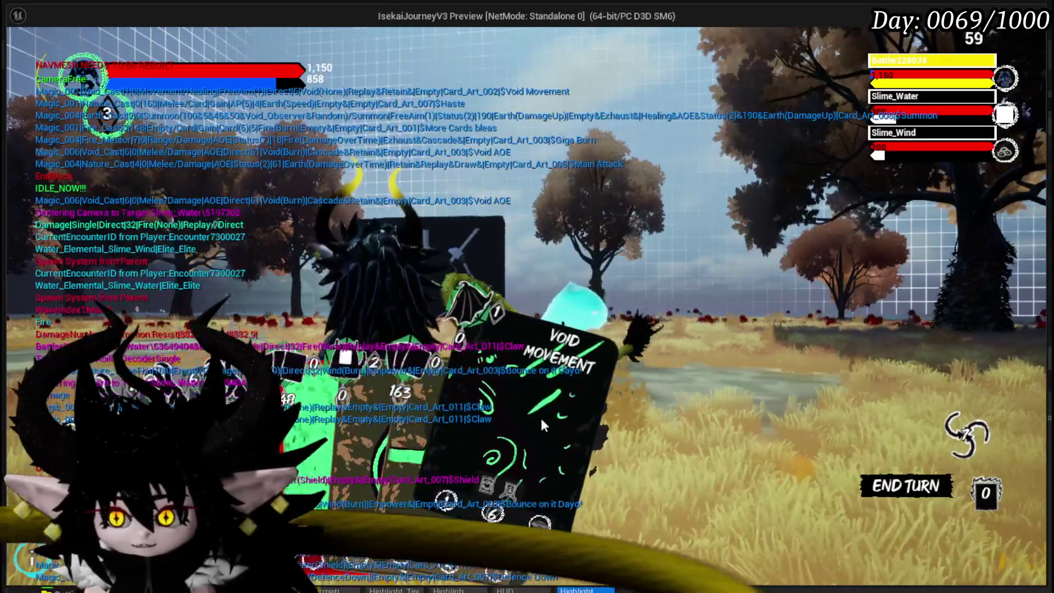
Play Void Movement and Summon, then stop the preview and save the changed packages
left_click(514, 417)
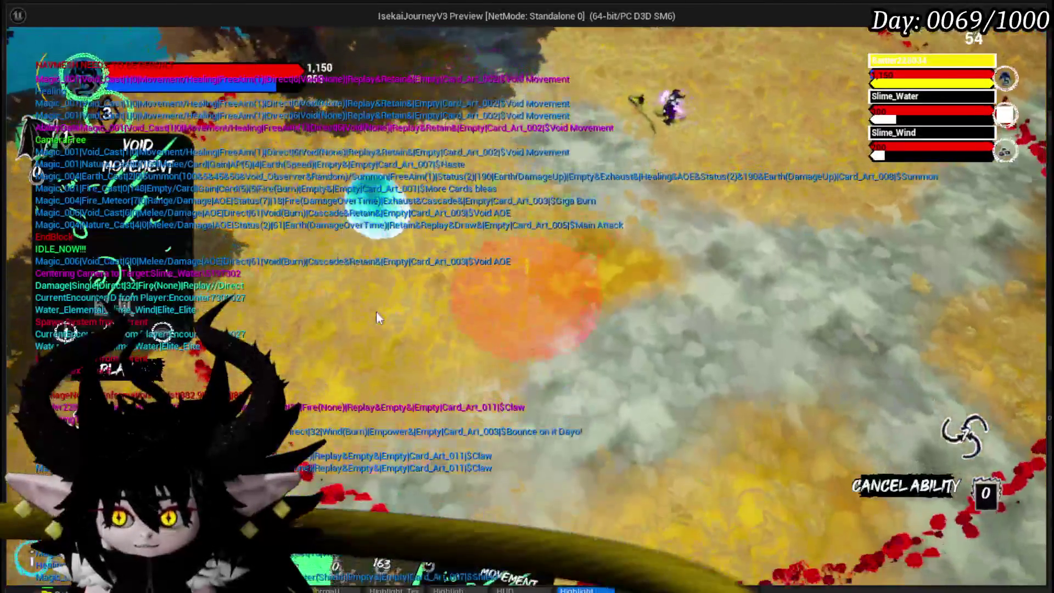
left_click(516, 249)
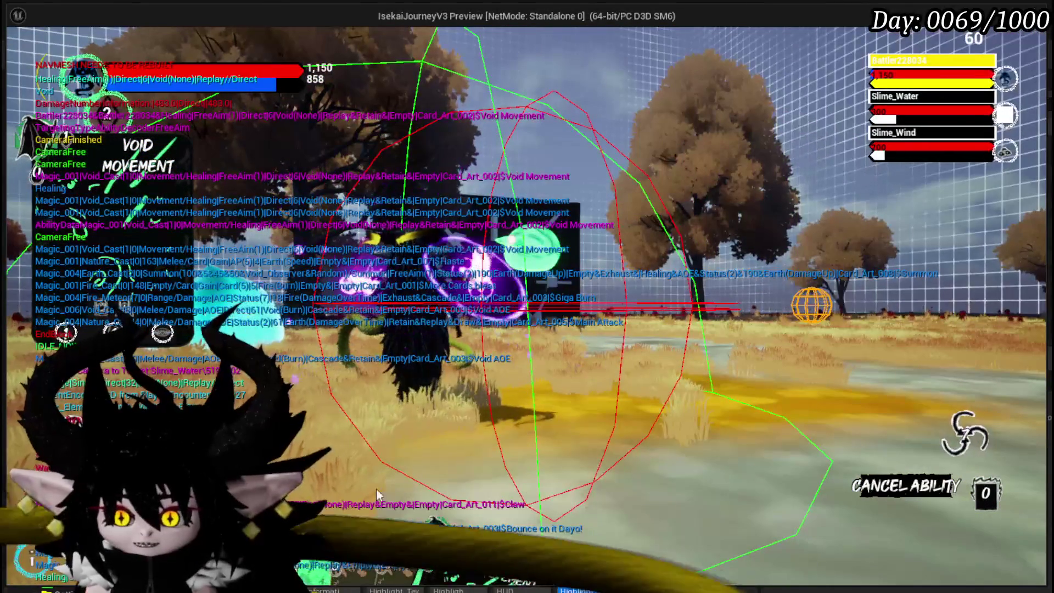
left_click(369, 381)
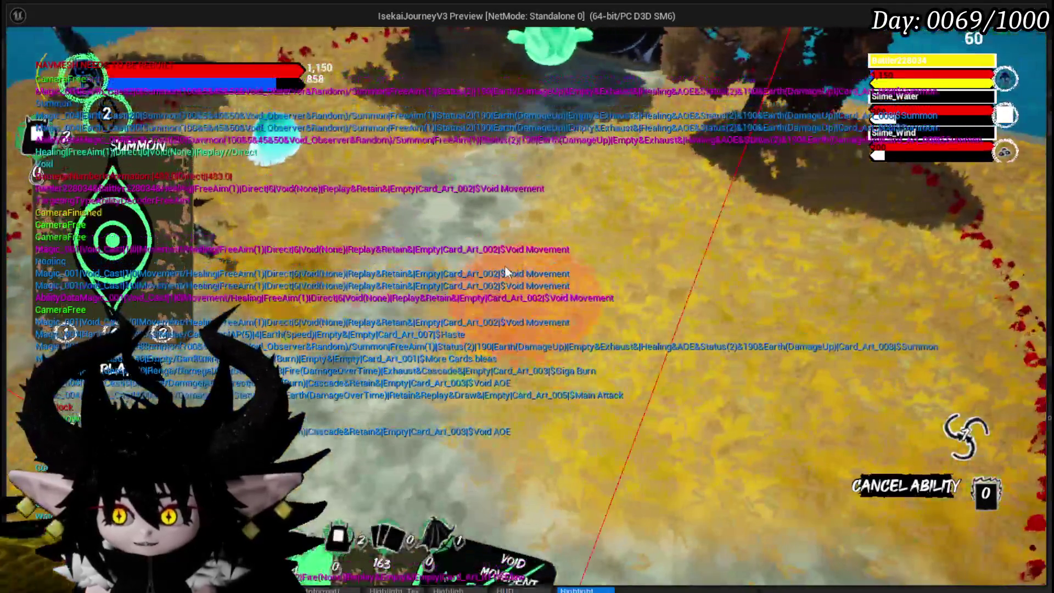
left_click(505, 267)
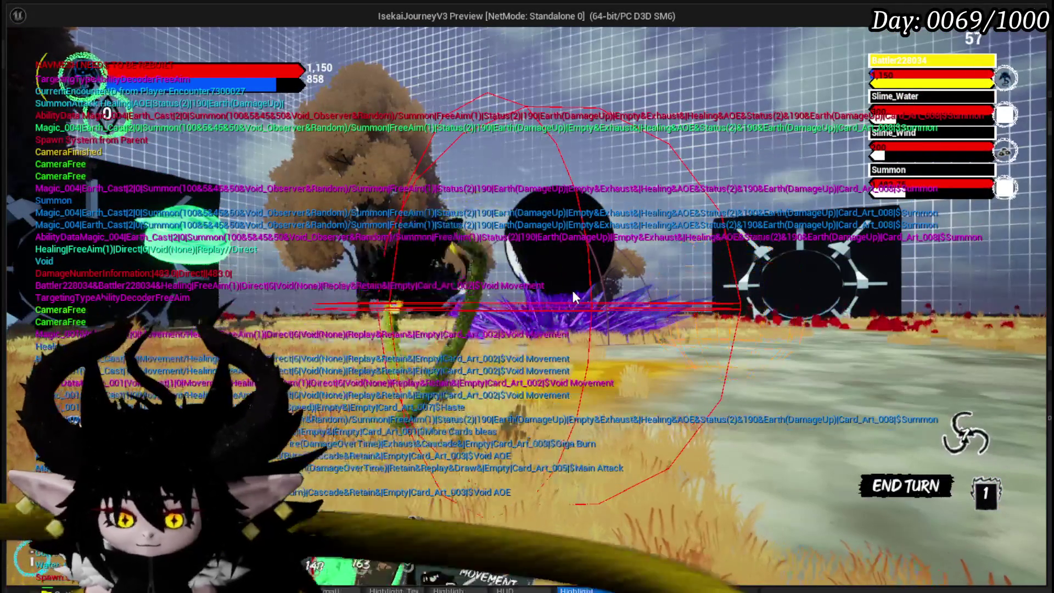
key("Escape")
left_click(22, 54)
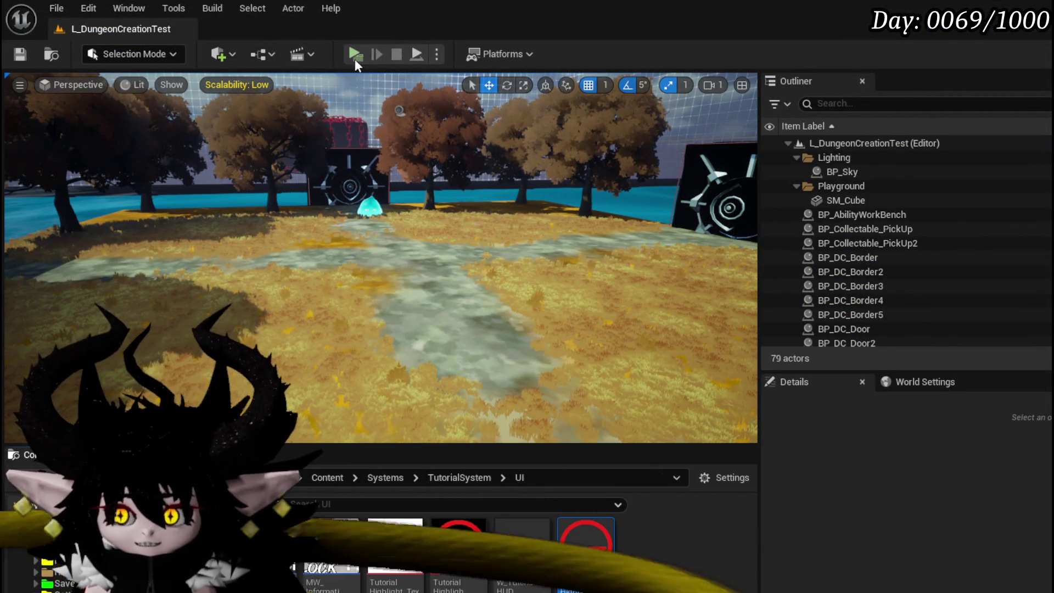
Restart the IsekaiJourneyV3 preview and walk to the right bench to open its Core/Ability menu
key("alt+p")
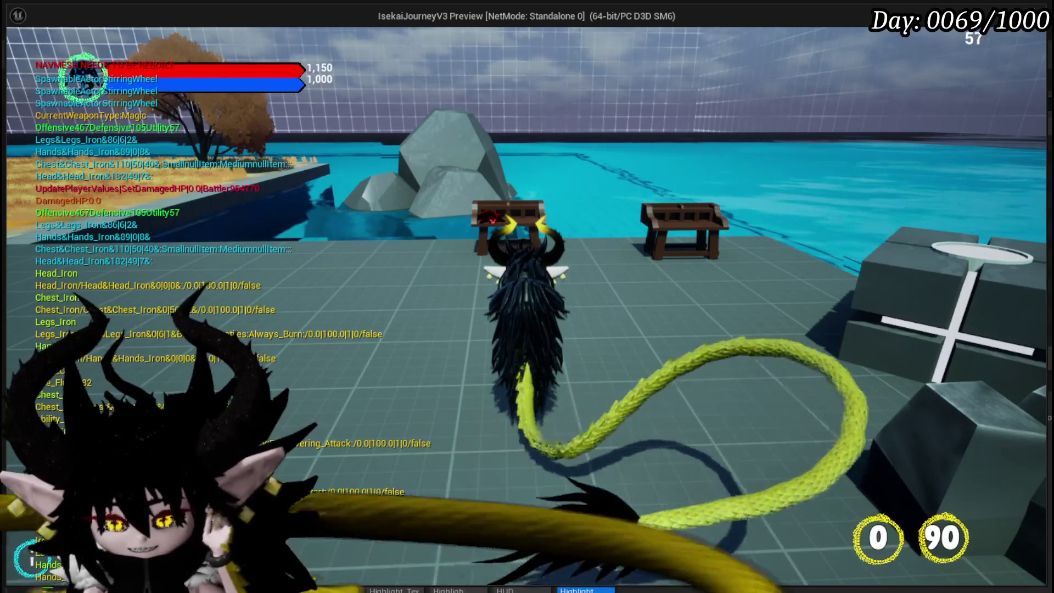
key("w")
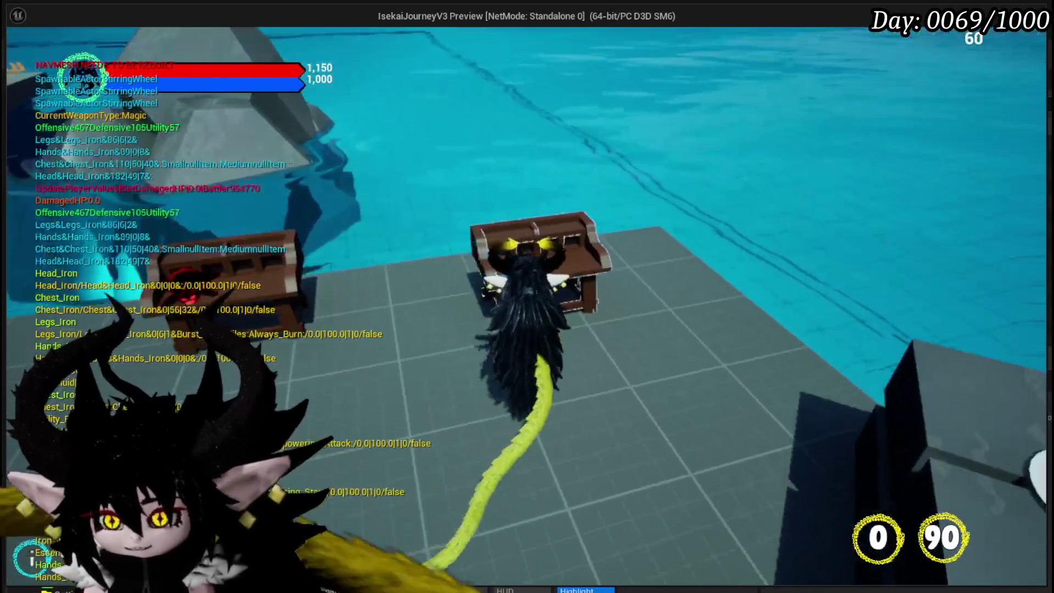
key("e")
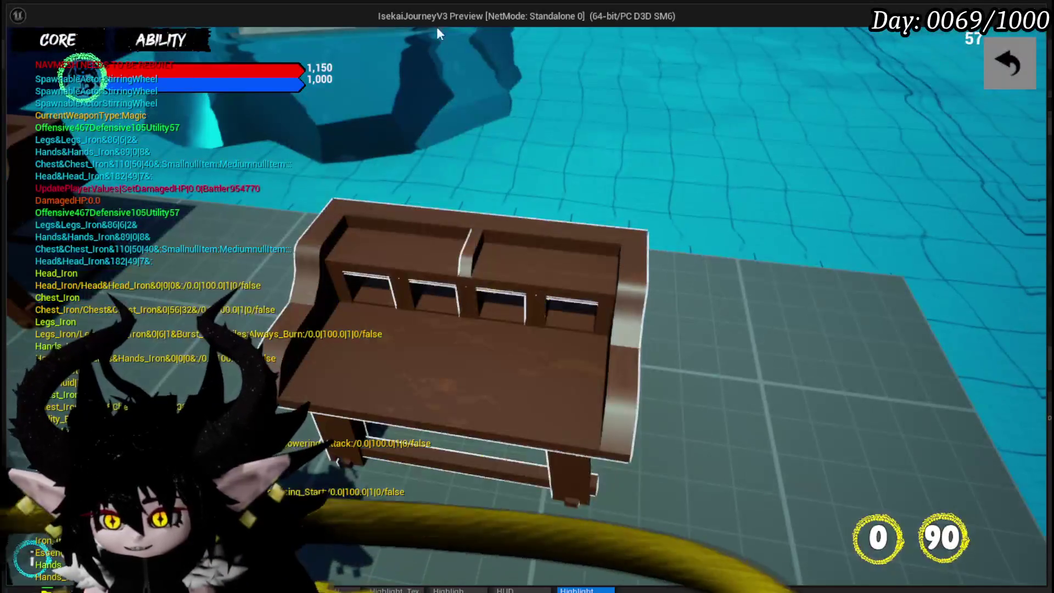
Browse the core deck (Giga Burn, Void AOE, Haste, Shield, More Cards Bleas) and add a NEW card
left_click(163, 44)
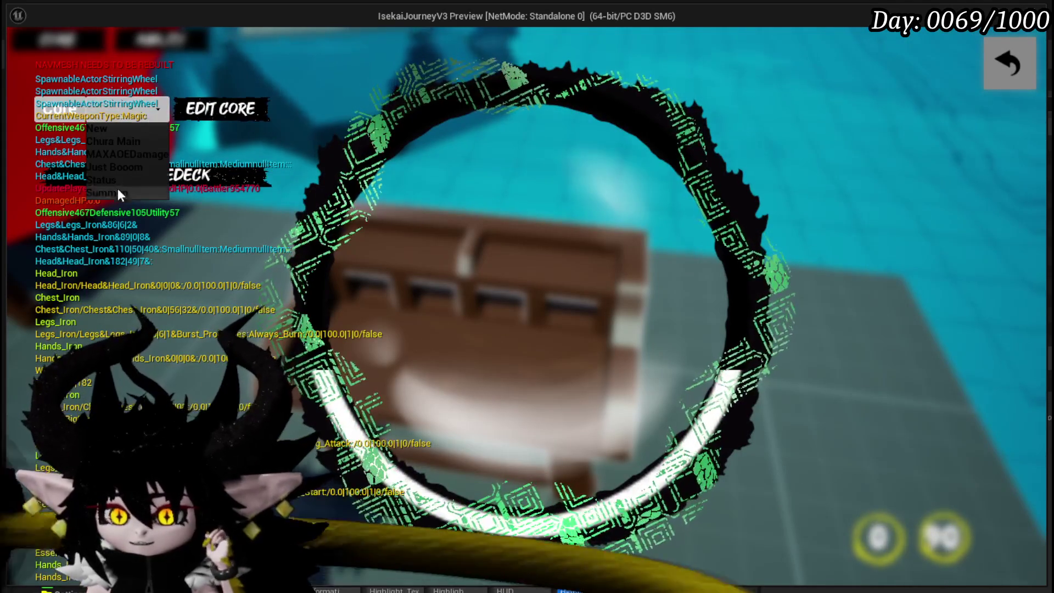
left_click(116, 180)
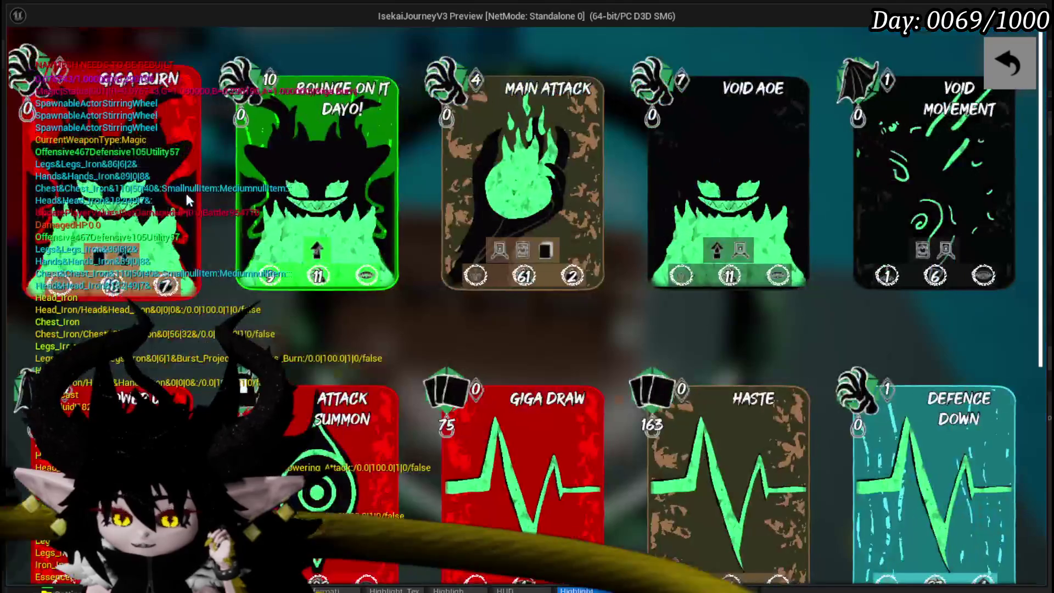
scroll(343, 214, "down", 5)
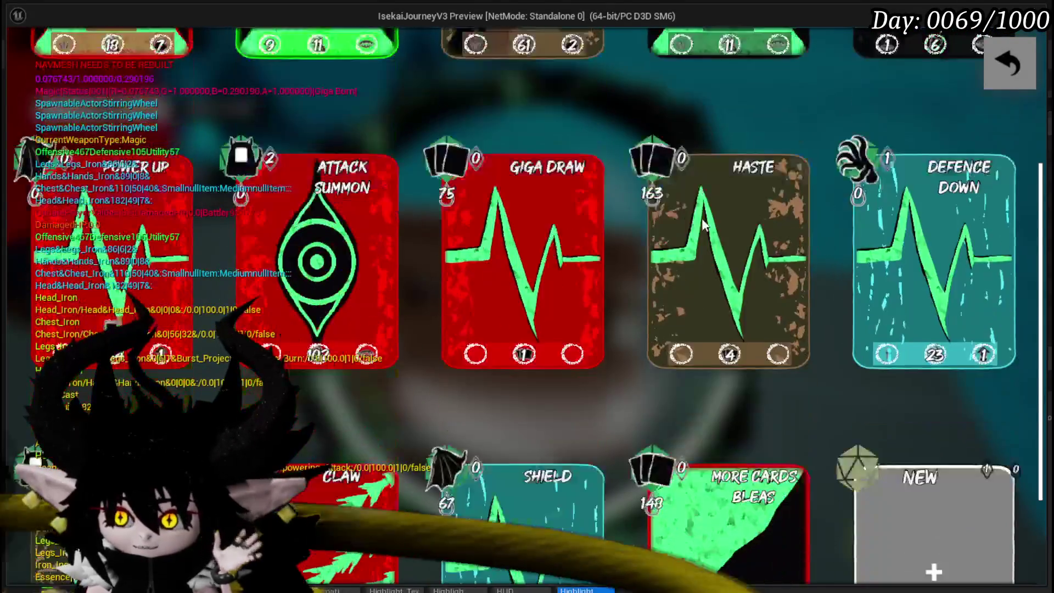
scroll(783, 286, "up", 1)
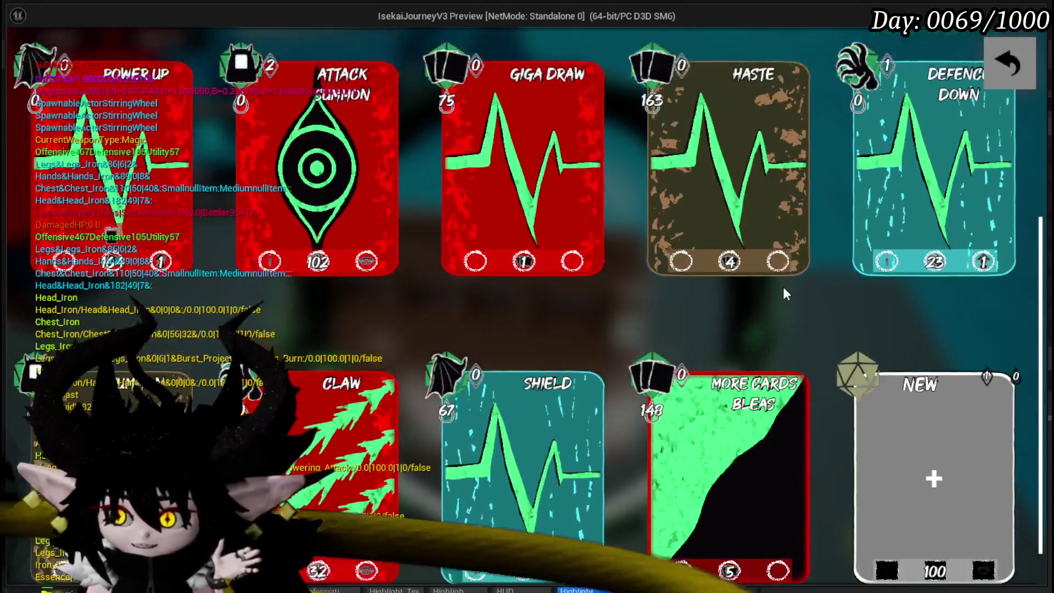
mouse_move(786, 298)
scroll(768, 186, "up", 4)
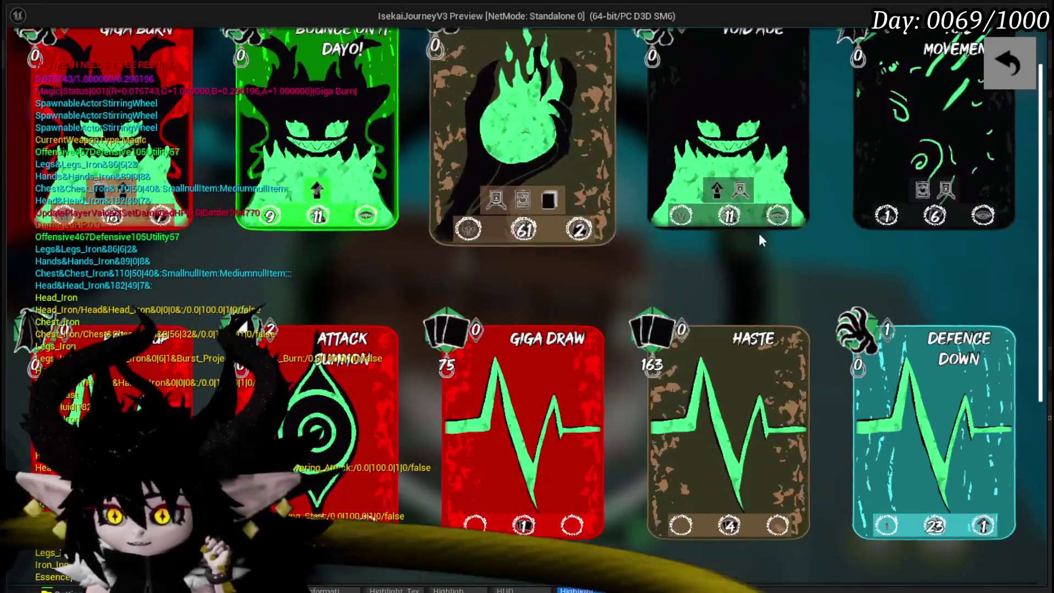
scroll(763, 246, "down", 4)
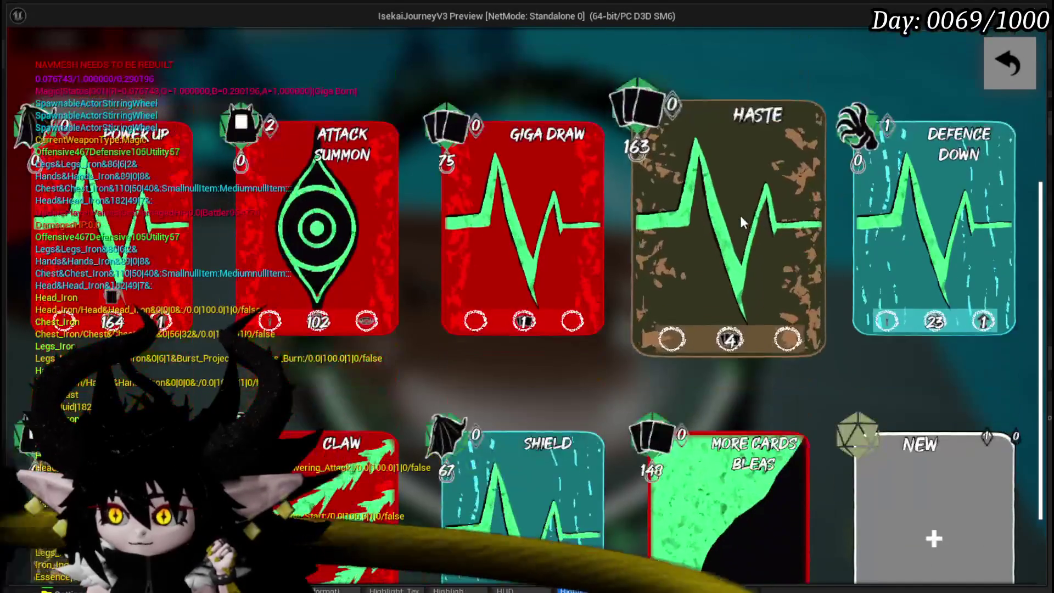
scroll(937, 196, "down", 1)
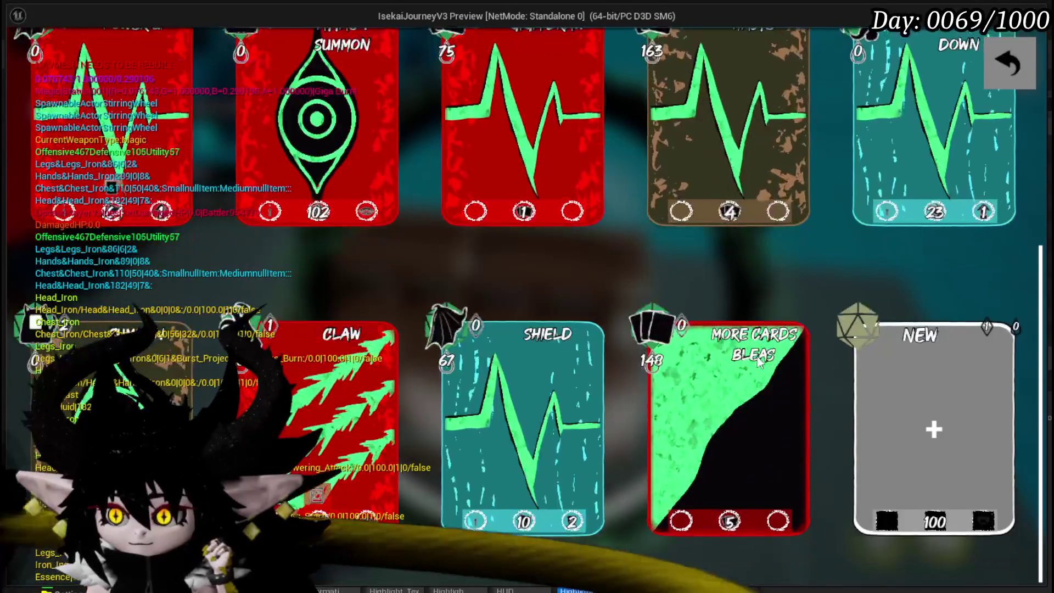
left_click(898, 395)
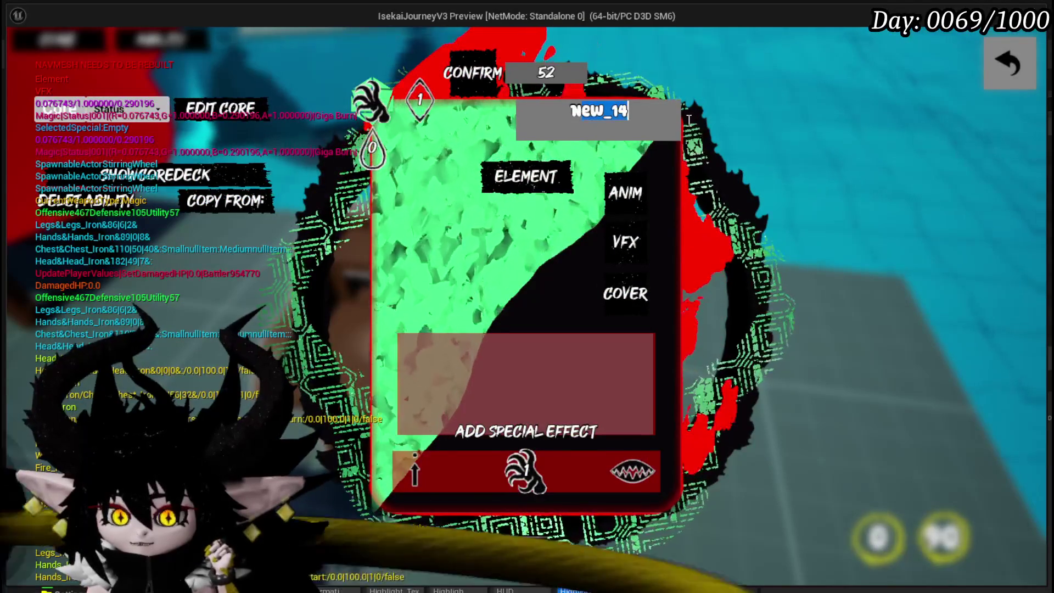
Name the new card 'Test Ability' and set its targeting to AOE
type("Te")
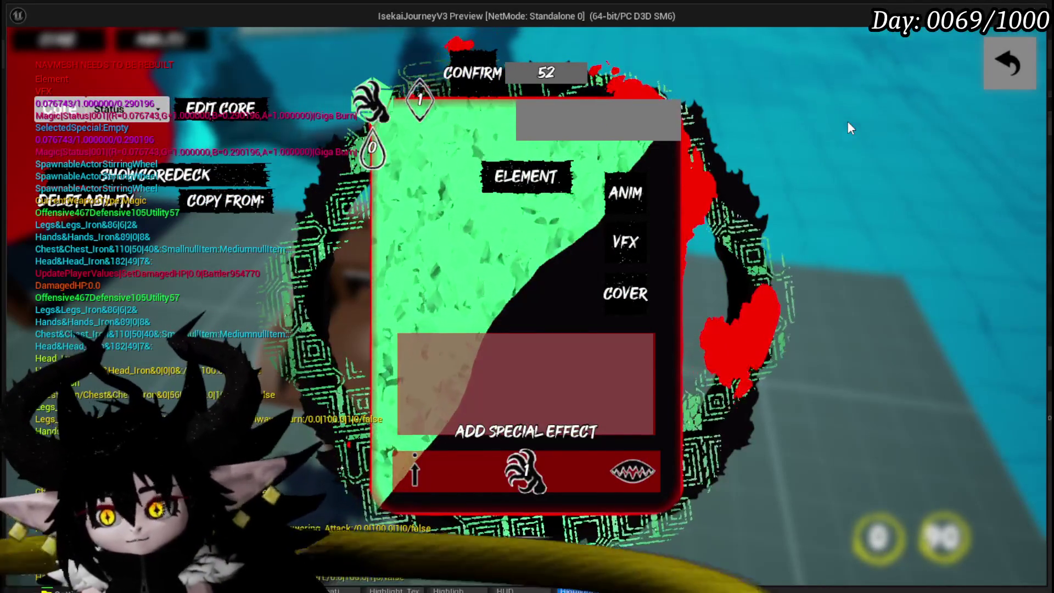
type("st Abi")
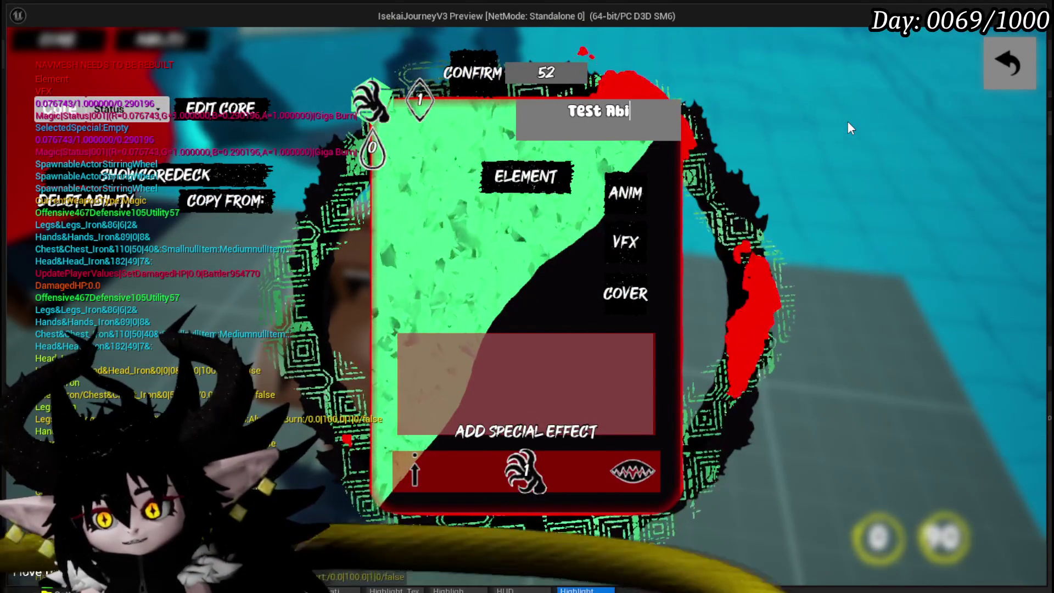
type("lity")
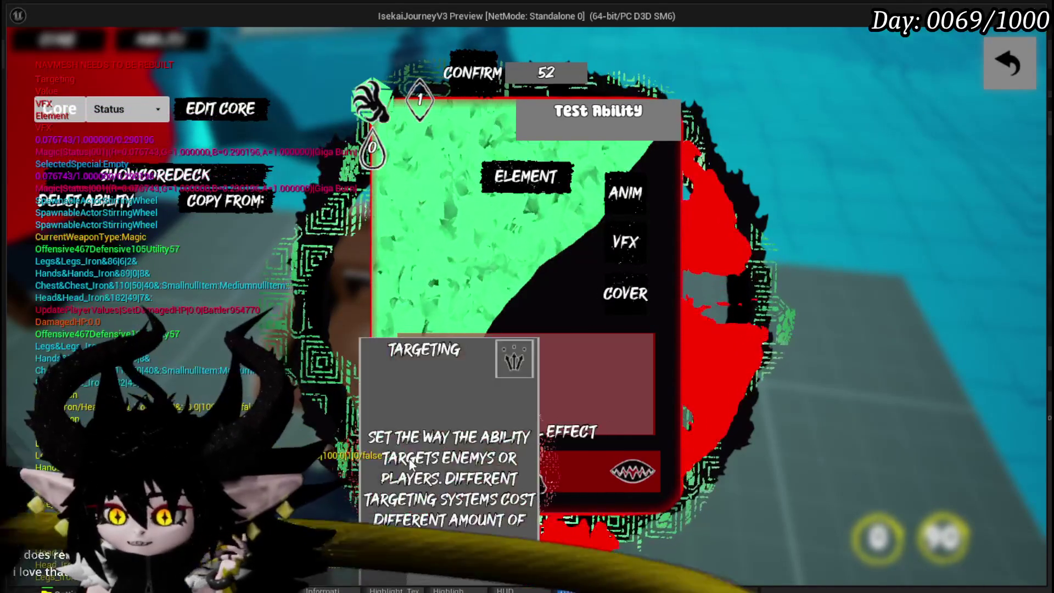
left_click(415, 472)
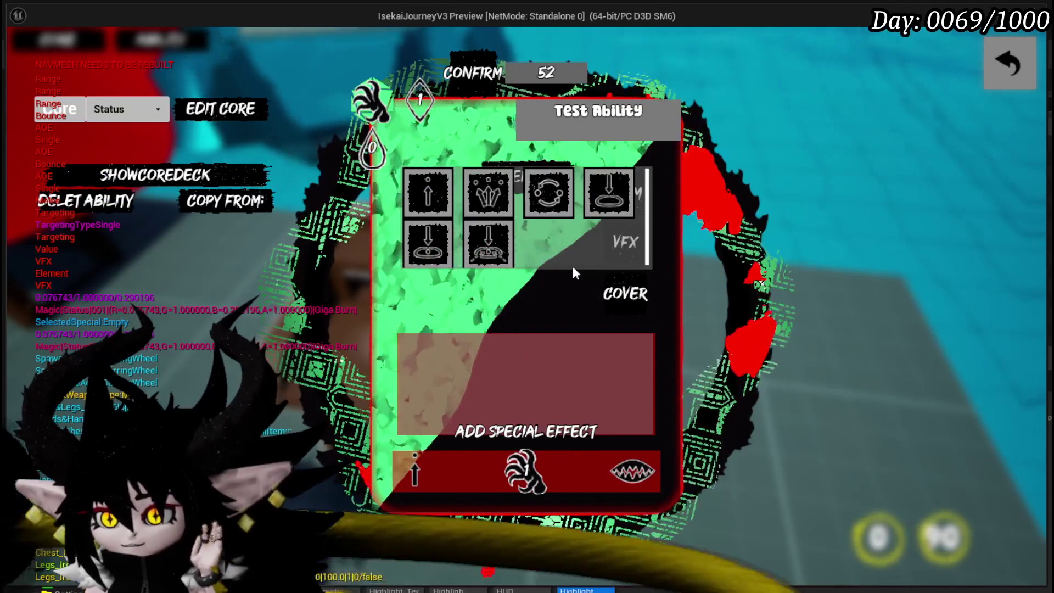
mouse_move(490, 192)
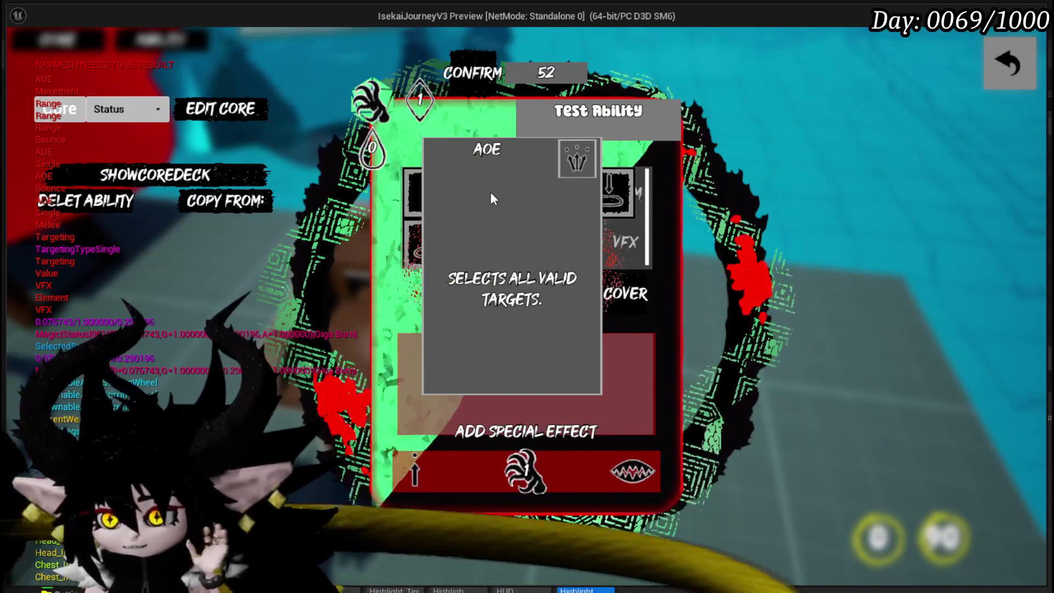
left_click(491, 194)
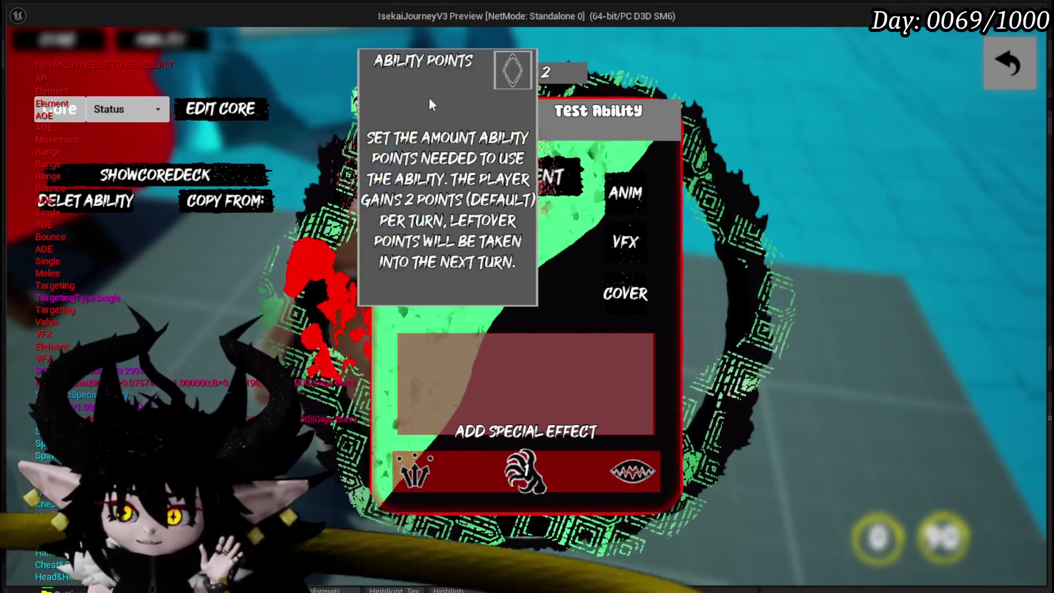
left_click(429, 99)
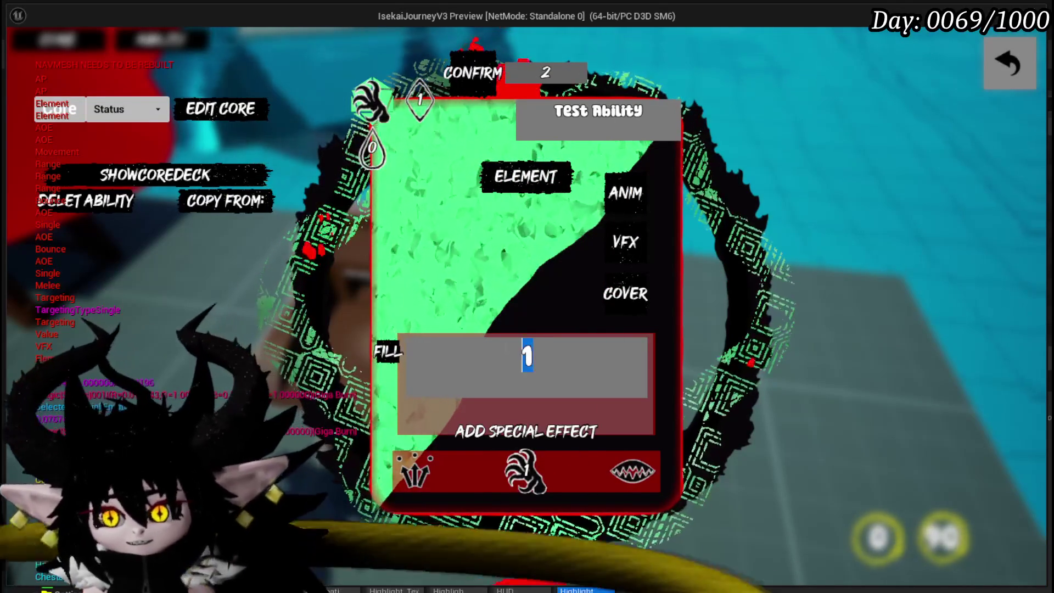
Set the card's cost to 2 ability points and 250 mana
type("2")
left_click(363, 138)
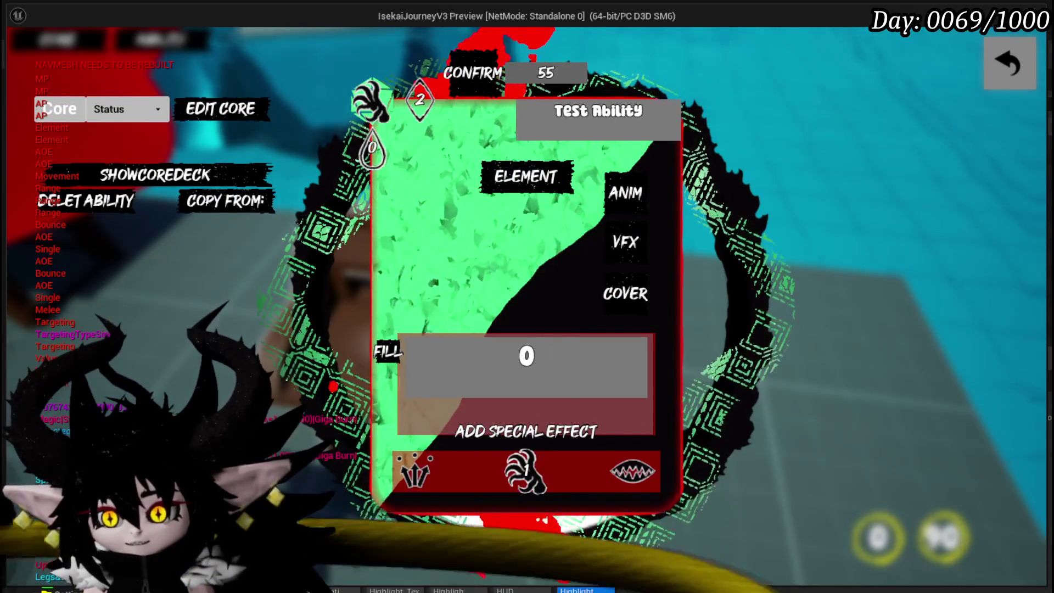
type("2")
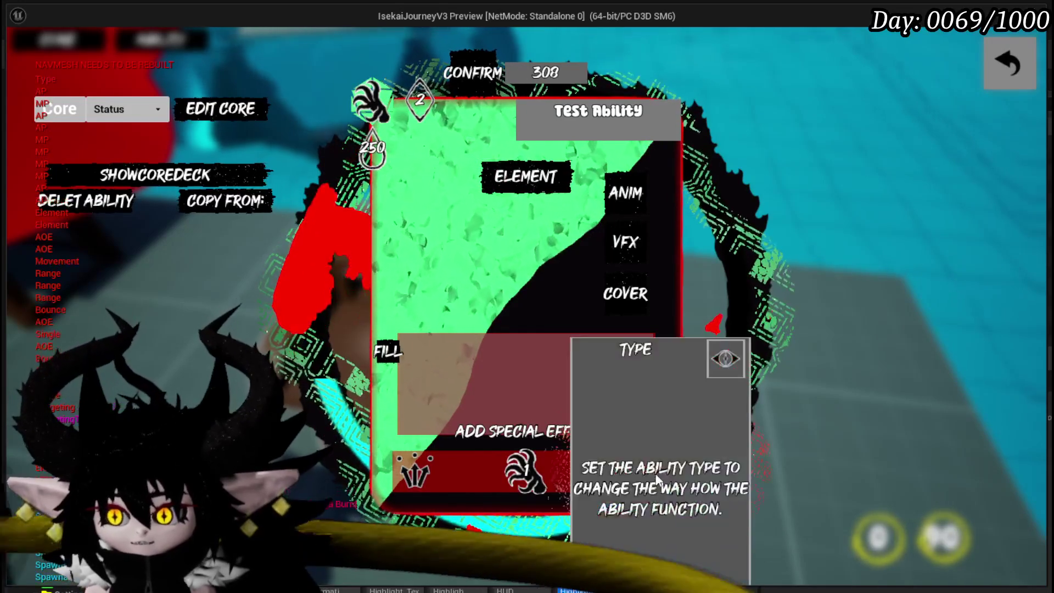
Make it a Status-type ability with a status strength of 5
left_click(634, 472)
left_click(554, 195)
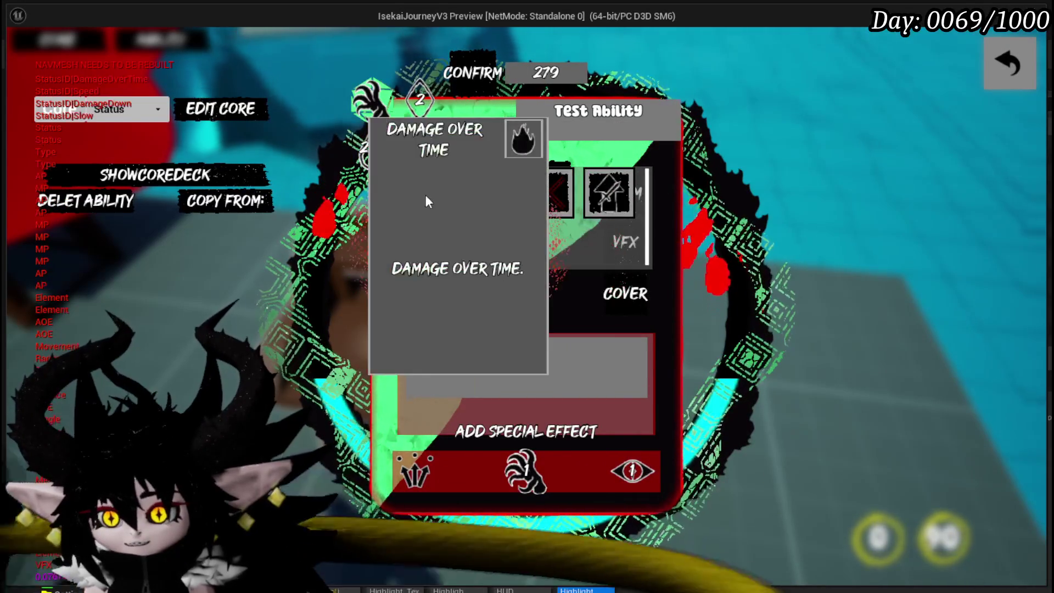
mouse_move(539, 195)
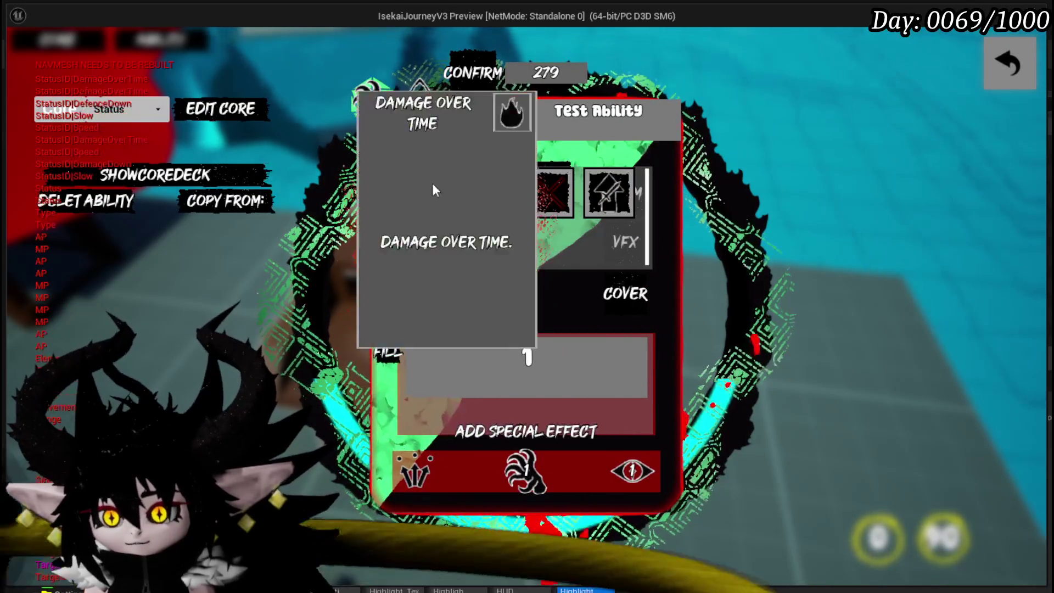
left_click(432, 186)
left_click(527, 355)
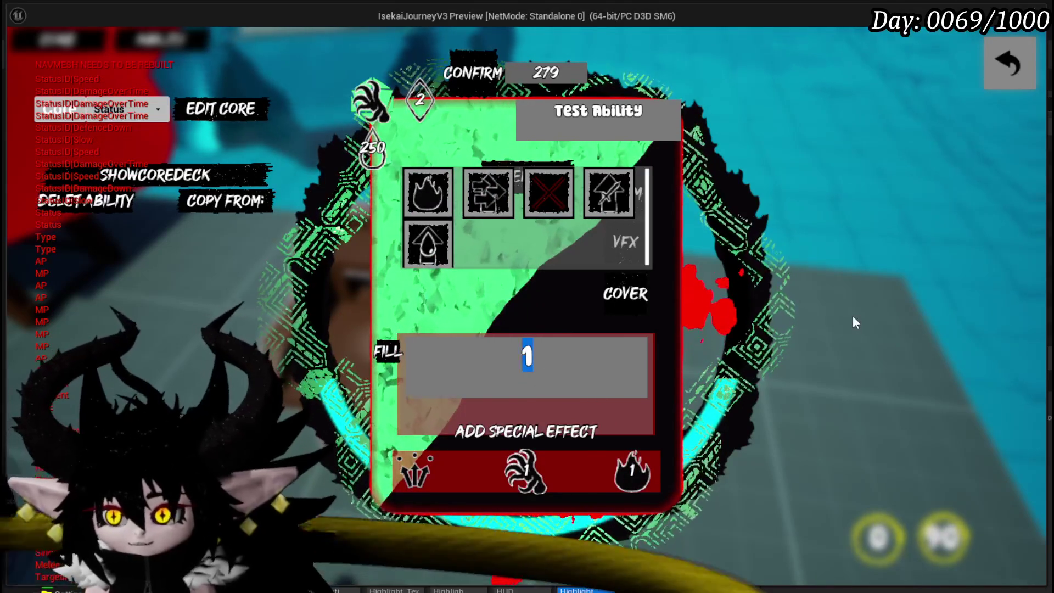
type("5")
Switch the value to healing, change the status effect to Shield, and set the value to 159
left_click(552, 465)
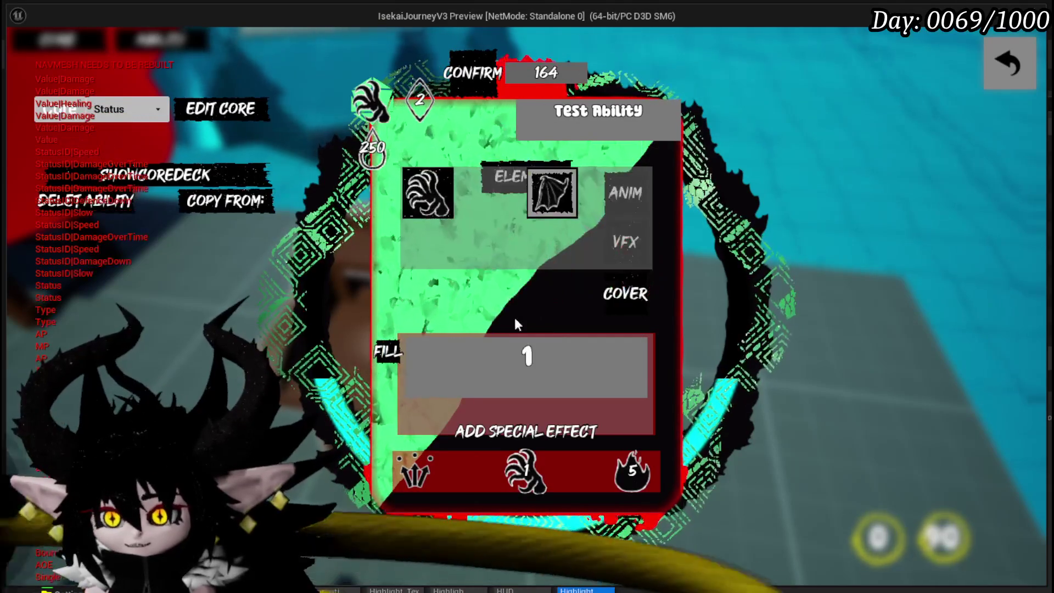
left_click(562, 215)
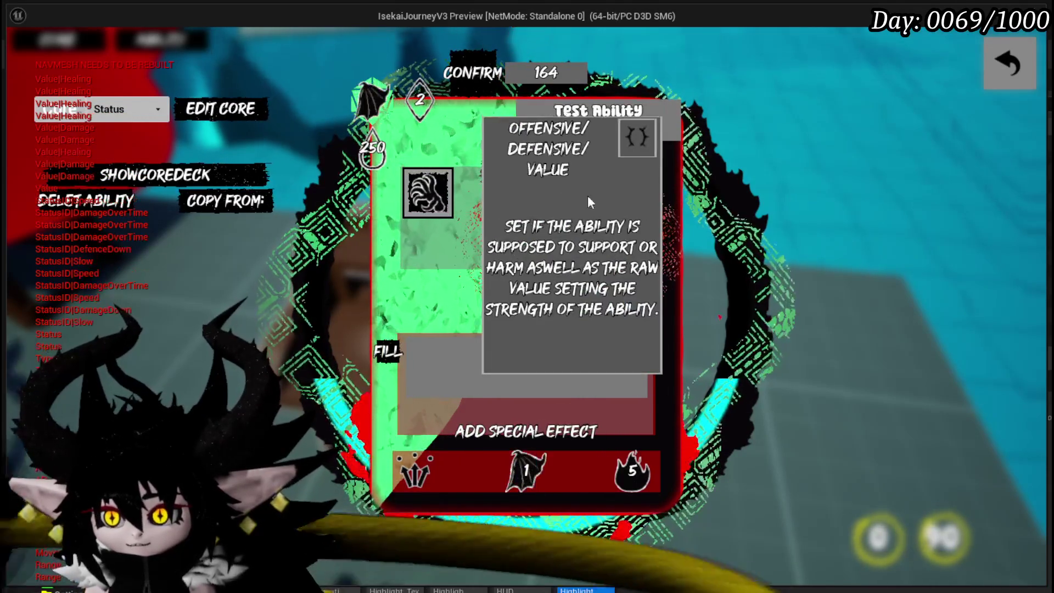
left_click(626, 476)
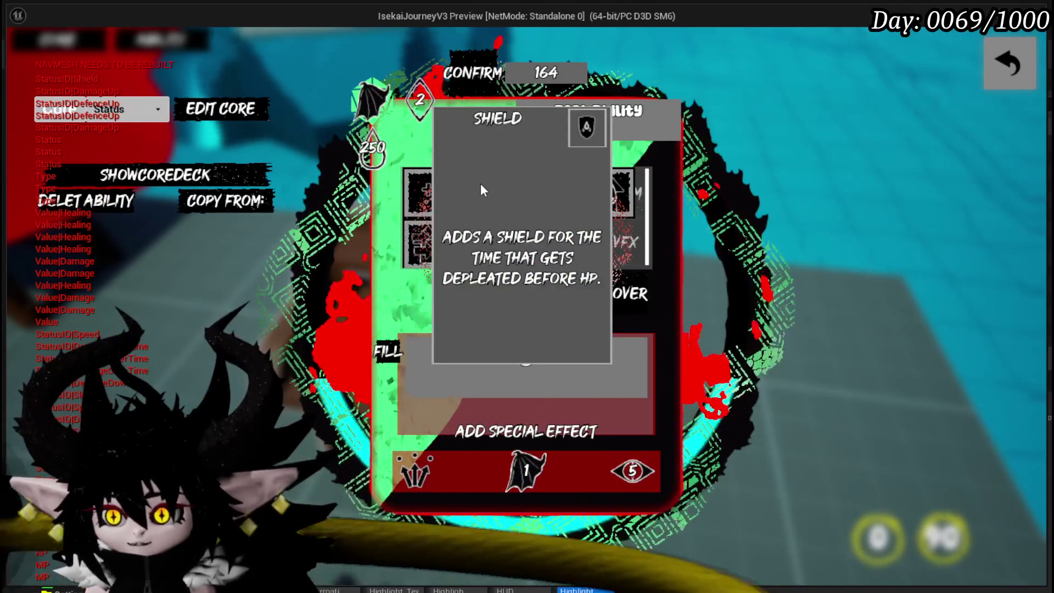
left_click(481, 186)
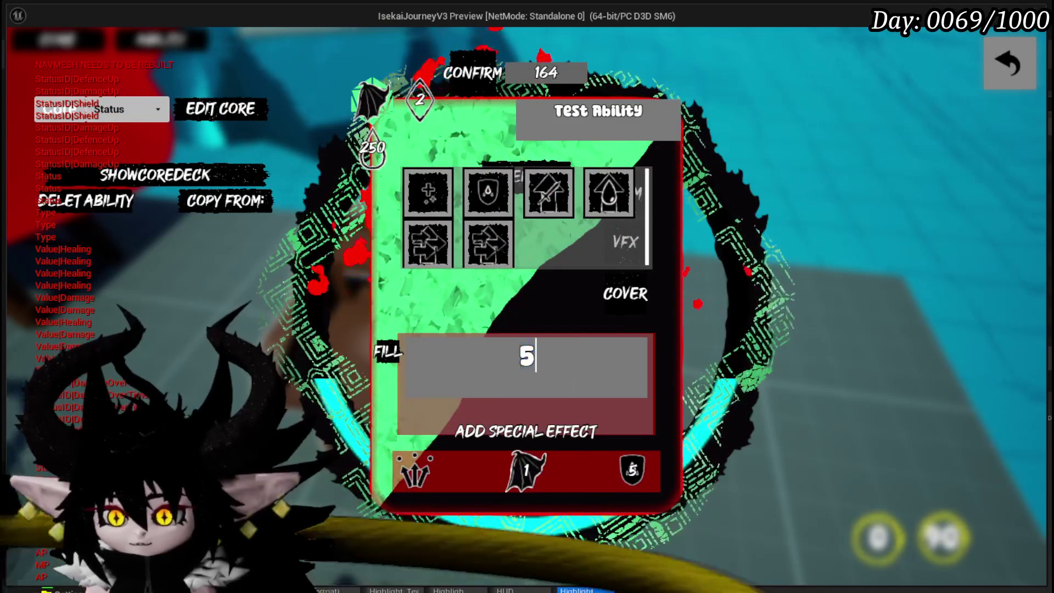
left_click(526, 431)
left_click(525, 456)
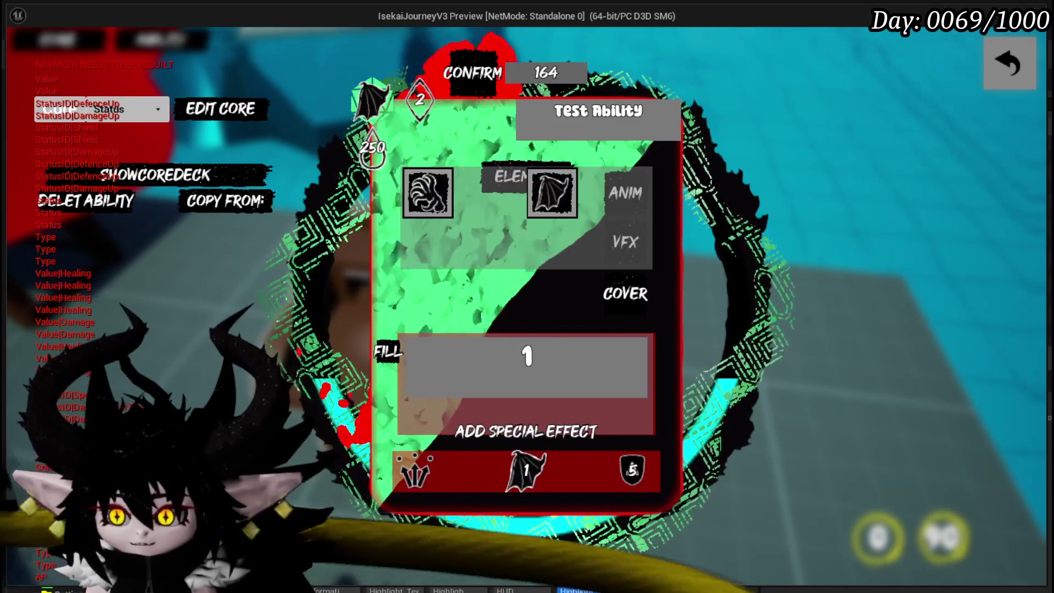
left_click(409, 379)
type("159")
key("Return")
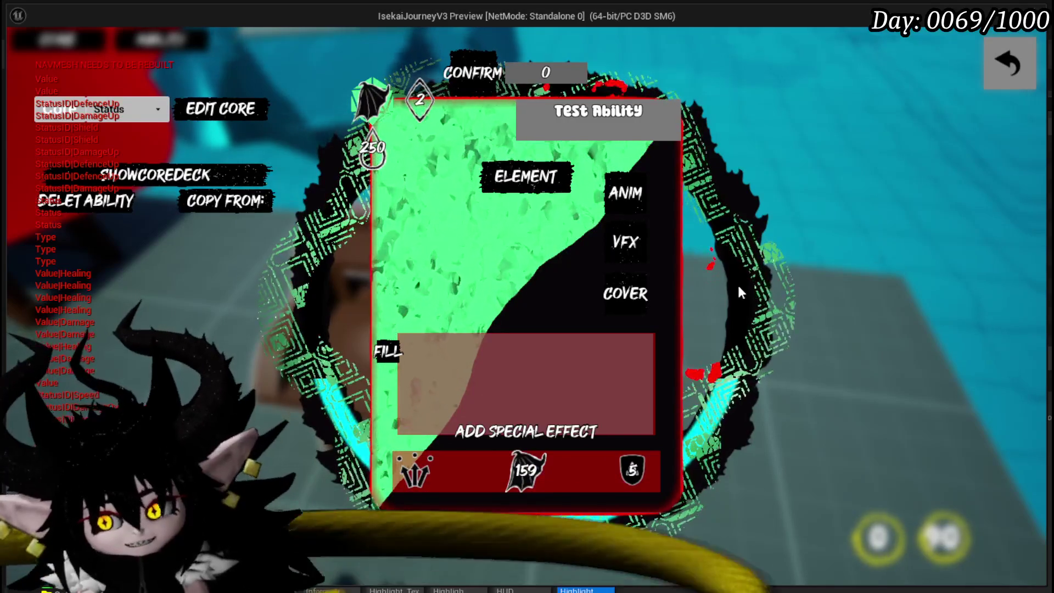
Give Test Ability the red creature cover art and a fire visual effect
left_click(626, 295)
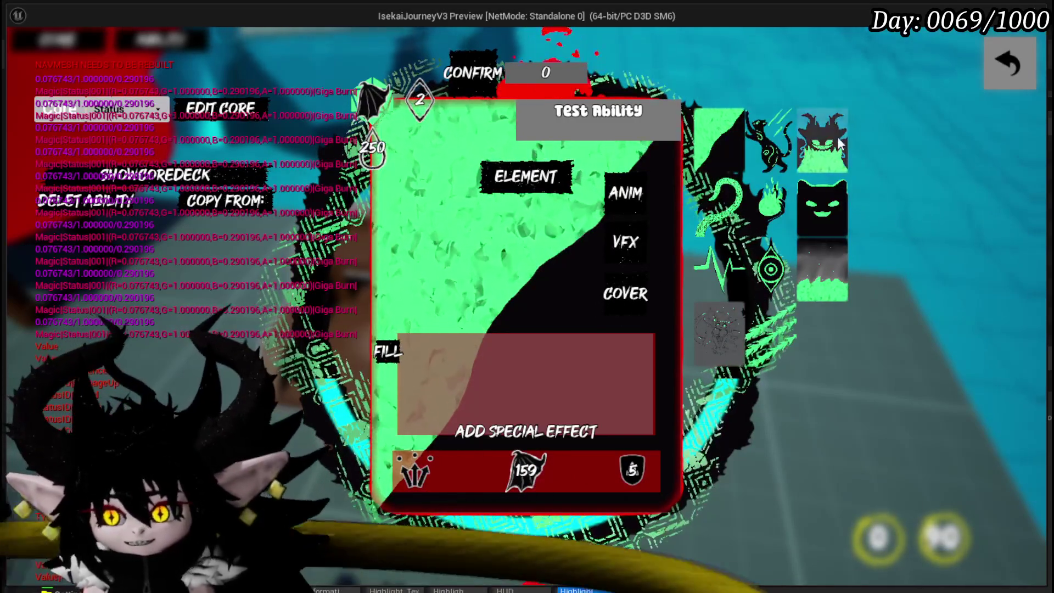
left_click(839, 144)
left_click(627, 242)
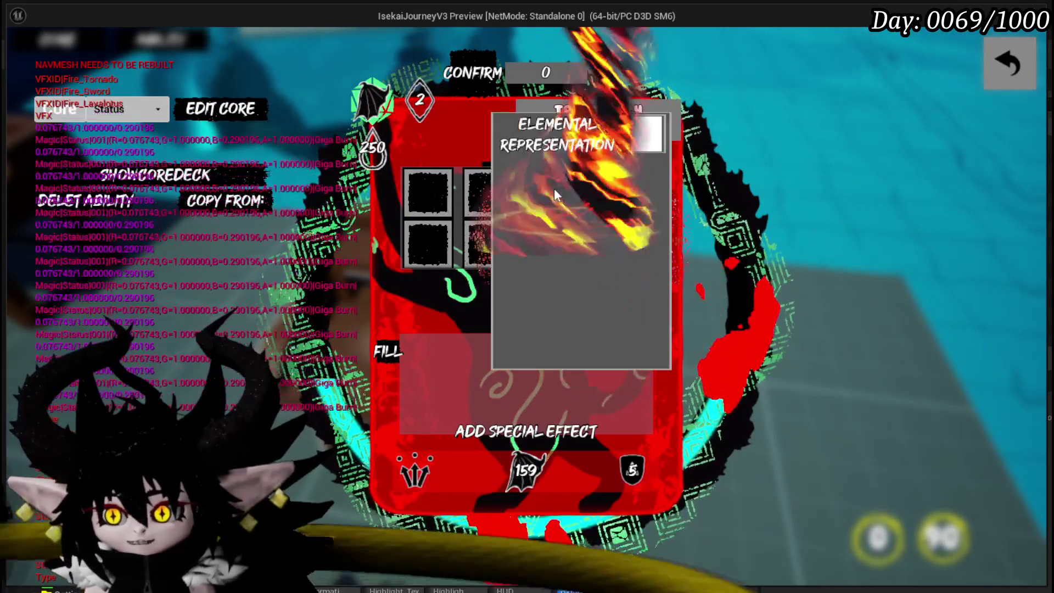
left_click(555, 189)
left_click(861, 282)
Choose a casting animation for the card and confirm to save it
left_click(626, 194)
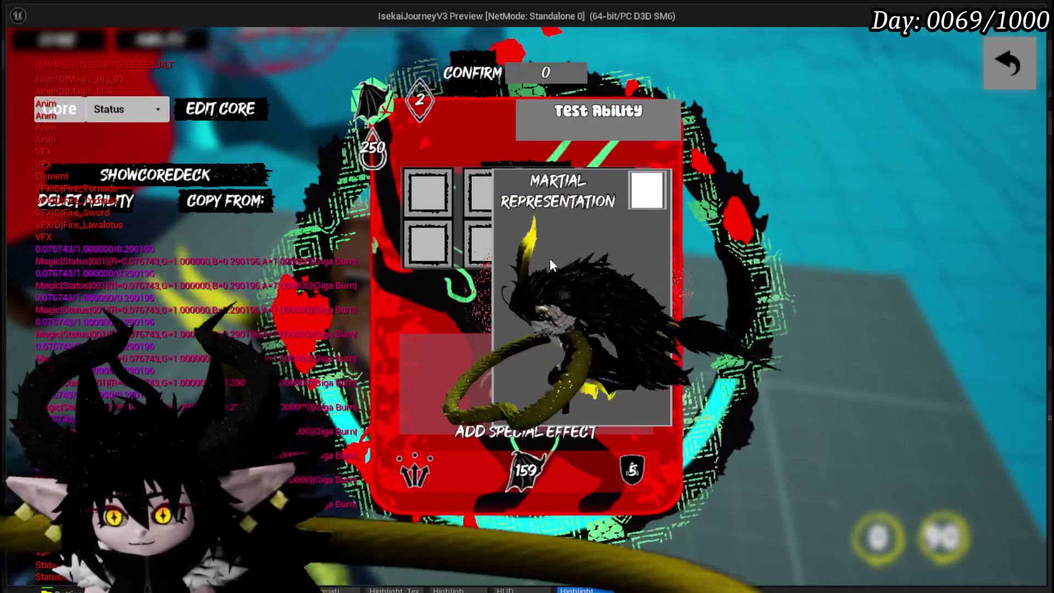
left_click(549, 259)
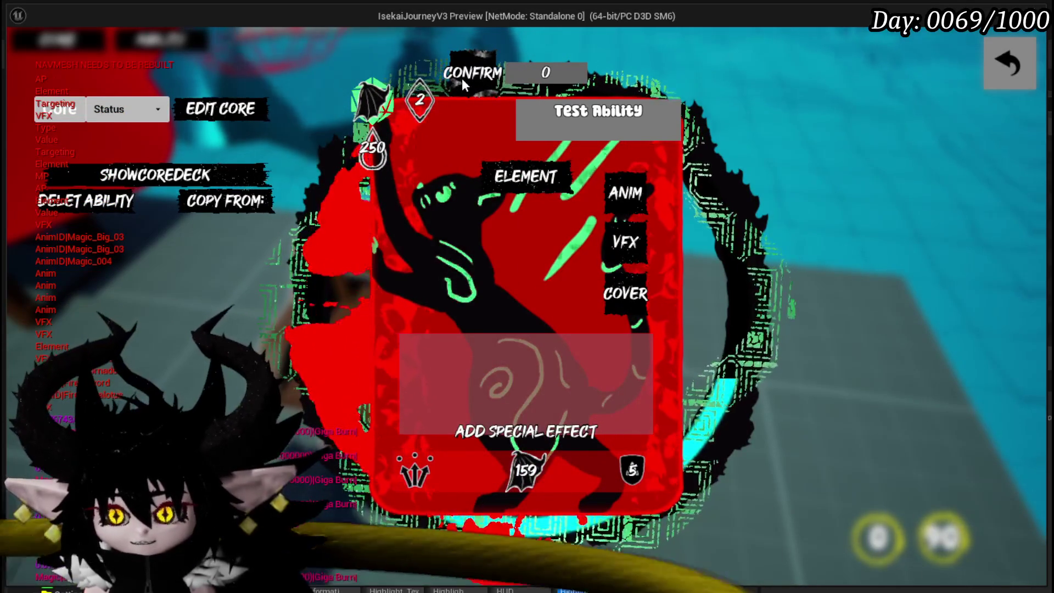
left_click(462, 78)
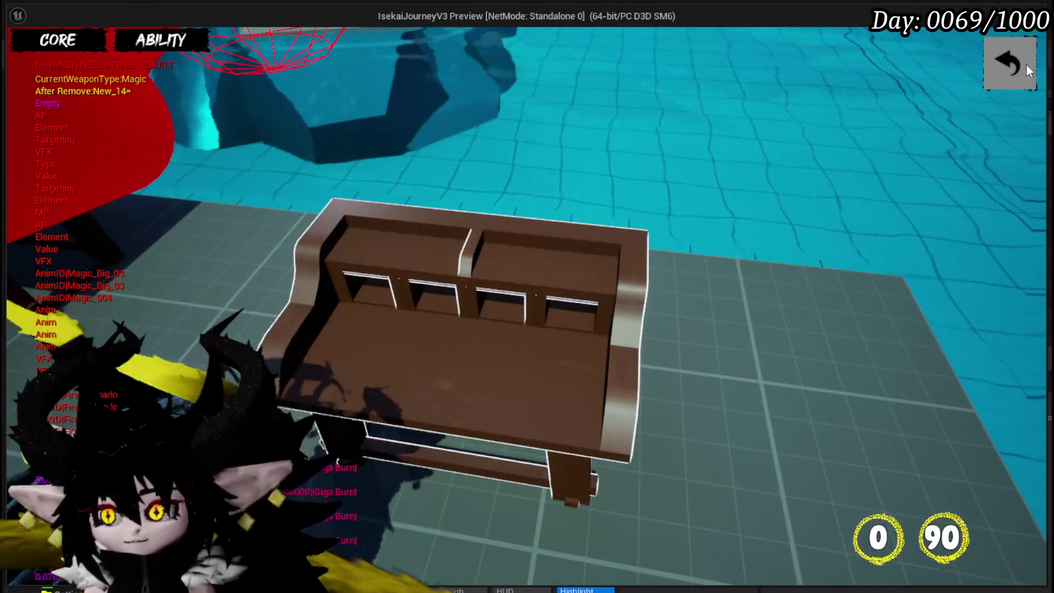
Exit the card editor and walk into the Slime_Water elite to start a battle
left_click(1024, 64)
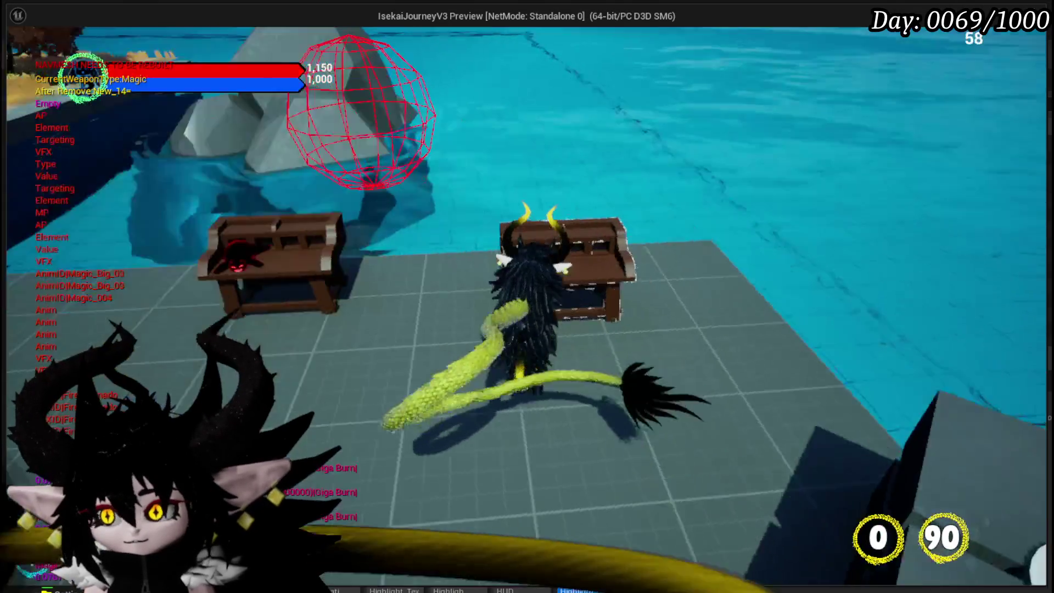
key("w")
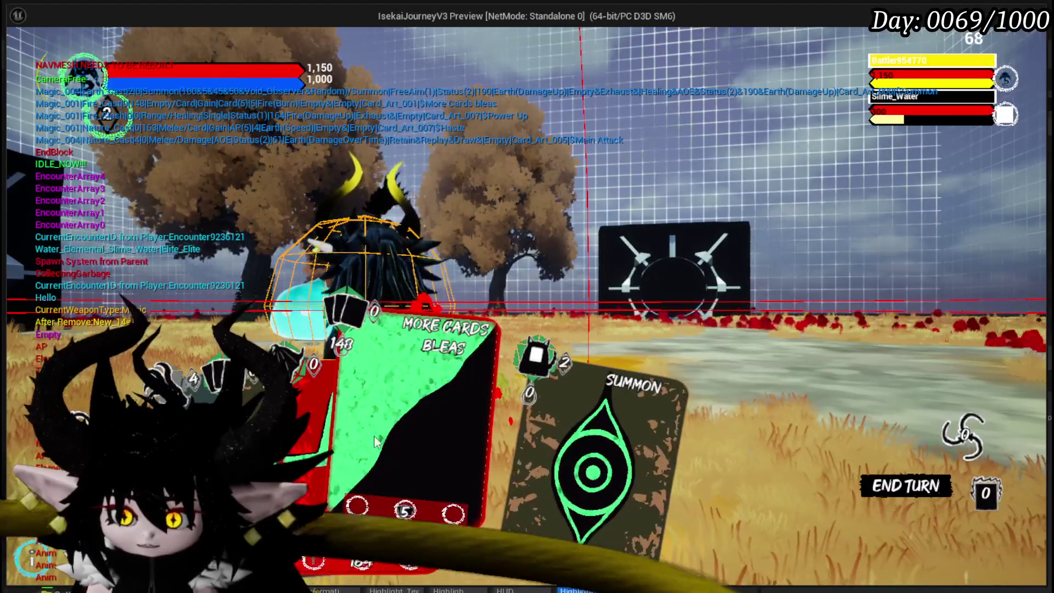
Check the deck view for Test Ability, then play Giga Burn from the hand on the slime
key("Tab")
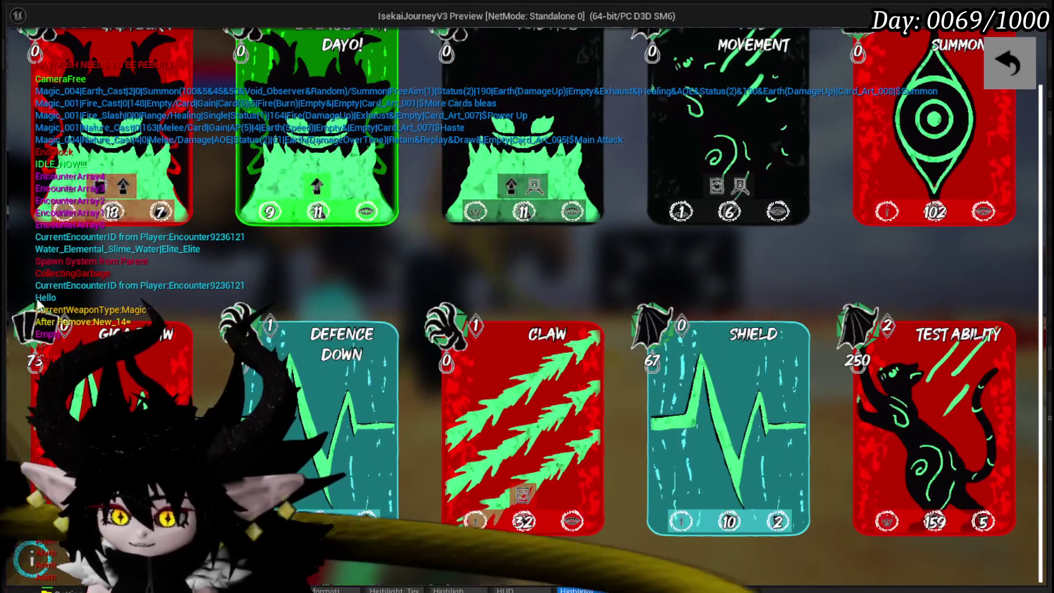
left_click(1005, 82)
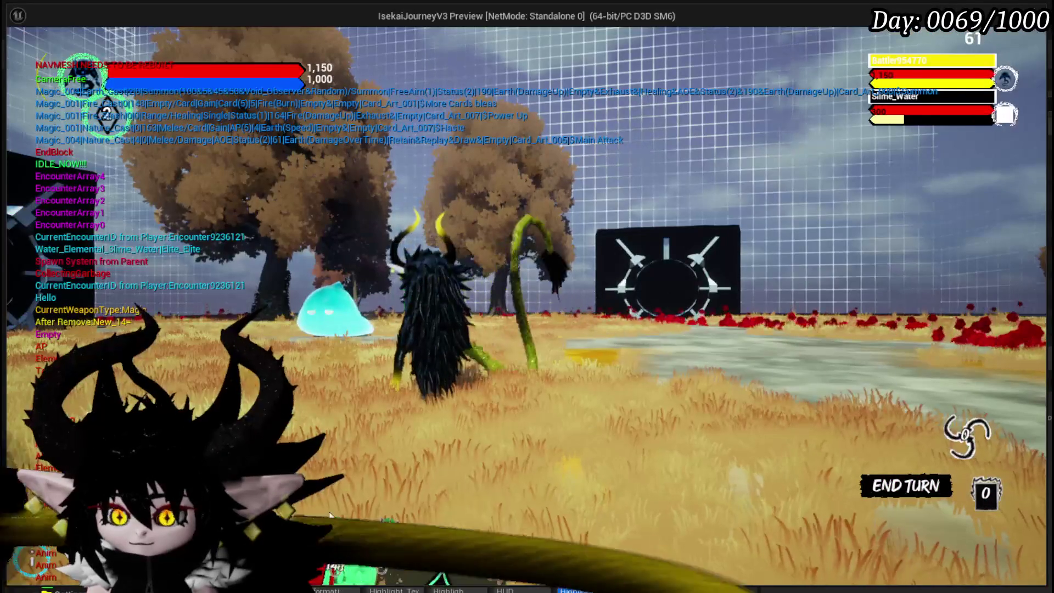
left_click(322, 500)
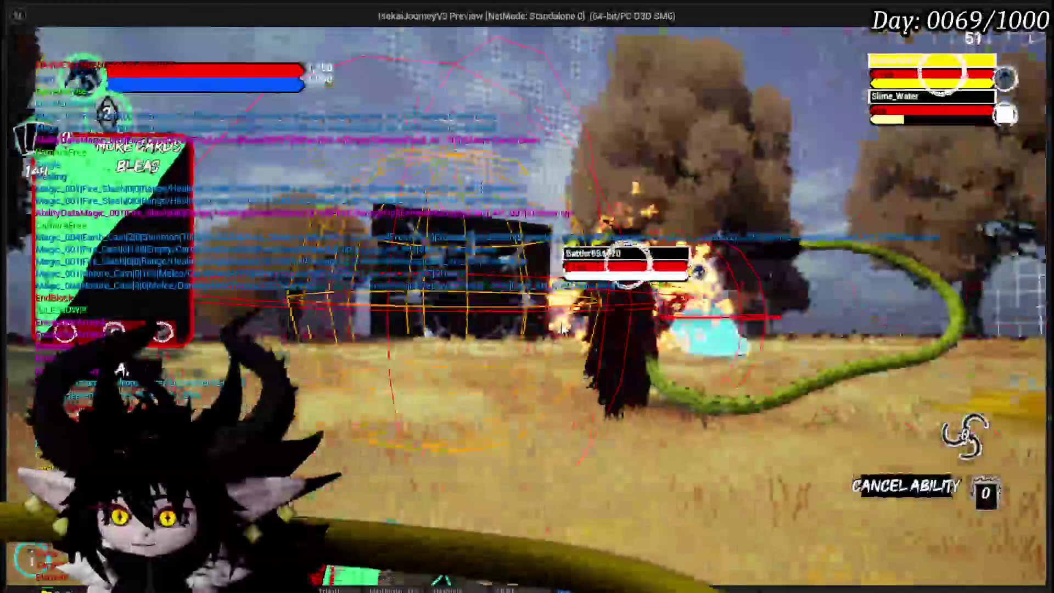
left_click(563, 328)
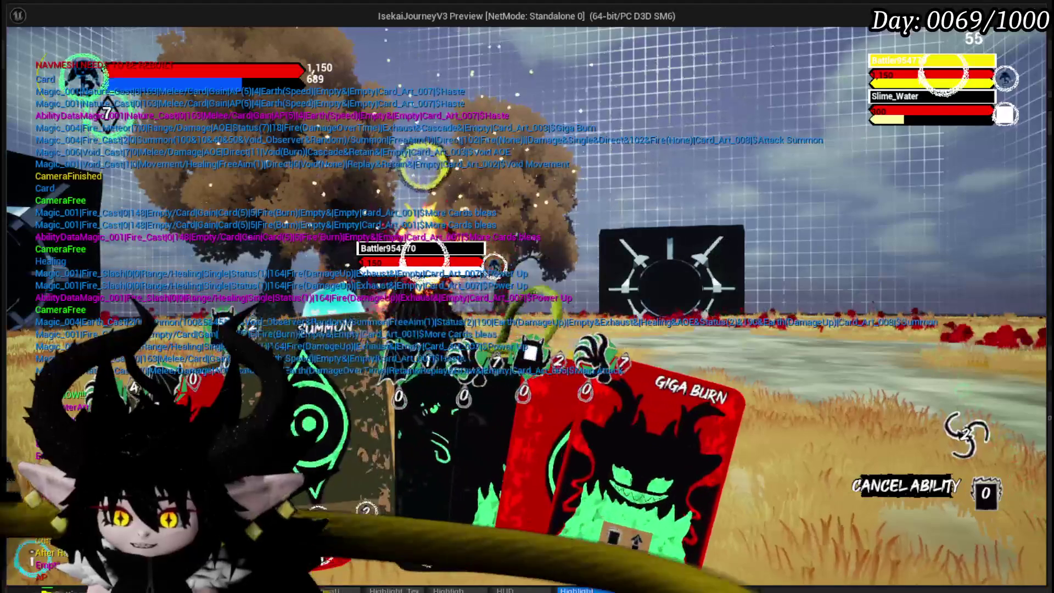
left_click(582, 234)
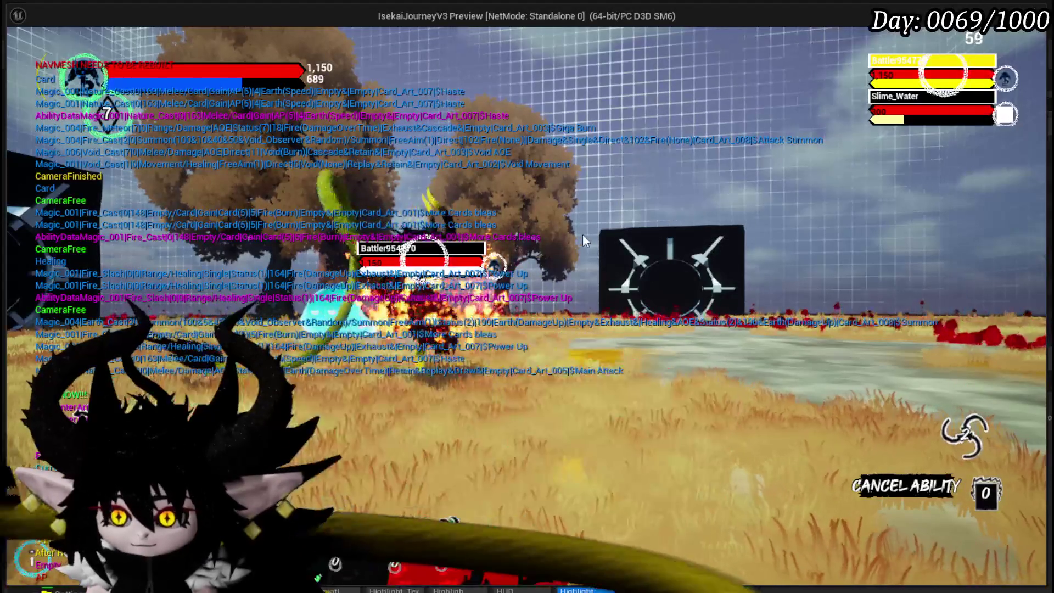